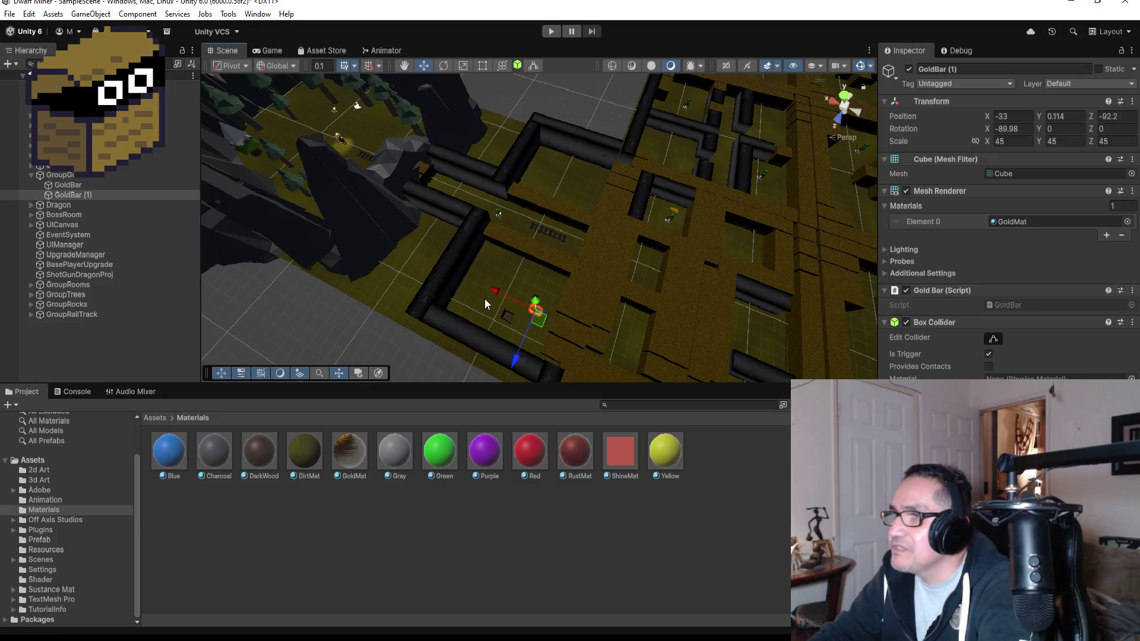
Step: Nudge GoldBar (1) slightly along X and Z, framing and orbiting around it
{"action": "left_click_drag", "start_coordinate": [493, 294], "coordinate": [468, 288]}
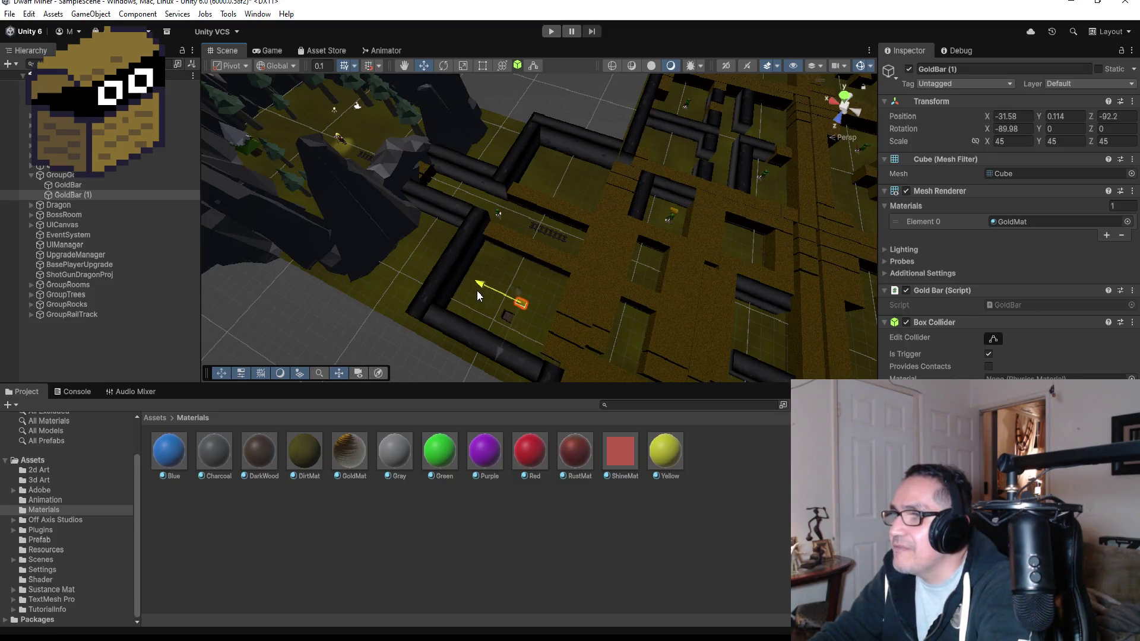
{"action": "left_click_drag", "start_coordinate": [500, 355], "coordinate": [499, 359]}
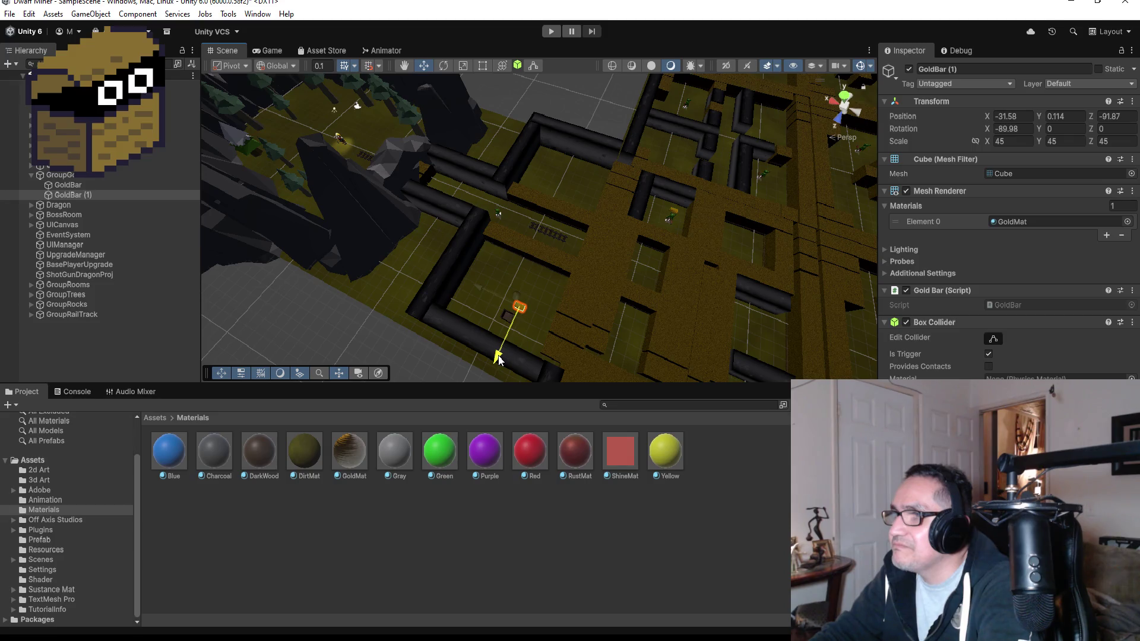
{"action": "key", "text": "f"}
{"action": "mouse_move", "coordinate": [540, 322]}
{"action": "left_mouse_down"}
{"action": "mouse_move", "coordinate": [674, 228]}
{"action": "mouse_move", "coordinate": [685, 247]}
{"action": "mouse_move", "coordinate": [577, 159]}
{"action": "mouse_move", "coordinate": [656, 189]}
{"action": "left_mouse_up"}
{"action": "left_click_drag", "start_coordinate": [593, 229], "coordinate": [600, 232]}
{"action": "scroll", "coordinate": [672, 265], "scroll_direction": "down", "scroll_amount": 5}
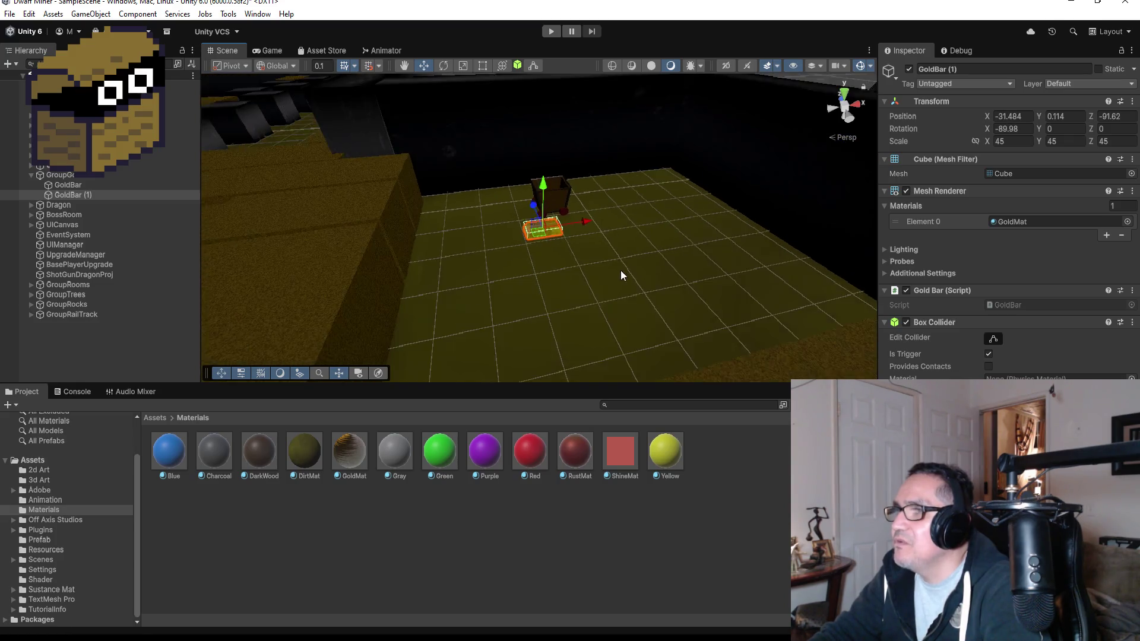
{"action": "scroll", "coordinate": [621, 269], "scroll_direction": "down", "scroll_amount": 8}
{"action": "left_click_drag", "start_coordinate": [562, 290], "coordinate": [584, 289]}
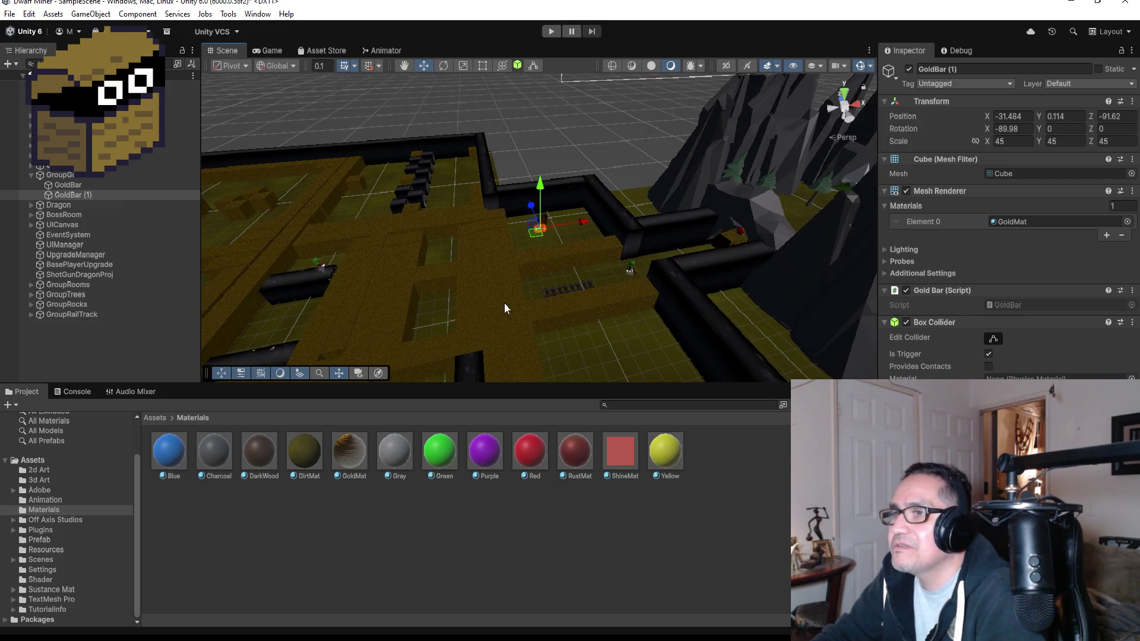
{"action": "left_click_drag", "start_coordinate": [497, 306], "coordinate": [506, 318]}
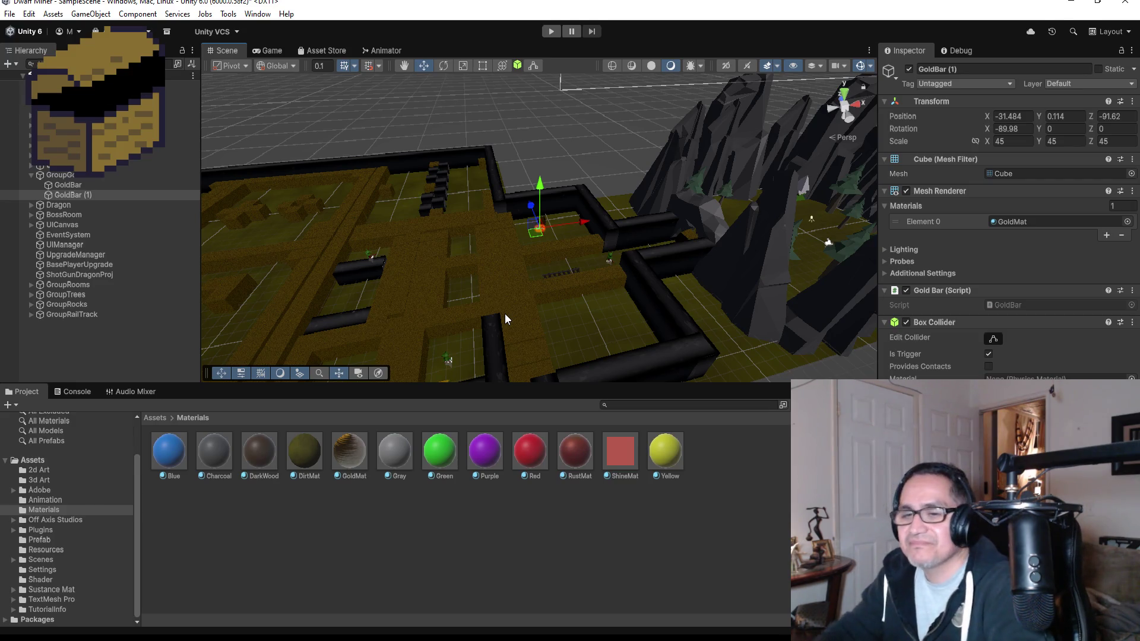
Step: Duplicate GoldBar (1) into GoldBar (2), move it to X -40.8, and duplicate it again
{"action": "left_click", "coordinate": [77, 191]}
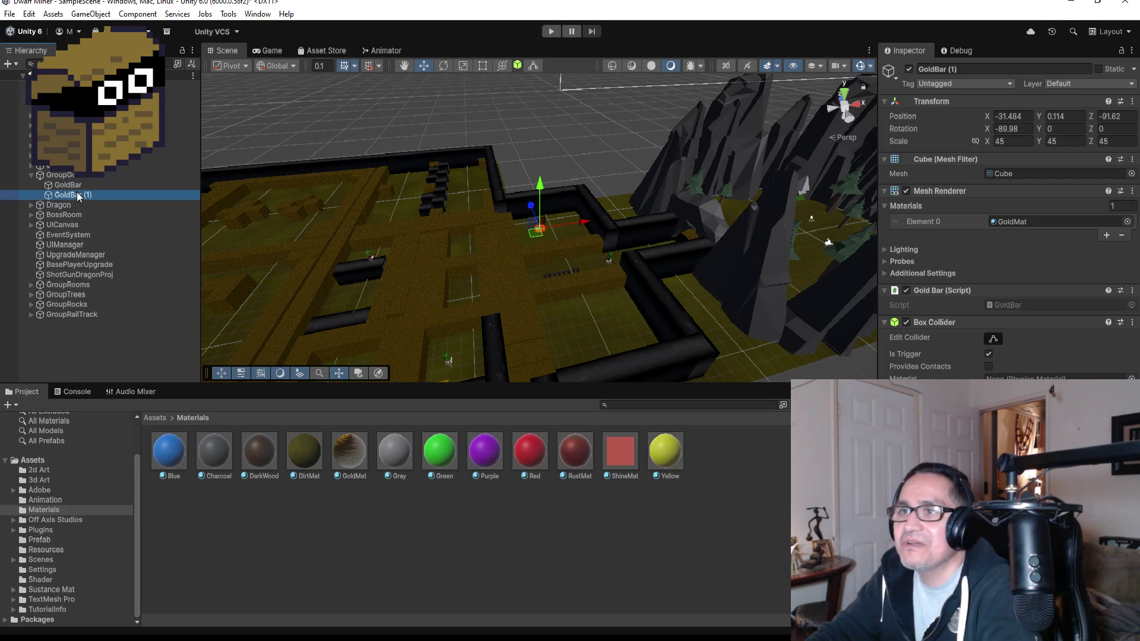
{"action": "key", "text": "ctrl+d"}
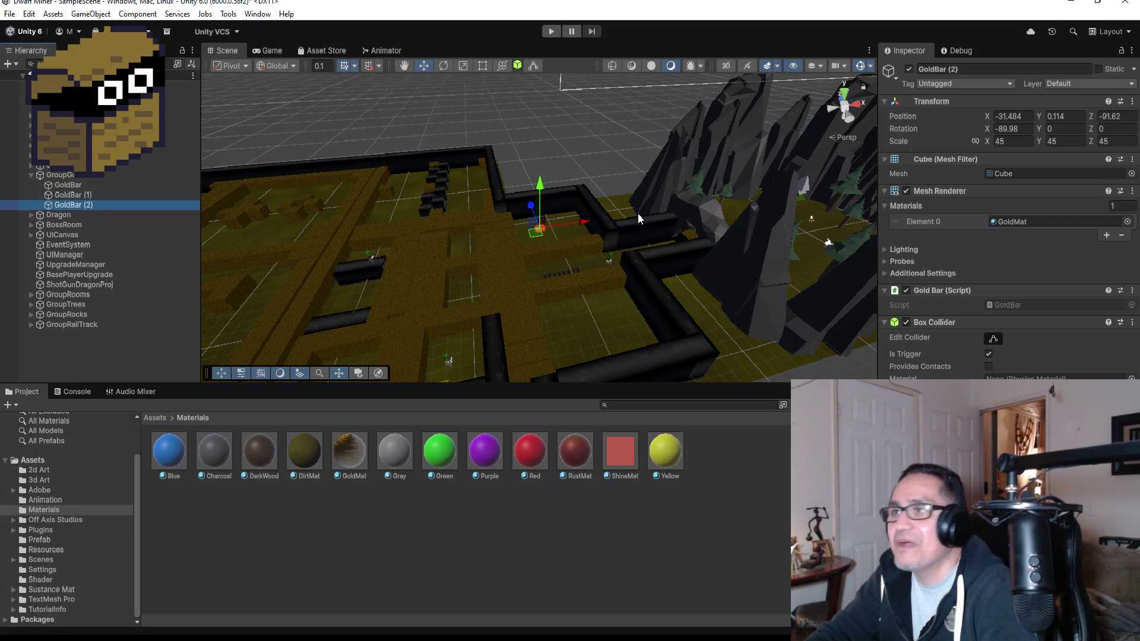
{"action": "left_click_drag", "start_coordinate": [592, 224], "coordinate": [516, 230]}
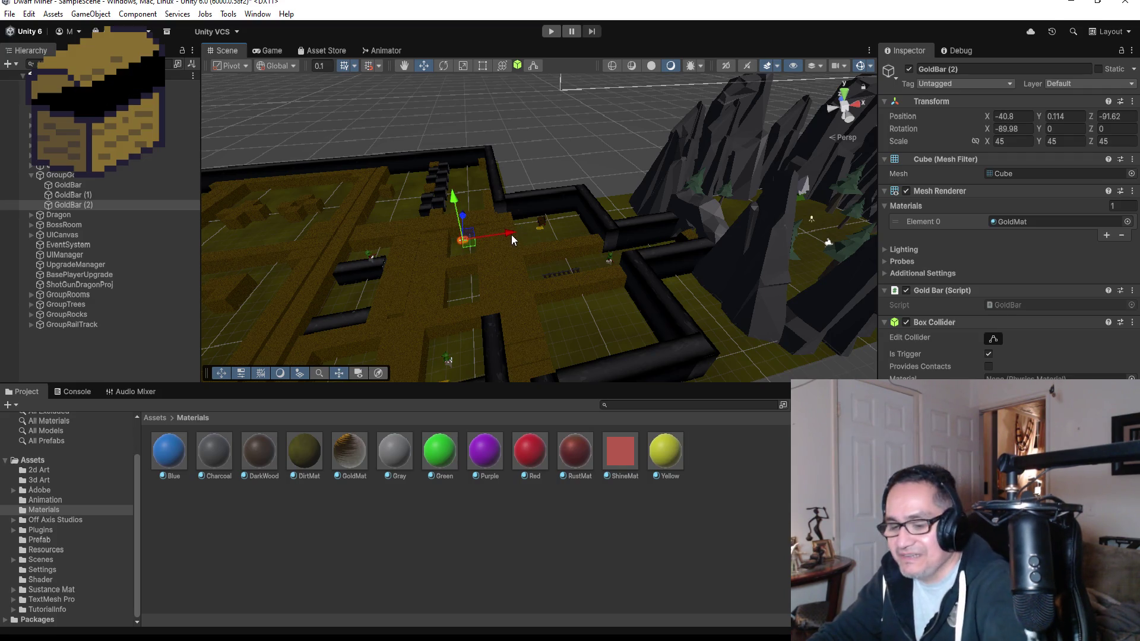
{"action": "key", "text": "ctrl+d"}
Step: Place GoldBar (3) at X -43.74, Z -73.76 in another maze gap
{"action": "left_click_drag", "start_coordinate": [463, 215], "coordinate": [450, 159]}
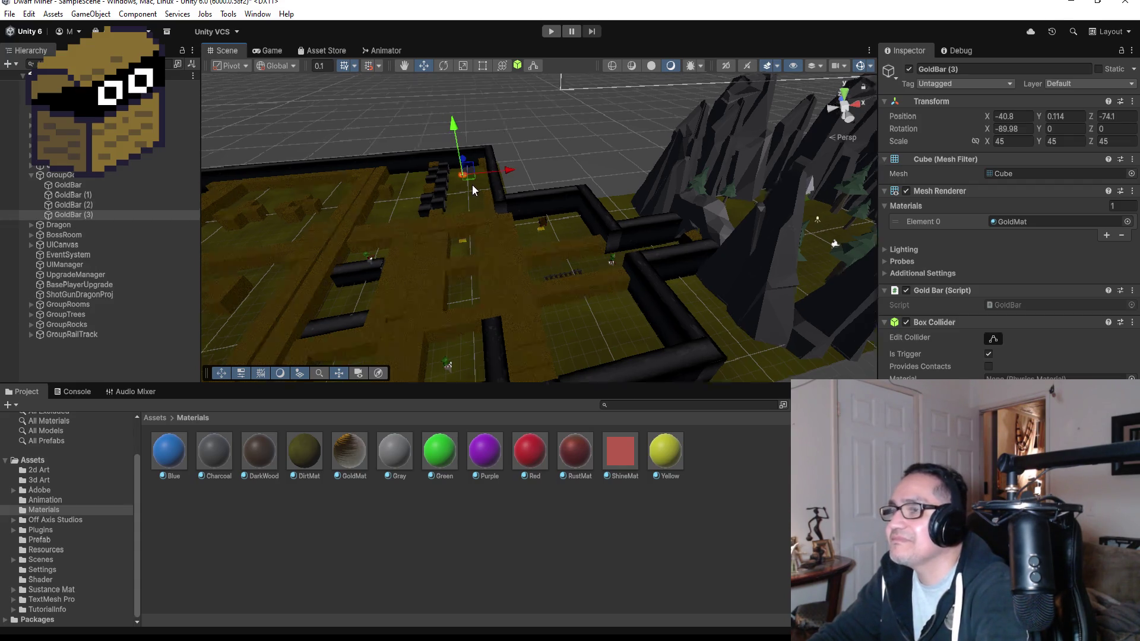
{"action": "key", "text": "f"}
{"action": "scroll", "coordinate": [634, 210], "scroll_direction": "down", "scroll_amount": 3}
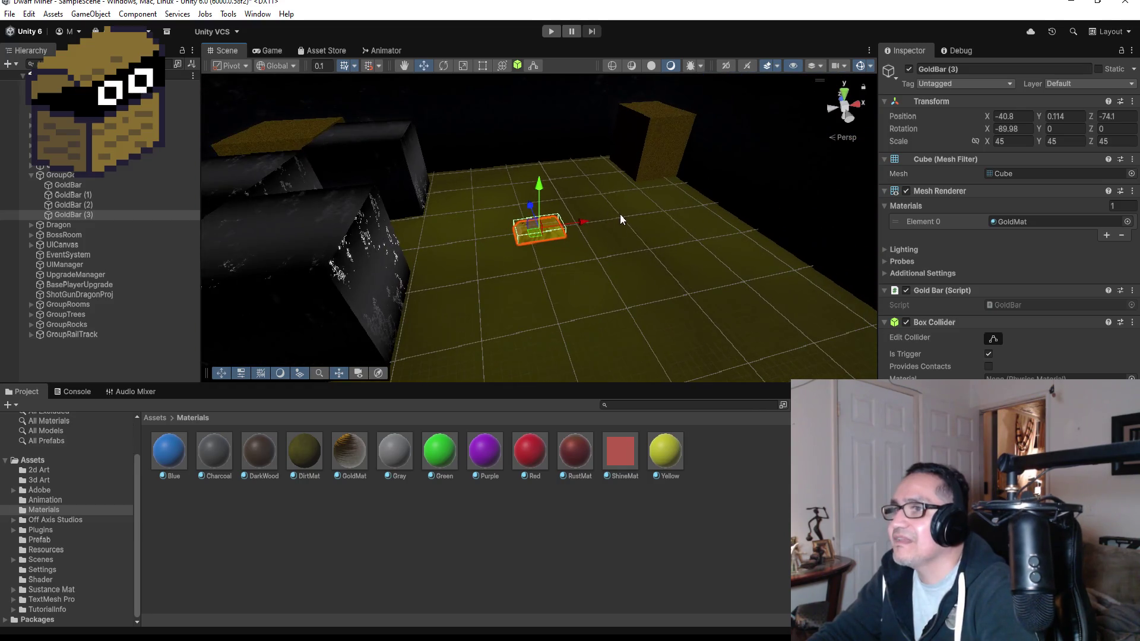
{"action": "left_click_drag", "start_coordinate": [586, 222], "coordinate": [454, 217]}
{"action": "mouse_move", "coordinate": [590, 169]}
{"action": "left_mouse_down"}
{"action": "mouse_move", "coordinate": [376, 214]}
{"action": "mouse_move", "coordinate": [397, 193]}
{"action": "left_mouse_up"}
{"action": "mouse_move", "coordinate": [541, 147]}
{"action": "left_mouse_down"}
{"action": "mouse_move", "coordinate": [562, 146]}
{"action": "mouse_move", "coordinate": [529, 177]}
{"action": "mouse_move", "coordinate": [523, 158]}
{"action": "left_mouse_up"}
{"action": "scroll", "coordinate": [533, 153], "scroll_direction": "down", "scroll_amount": 10}
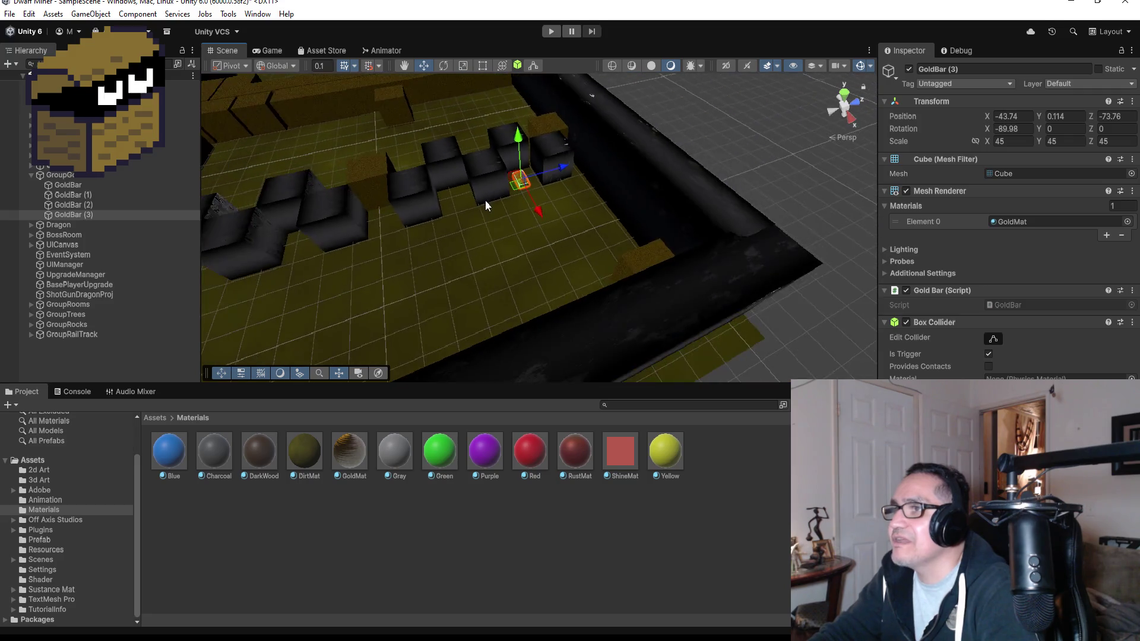
{"action": "mouse_move", "coordinate": [447, 232]}
{"action": "left_mouse_down"}
{"action": "mouse_move", "coordinate": [468, 187]}
{"action": "mouse_move", "coordinate": [663, 166]}
{"action": "mouse_move", "coordinate": [572, 212]}
{"action": "left_mouse_up"}
{"action": "scroll", "coordinate": [519, 270], "scroll_direction": "down", "scroll_amount": 6}
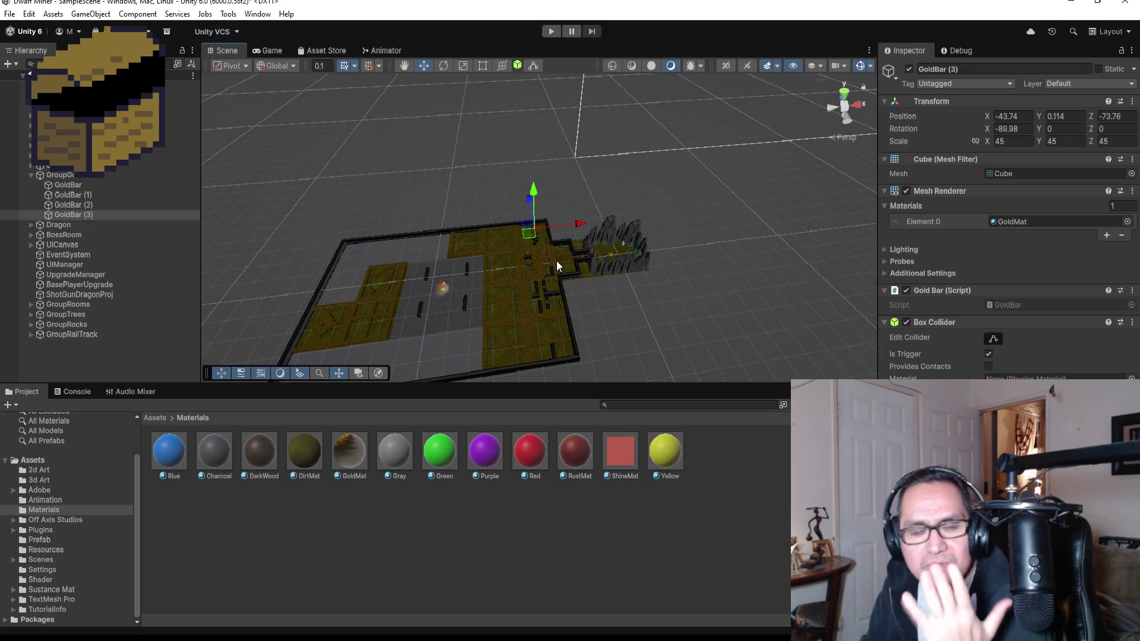
Step: Duplicate GoldBar (3) into GoldBar (4) and move it far along Z to -124.3
{"action": "mouse_move", "coordinate": [517, 238]}
{"action": "left_mouse_down"}
{"action": "mouse_move", "coordinate": [544, 270]}
{"action": "mouse_move", "coordinate": [566, 266]}
{"action": "mouse_move", "coordinate": [598, 291]}
{"action": "mouse_move", "coordinate": [458, 273]}
{"action": "left_mouse_up"}
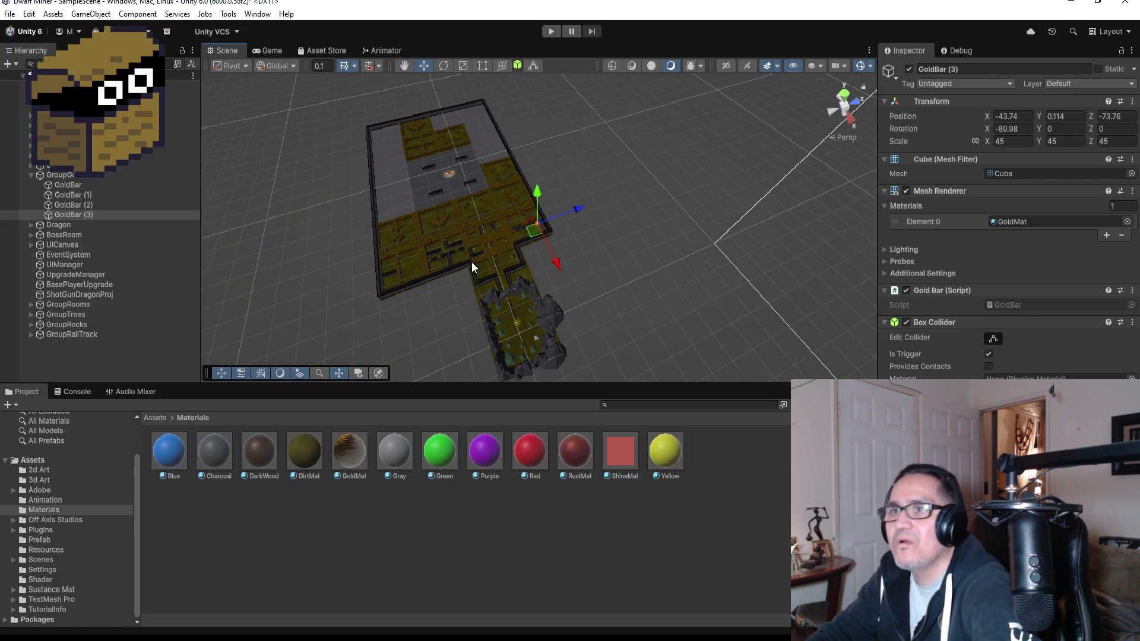
{"action": "key", "text": "ctrl+d"}
{"action": "mouse_move", "coordinate": [574, 209]}
{"action": "left_mouse_down"}
{"action": "mouse_move", "coordinate": [475, 237]}
{"action": "mouse_move", "coordinate": [475, 272]}
{"action": "left_mouse_up"}
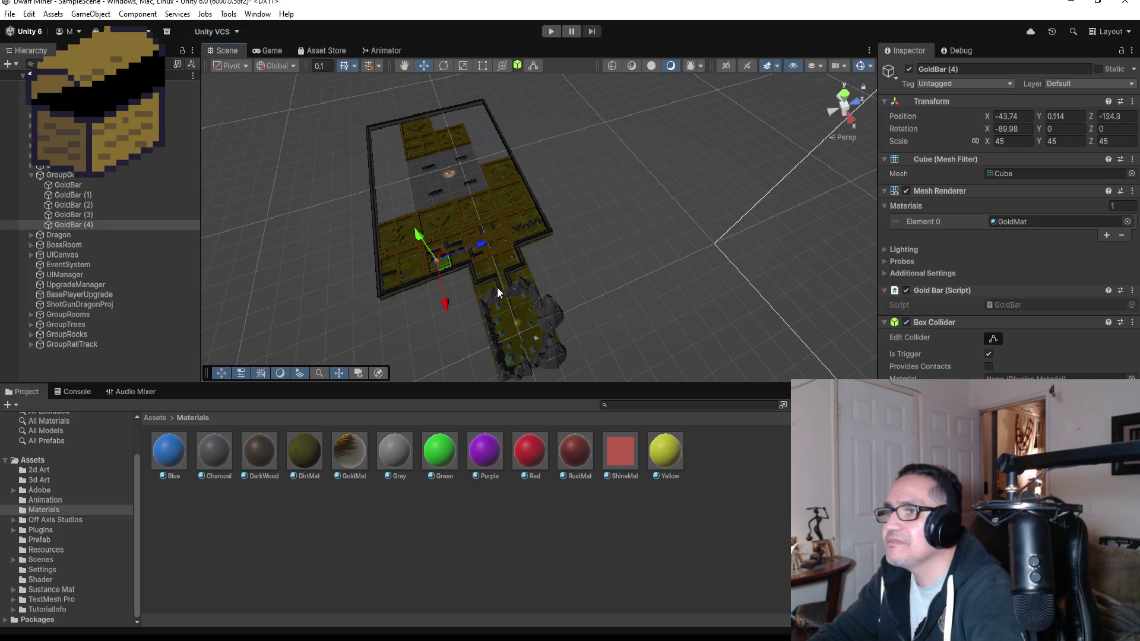
Step: Position GoldBar (4) at X -38.63, Z -123.36 in the corridor
{"action": "key", "text": "f"}
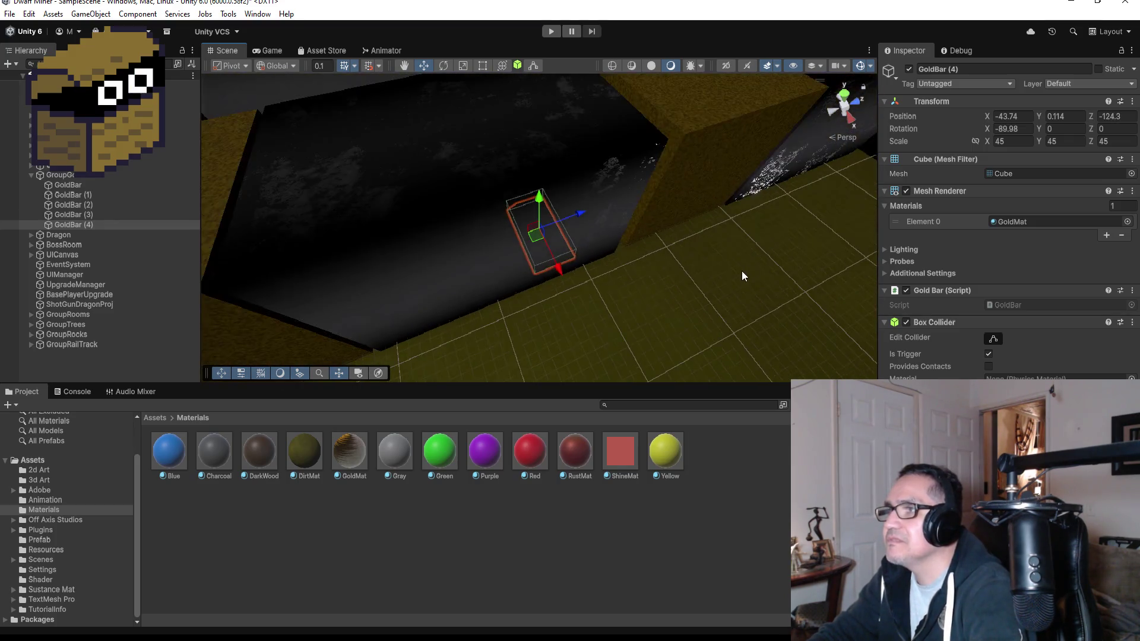
{"action": "scroll", "coordinate": [678, 258], "scroll_direction": "down", "scroll_amount": 10}
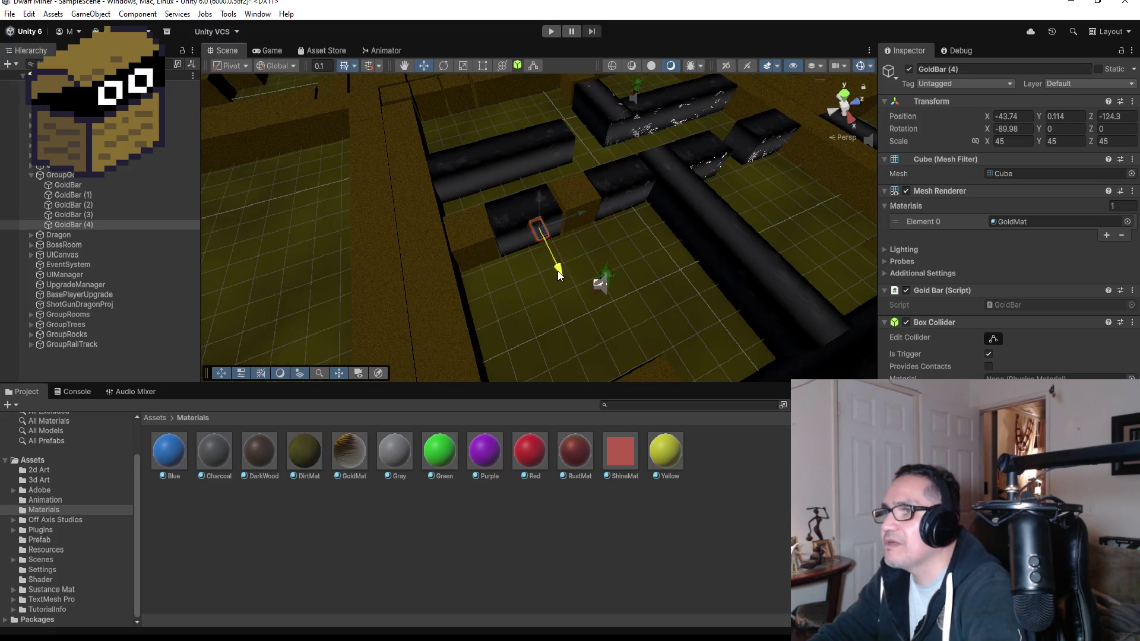
{"action": "mouse_move", "coordinate": [557, 270]}
{"action": "left_mouse_down"}
{"action": "mouse_move", "coordinate": [646, 357]}
{"action": "mouse_move", "coordinate": [661, 389]}
{"action": "left_mouse_up"}
{"action": "scroll", "coordinate": [679, 347], "scroll_direction": "up", "scroll_amount": 3}
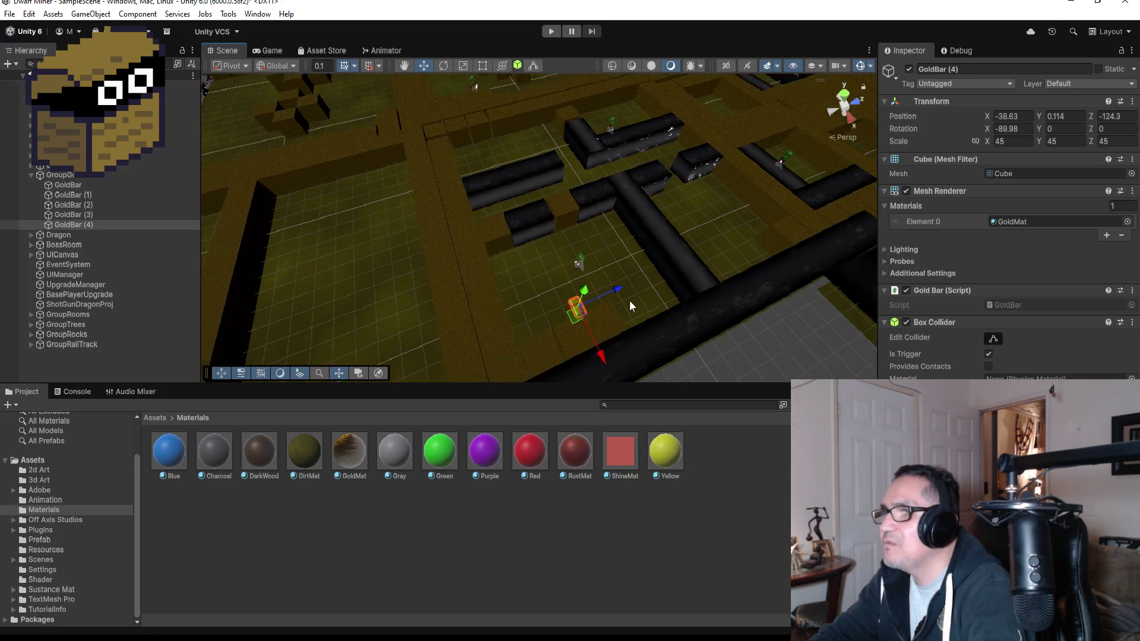
{"action": "left_click_drag", "start_coordinate": [616, 288], "coordinate": [629, 274]}
{"action": "scroll", "coordinate": [656, 291], "scroll_direction": "down", "scroll_amount": 2}
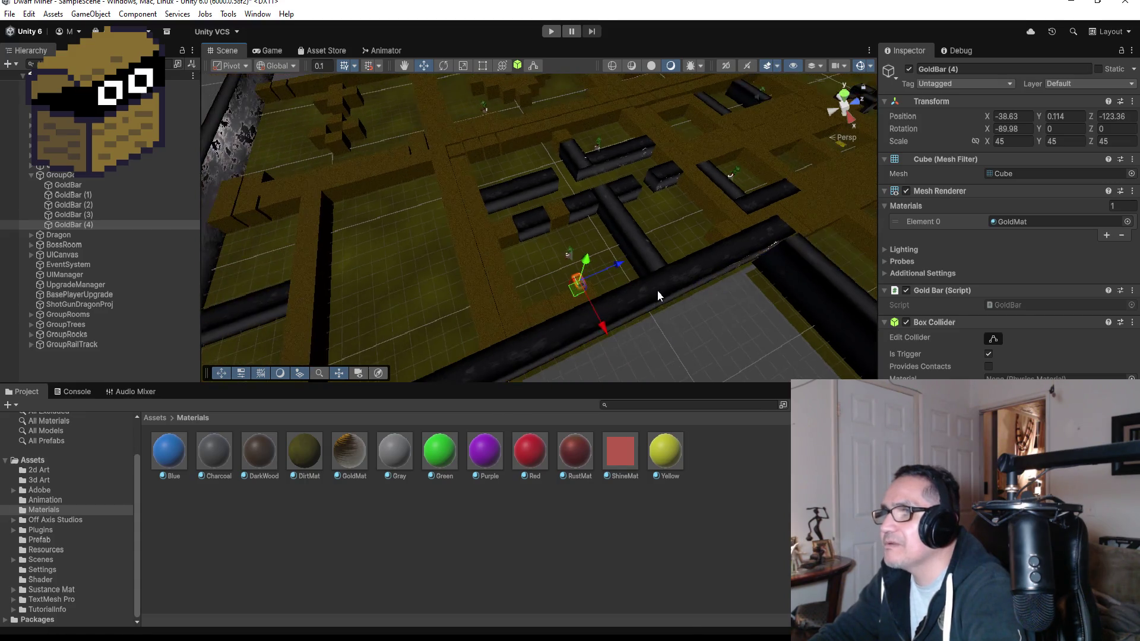
{"action": "scroll", "coordinate": [657, 260], "scroll_direction": "down", "scroll_amount": 2}
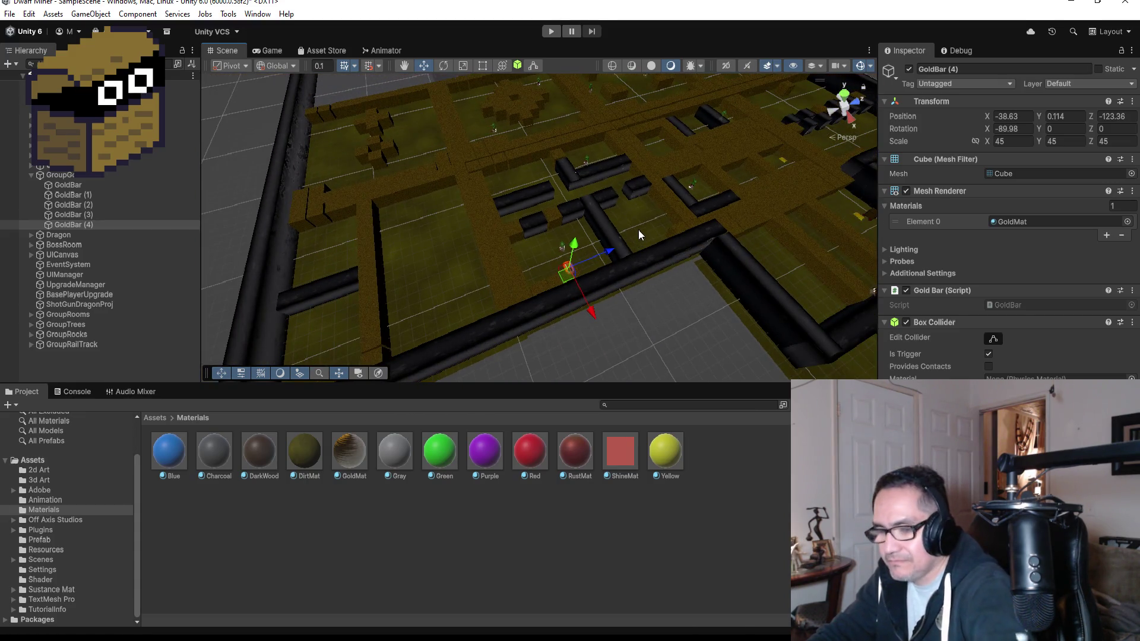
Step: Duplicate GoldBar (4) into GoldBar (5) and place it at X -61.761, Z -139
{"action": "key", "text": "ctrl+d"}
{"action": "left_click_drag", "start_coordinate": [609, 252], "coordinate": [372, 280]}
{"action": "scroll", "coordinate": [370, 278], "scroll_direction": "down", "scroll_amount": 3}
{"action": "left_click_drag", "start_coordinate": [434, 355], "coordinate": [420, 211]}
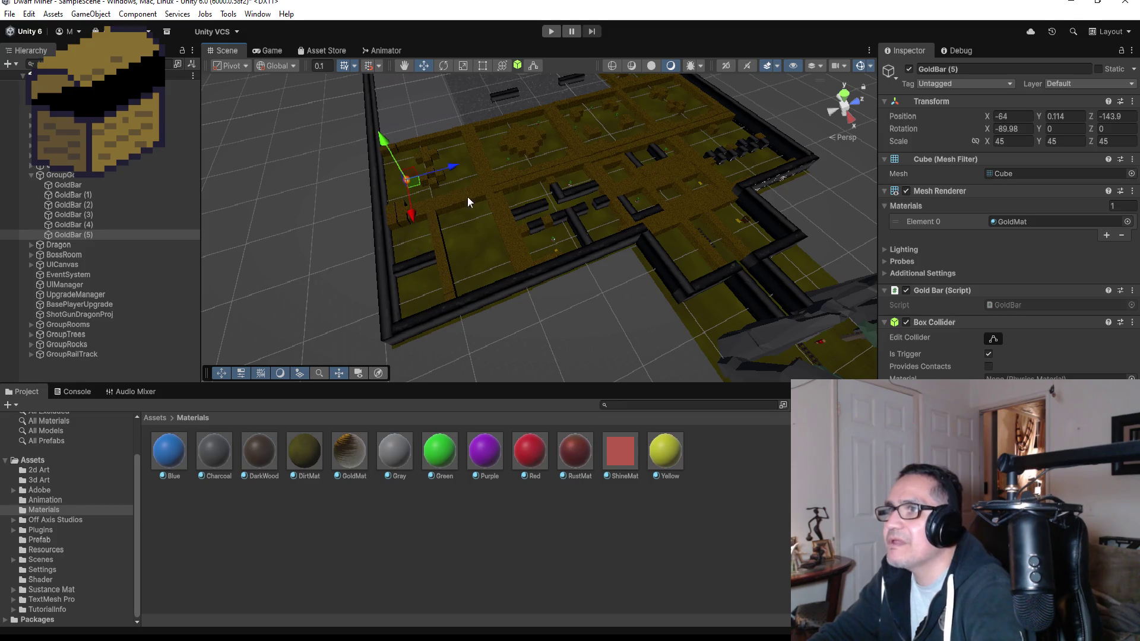
{"action": "left_click_drag", "start_coordinate": [458, 168], "coordinate": [457, 167]}
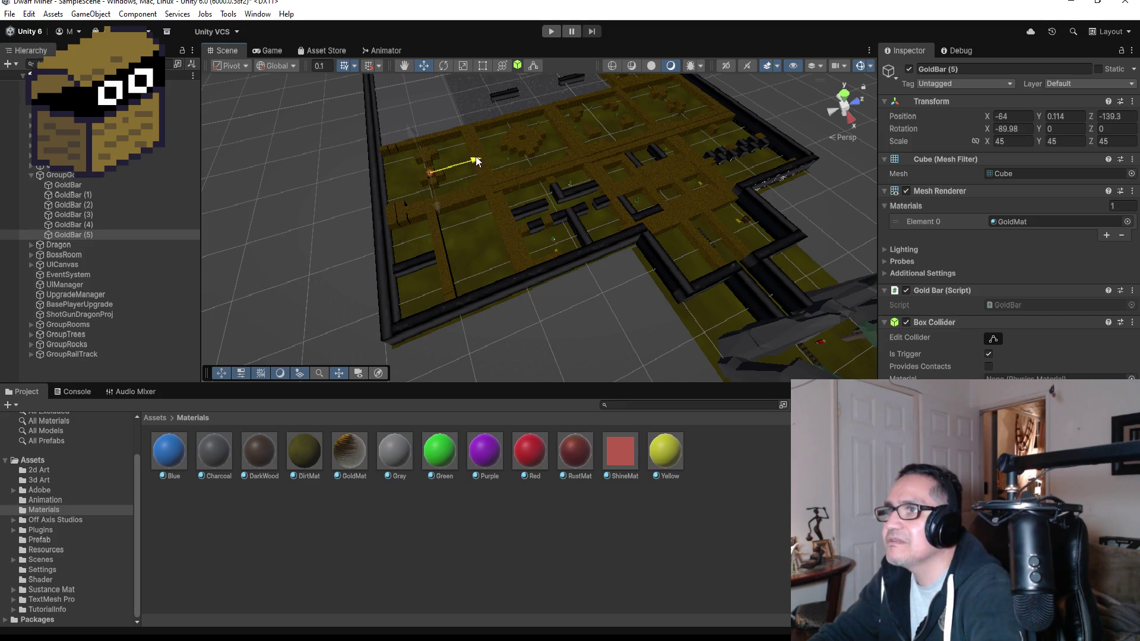
{"action": "key", "text": "f"}
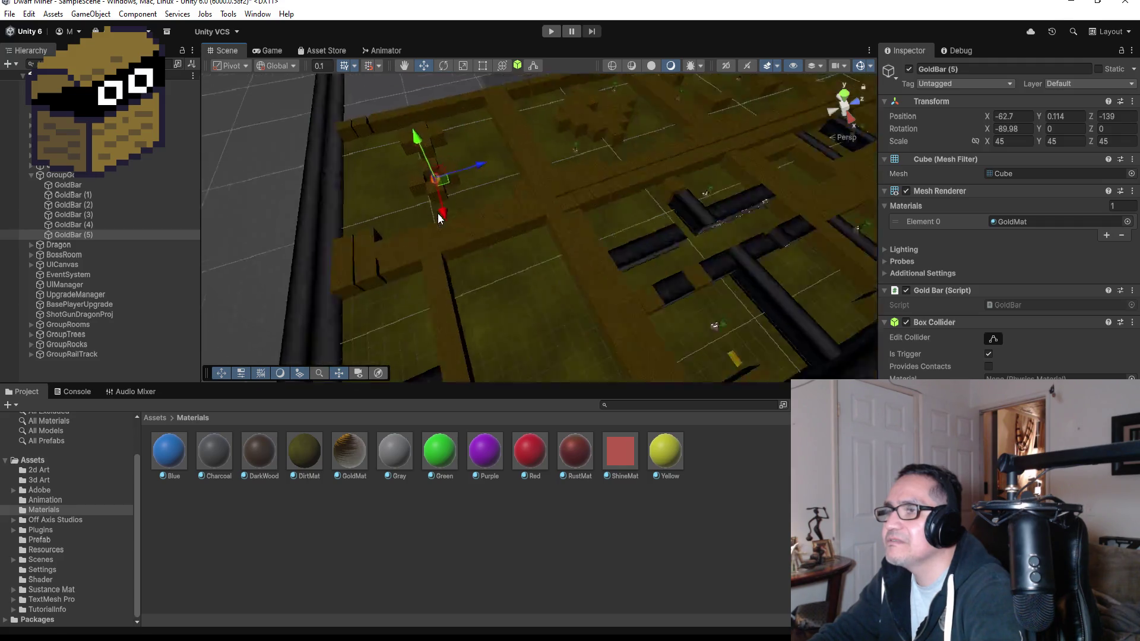
{"action": "left_click_drag", "start_coordinate": [557, 275], "coordinate": [585, 342]}
{"action": "scroll", "coordinate": [699, 273], "scroll_direction": "down", "scroll_amount": 10}
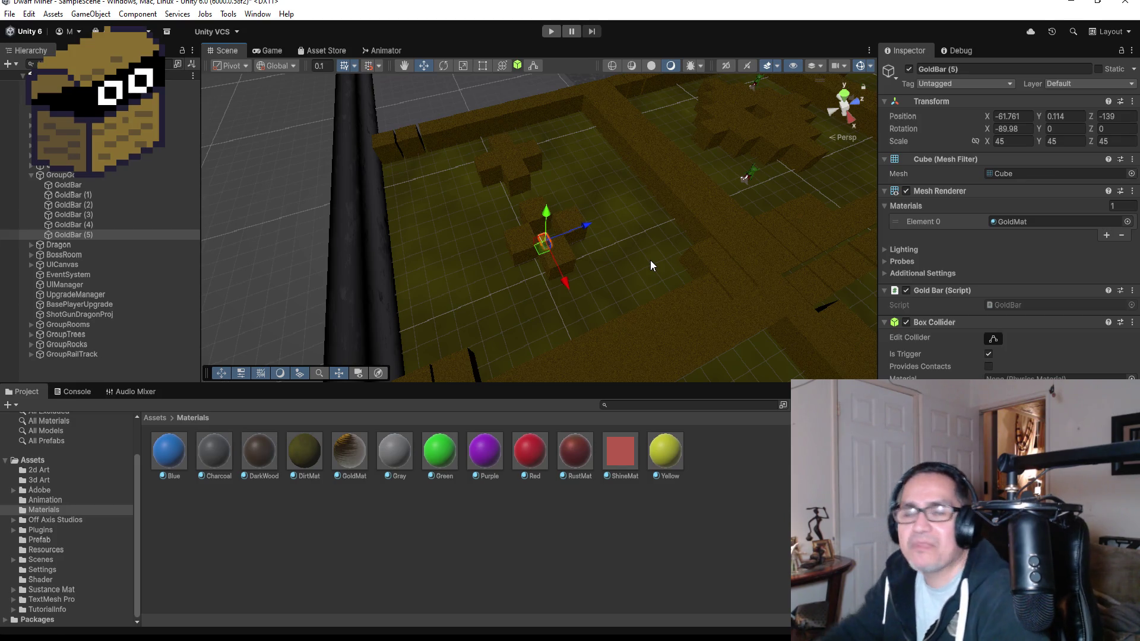
{"action": "scroll", "coordinate": [647, 234], "scroll_direction": "down", "scroll_amount": 5}
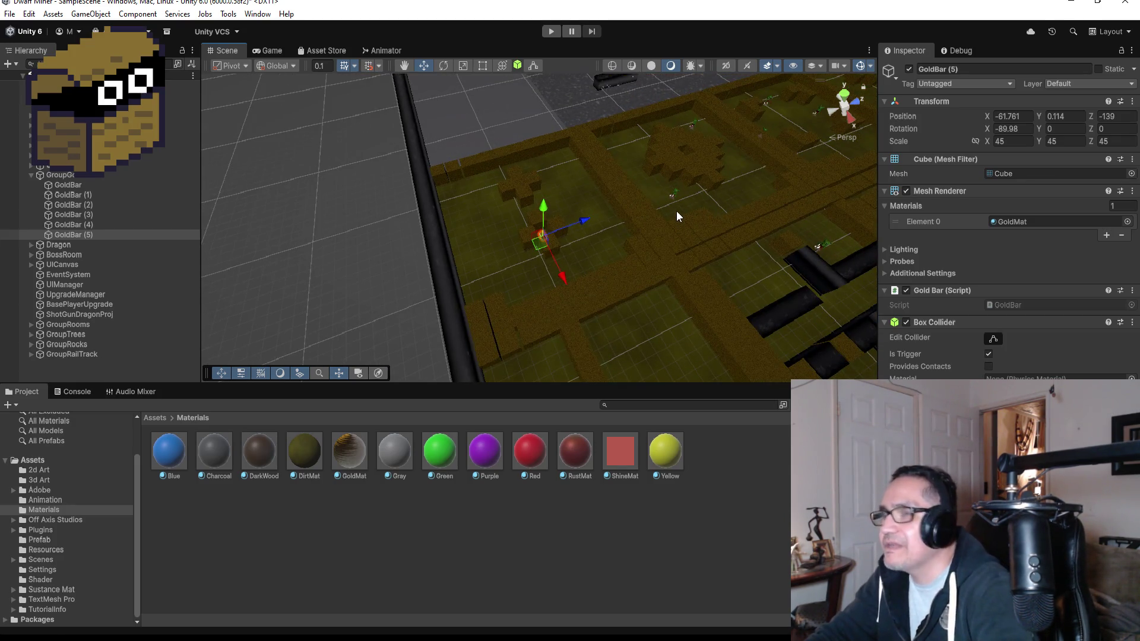
Step: Duplicate GoldBar (5) into GoldBar (6) and place it at X -64.889, Z -119.245
{"action": "key", "text": "ctrl+d"}
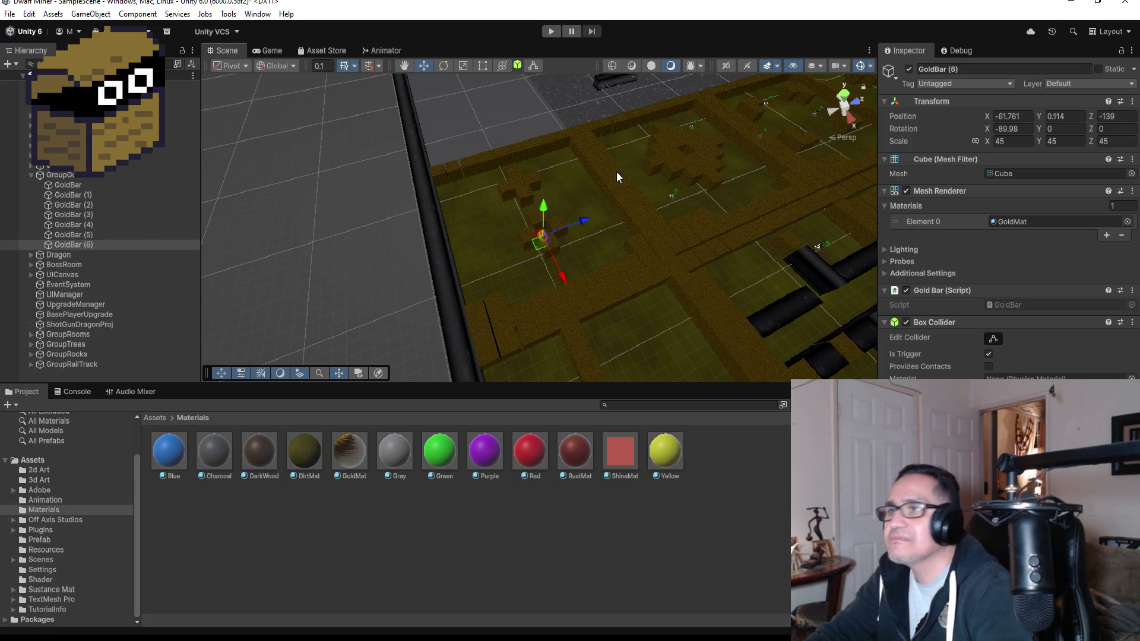
{"action": "left_click_drag", "start_coordinate": [590, 217], "coordinate": [732, 134]}
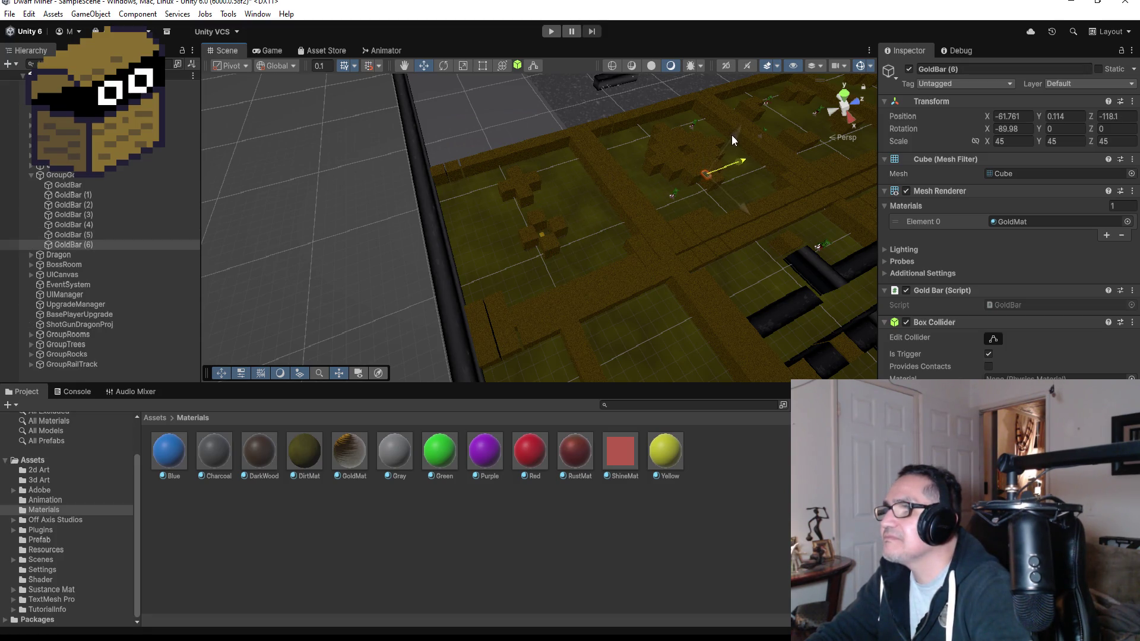
{"action": "left_click_drag", "start_coordinate": [753, 212], "coordinate": [738, 183]}
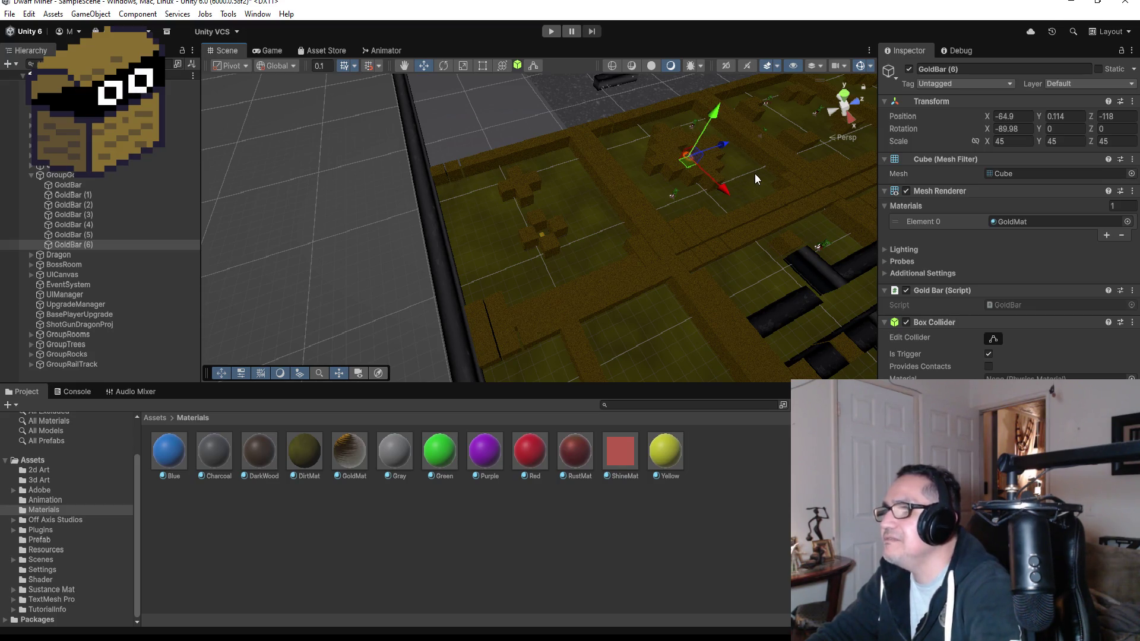
{"action": "key", "text": "f"}
{"action": "scroll", "coordinate": [728, 187], "scroll_direction": "down", "scroll_amount": 3}
{"action": "scroll", "coordinate": [630, 264], "scroll_direction": "down", "scroll_amount": 4}
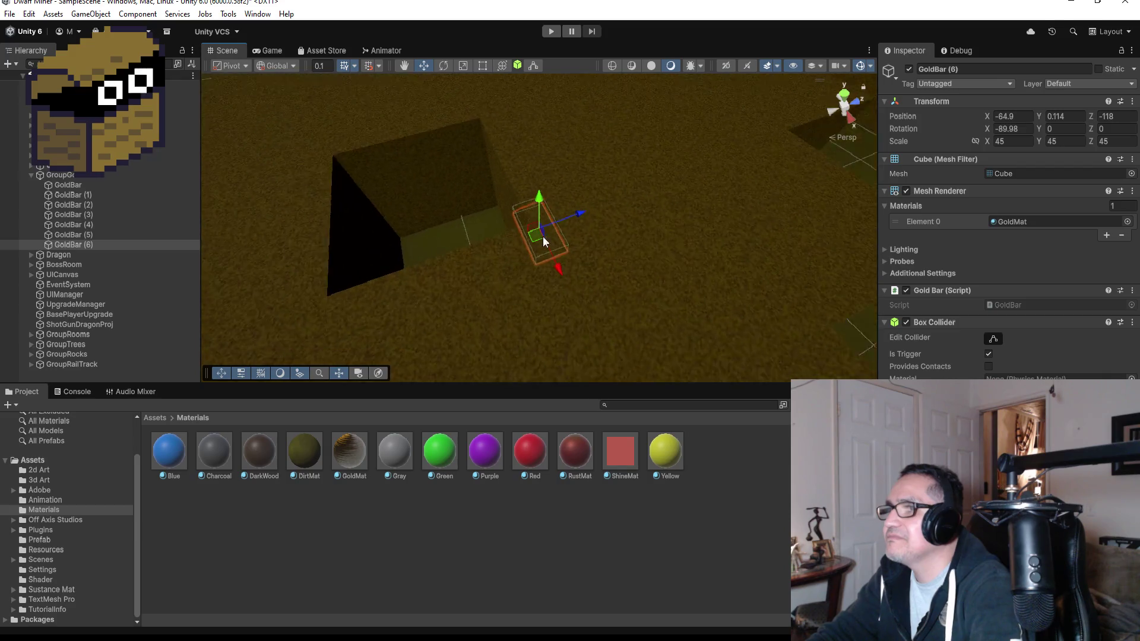
{"action": "mouse_move", "coordinate": [572, 216]}
{"action": "left_mouse_down"}
{"action": "mouse_move", "coordinate": [520, 227]}
{"action": "mouse_move", "coordinate": [478, 294]}
{"action": "mouse_move", "coordinate": [557, 241]}
{"action": "mouse_move", "coordinate": [719, 214]}
{"action": "mouse_move", "coordinate": [743, 273]}
{"action": "left_mouse_up"}
{"action": "left_click_drag", "start_coordinate": [558, 312], "coordinate": [582, 321]}
{"action": "left_click_drag", "start_coordinate": [536, 267], "coordinate": [535, 275]}
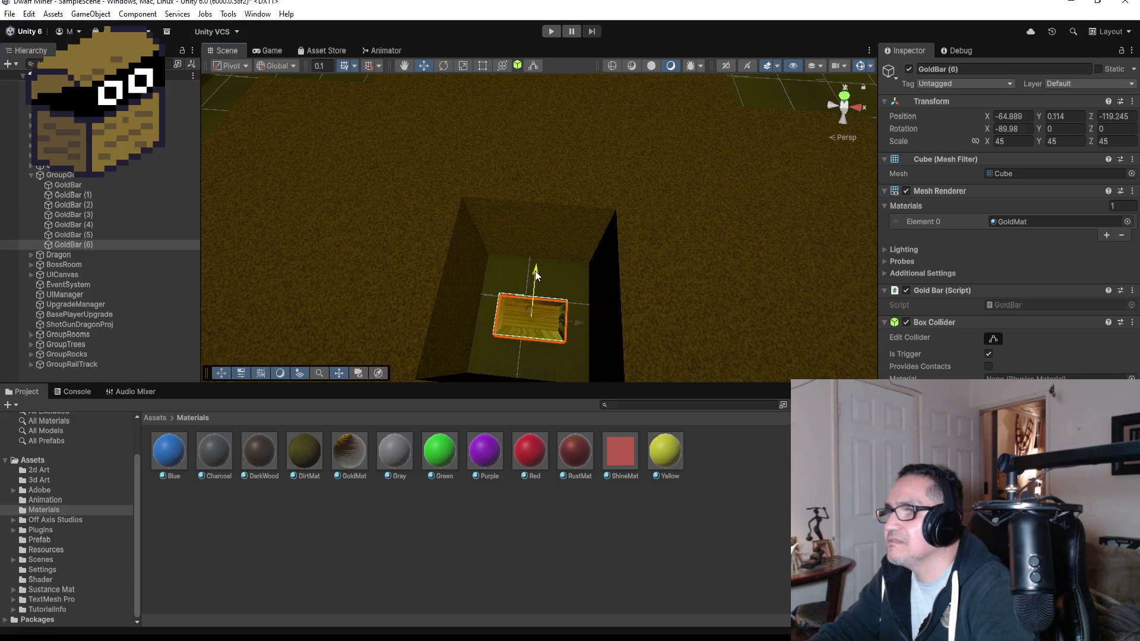
Step: Zoom out over the whole level and select the stone floor piece Floor (3)
{"action": "scroll", "coordinate": [646, 272], "scroll_direction": "down", "scroll_amount": 3}
{"action": "scroll", "coordinate": [647, 283], "scroll_direction": "down", "scroll_amount": 5}
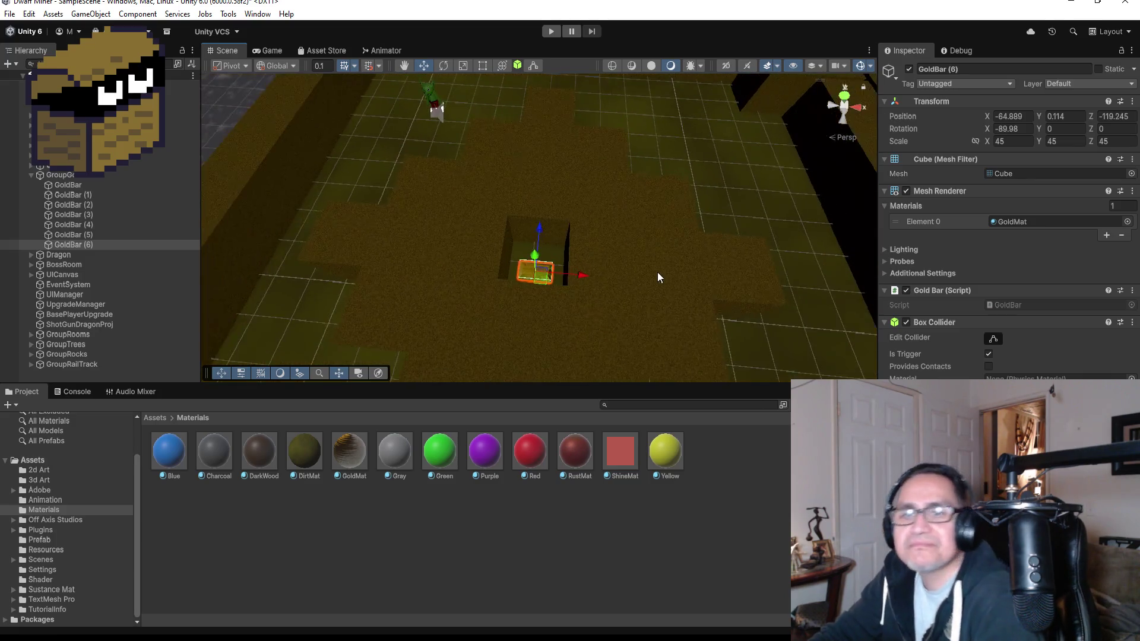
{"action": "scroll", "coordinate": [660, 269], "scroll_direction": "down", "scroll_amount": 8}
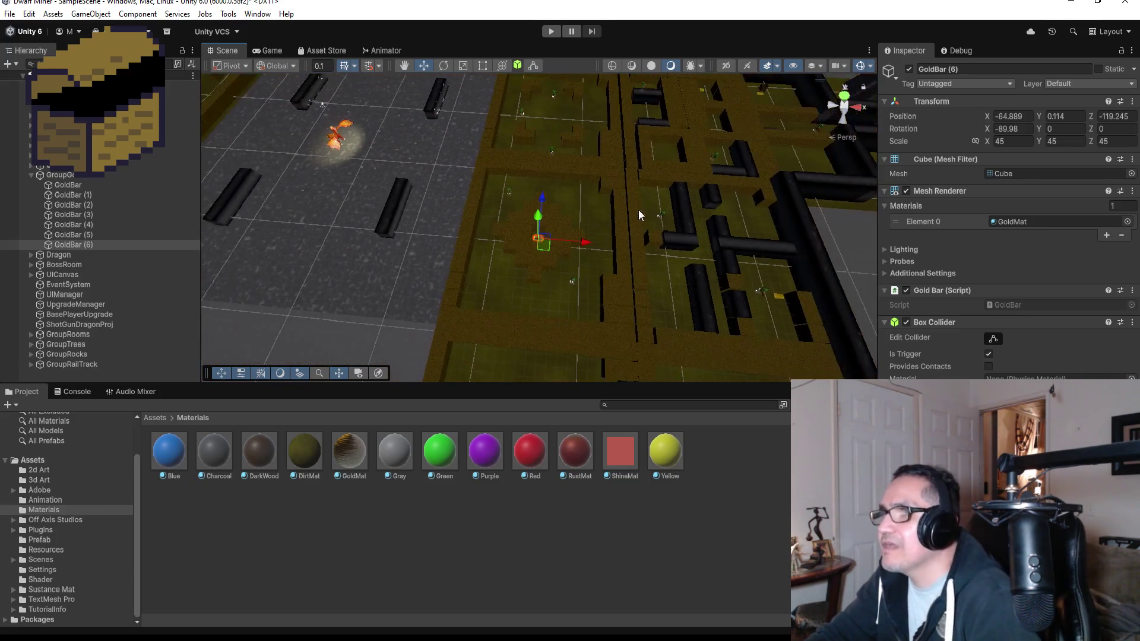
{"action": "scroll", "coordinate": [604, 195], "scroll_direction": "down", "scroll_amount": 8}
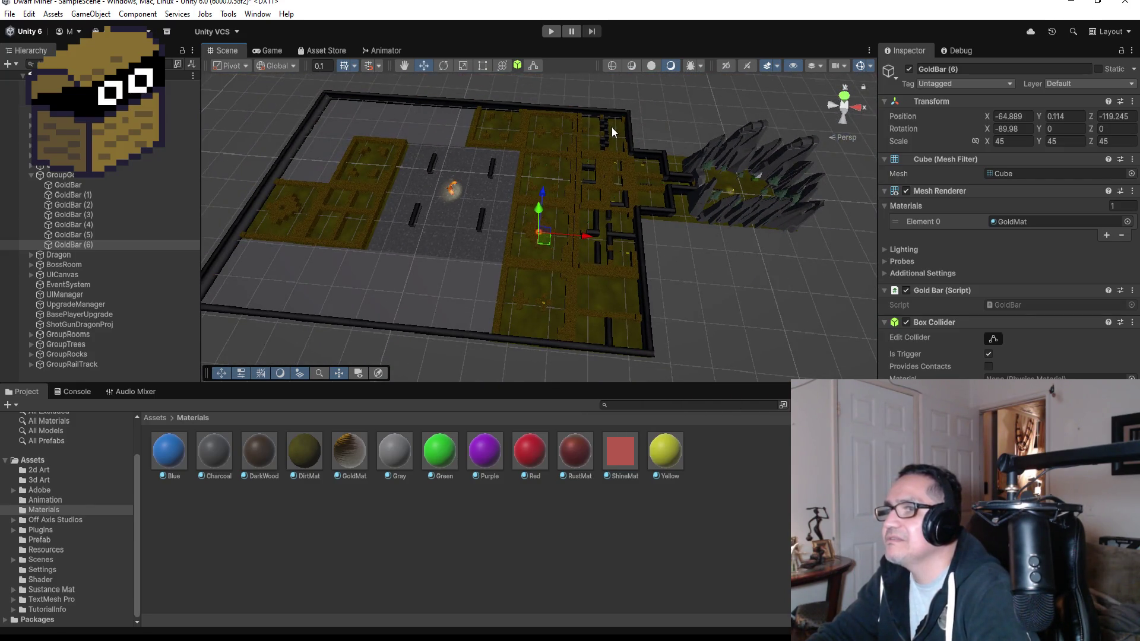
{"action": "mouse_move", "coordinate": [672, 95]}
{"action": "left_mouse_down"}
{"action": "mouse_move", "coordinate": [401, 162]}
{"action": "mouse_move", "coordinate": [612, 173]}
{"action": "mouse_move", "coordinate": [504, 67]}
{"action": "mouse_move", "coordinate": [564, 94]}
{"action": "mouse_move", "coordinate": [656, 212]}
{"action": "left_mouse_up"}
{"action": "scroll", "coordinate": [659, 226], "scroll_direction": "up", "scroll_amount": 3}
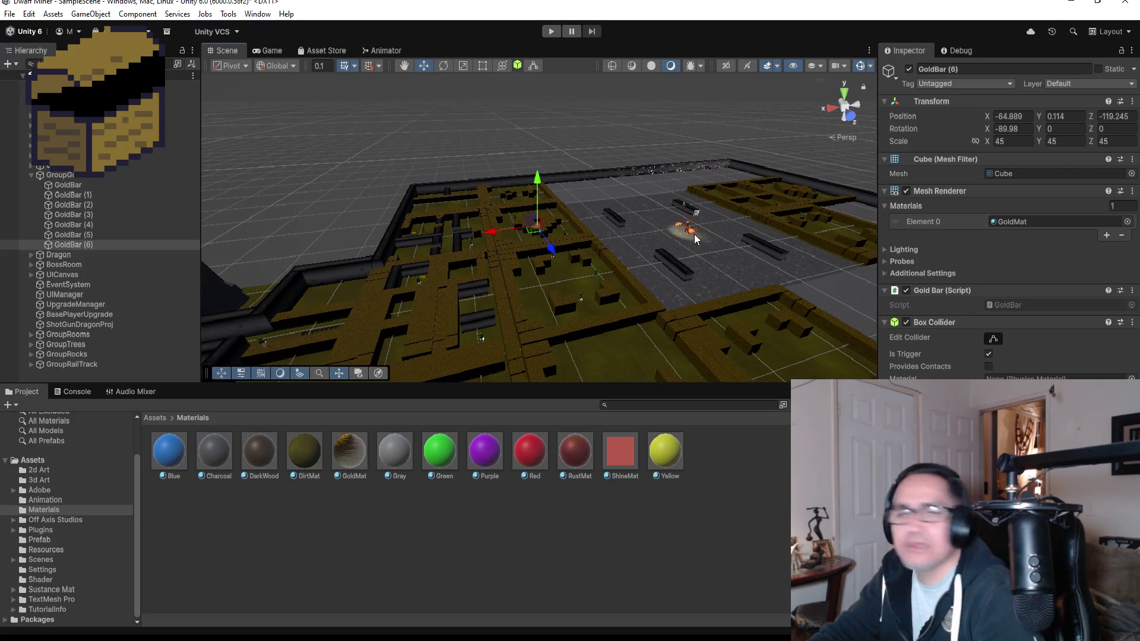
{"action": "scroll", "coordinate": [715, 261], "scroll_direction": "down", "scroll_amount": 2}
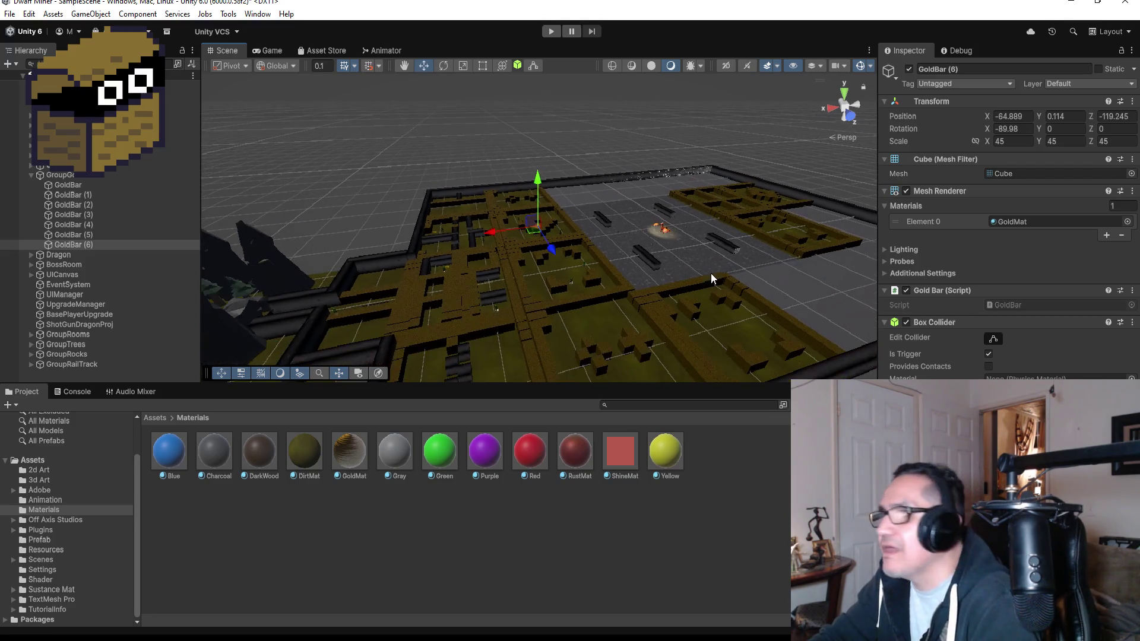
{"action": "scroll", "coordinate": [647, 240], "scroll_direction": "up", "scroll_amount": 2}
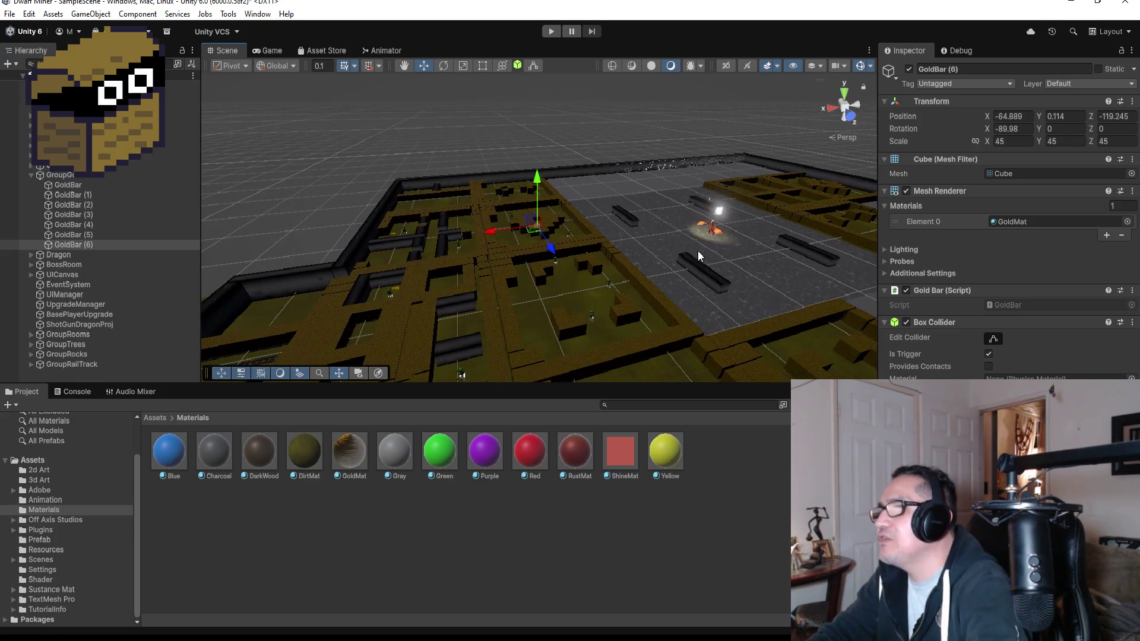
{"action": "left_click", "coordinate": [660, 241]}
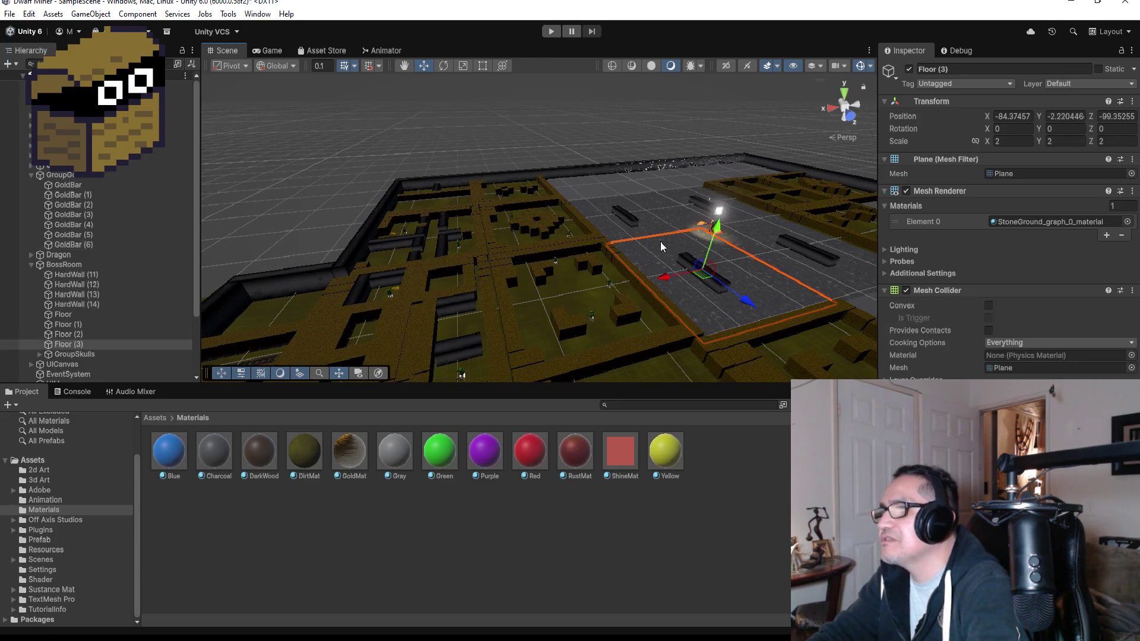
Step: Review the first HumanSkull's Bone, White and DarkBone materials and Rigidbody in GroupSkulls
{"action": "key", "text": "f"}
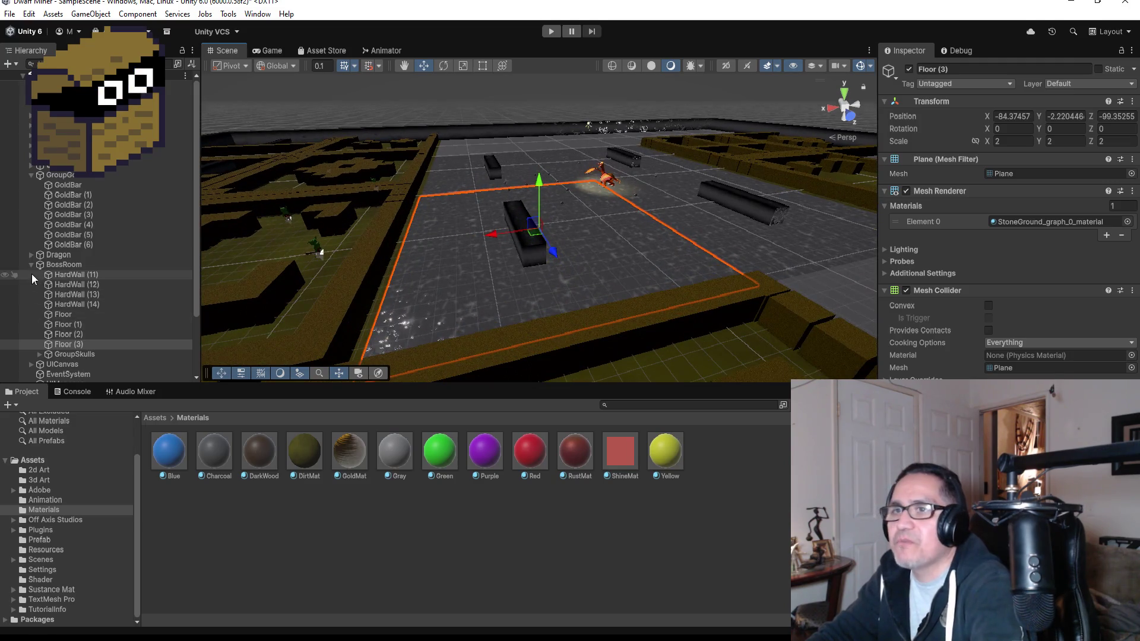
{"action": "left_click", "coordinate": [81, 354]}
{"action": "scroll", "coordinate": [89, 353], "scroll_direction": "down", "scroll_amount": 6}
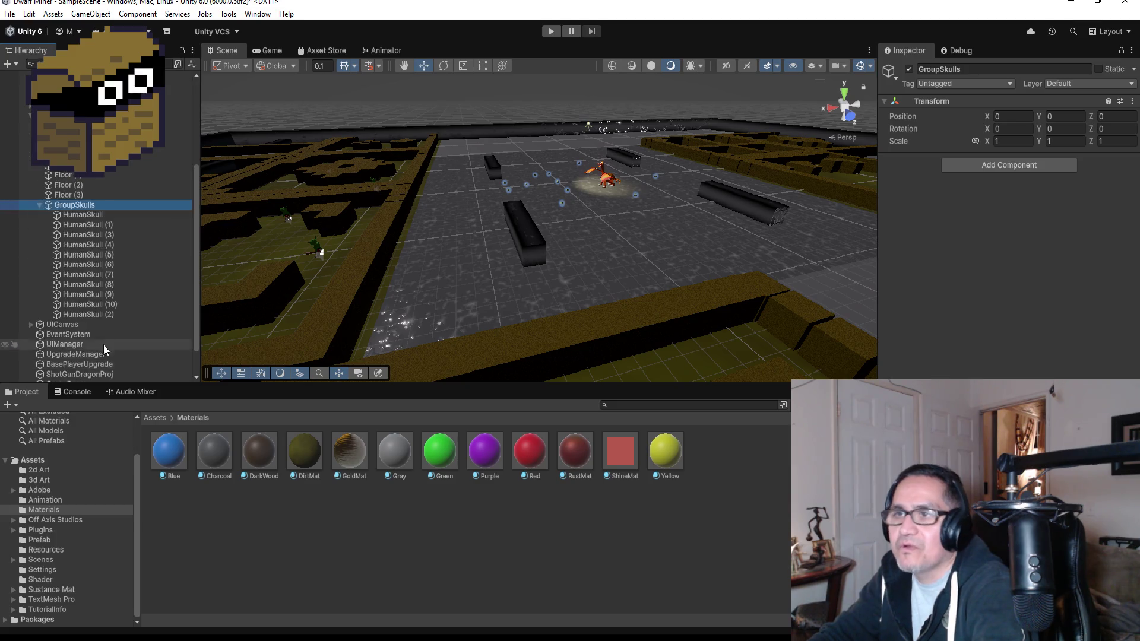
{"action": "left_click", "coordinate": [91, 179]}
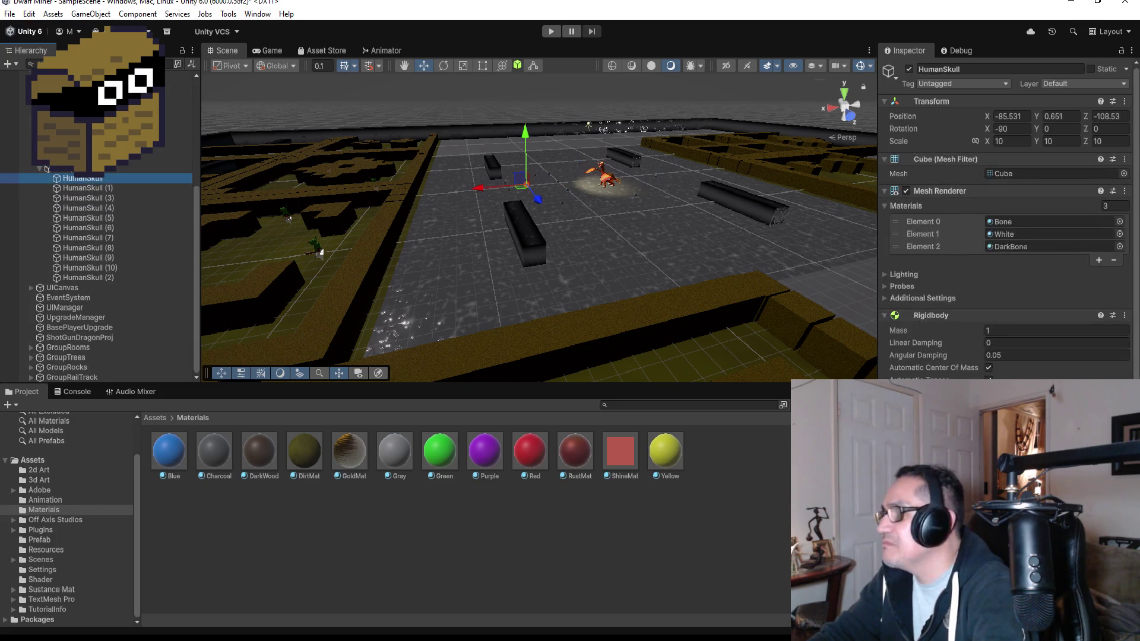
{"action": "scroll", "coordinate": [1009, 237], "scroll_direction": "down", "scroll_amount": 5}
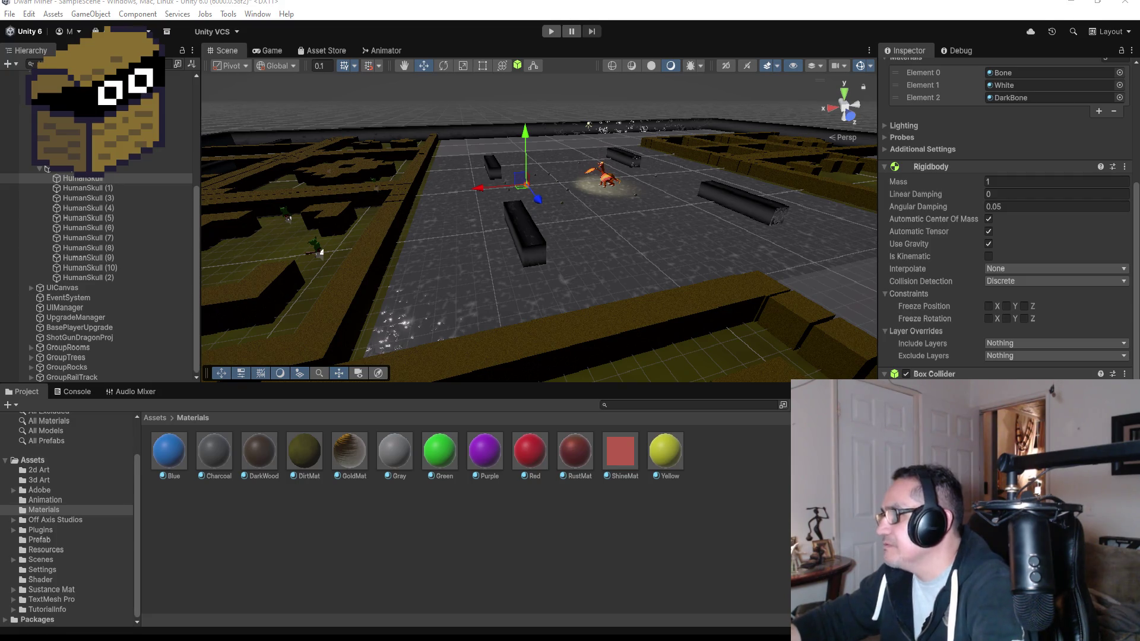
{"action": "scroll", "coordinate": [1059, 277], "scroll_direction": "up", "scroll_amount": 5}
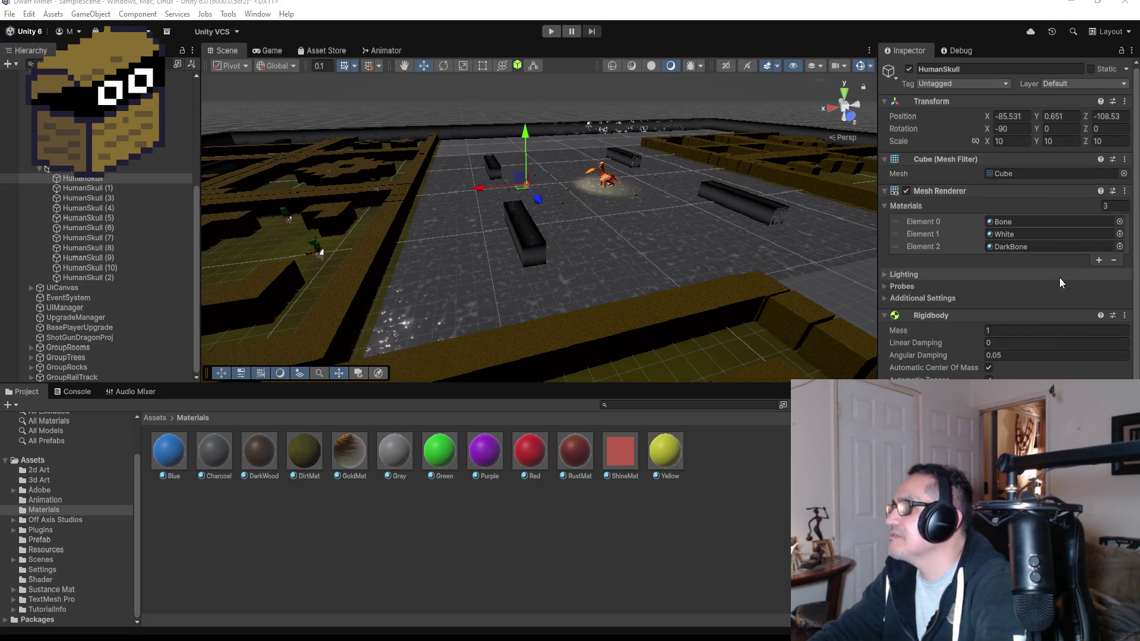
{"action": "scroll", "coordinate": [1029, 305], "scroll_direction": "down", "scroll_amount": 3}
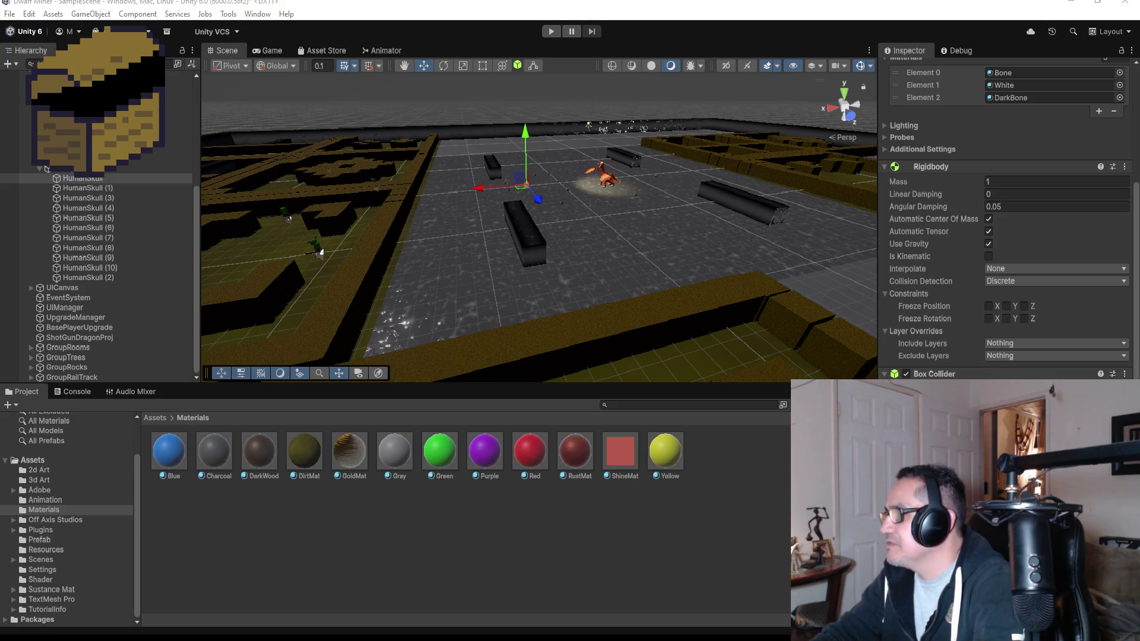
{"action": "key", "text": "alt+Tab"}
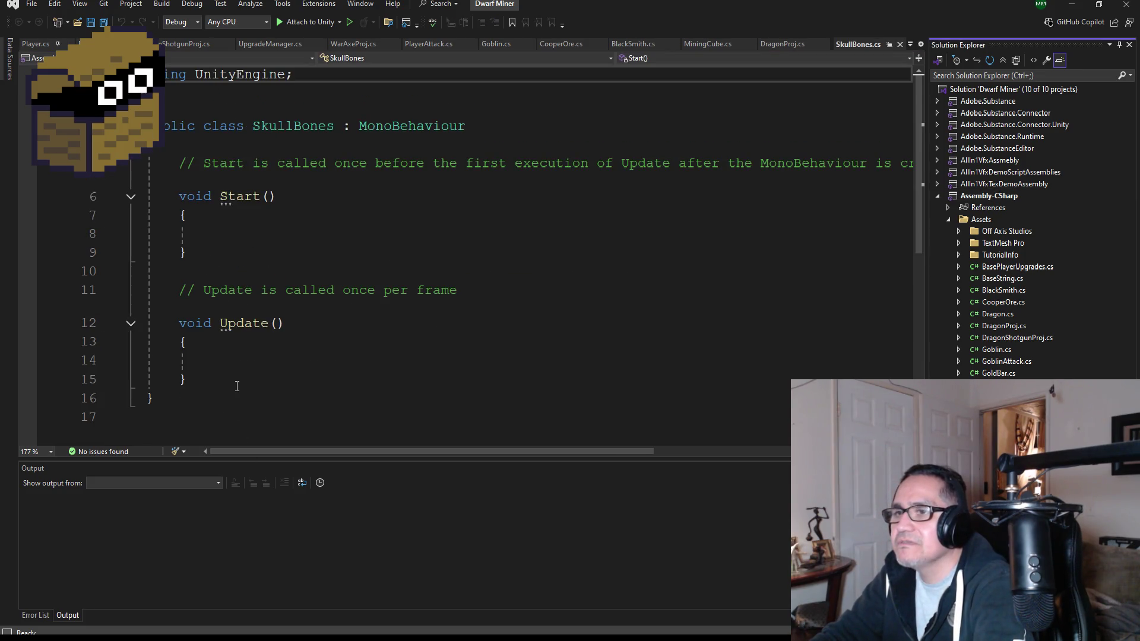
Step: Delete the default Start and Update methods from SkullBones.cs
{"action": "left_click", "coordinate": [237, 386]}
{"action": "left_click", "coordinate": [177, 199], "text": "shift"}
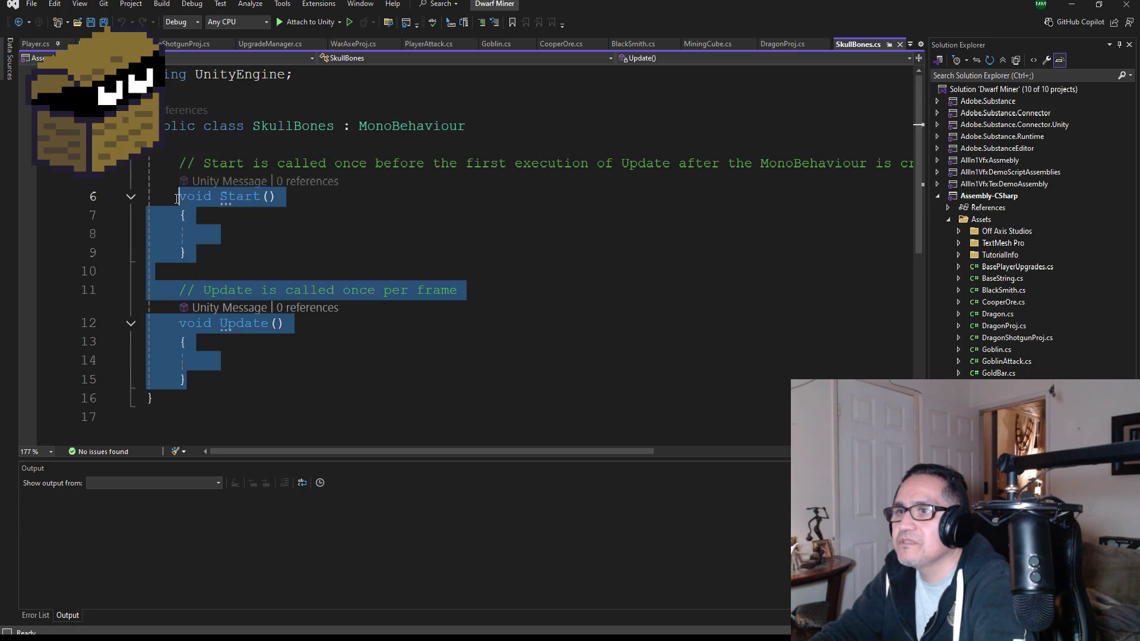
{"action": "left_click", "coordinate": [145, 168], "text": "shift"}
{"action": "key", "text": "Delete"}
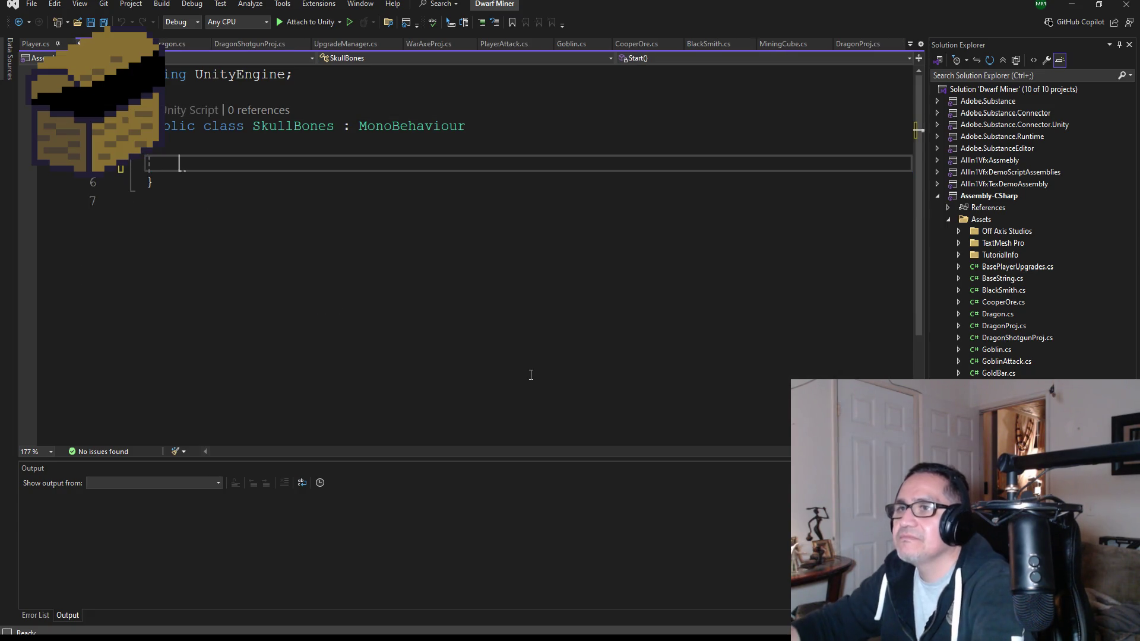
Step: Add an empty OnCollisionEnter method with its Collision parameter named col
{"action": "type", "text": "voin"}
{"action": "key", "text": "BackSpace"}
{"action": "type", "text": "d"}
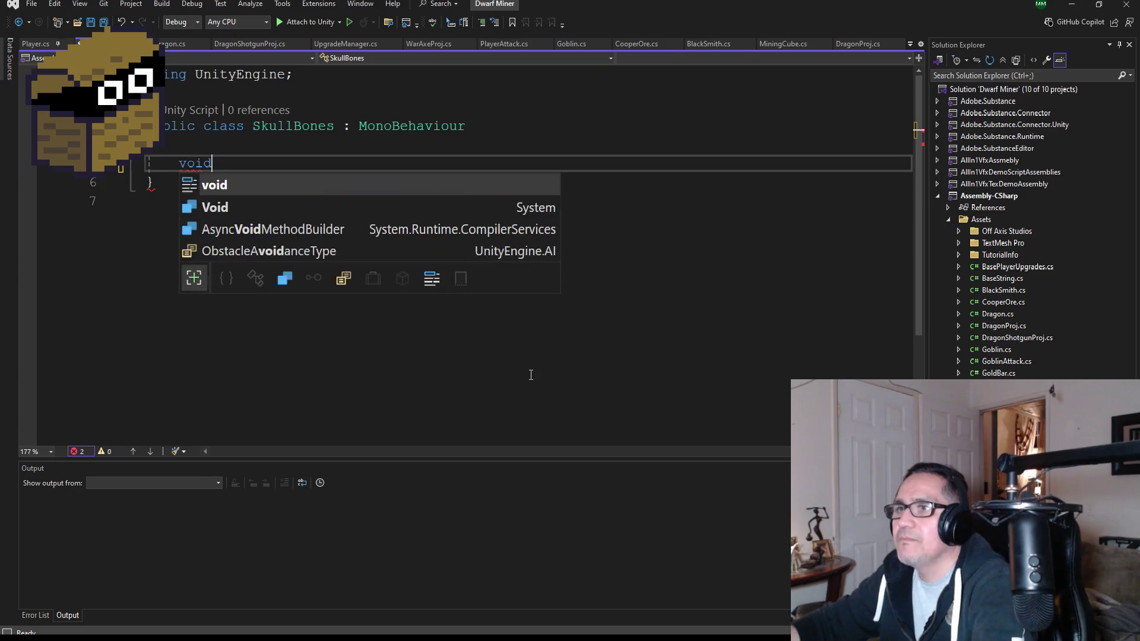
{"action": "type", "text": " Onco"}
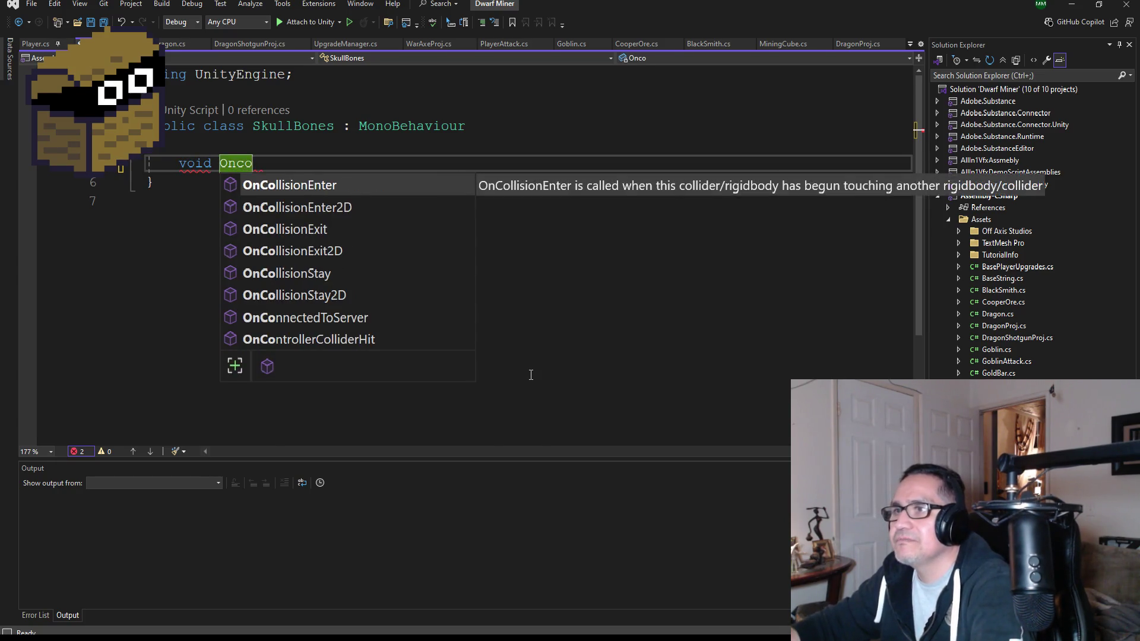
{"action": "key", "text": "Tab"}
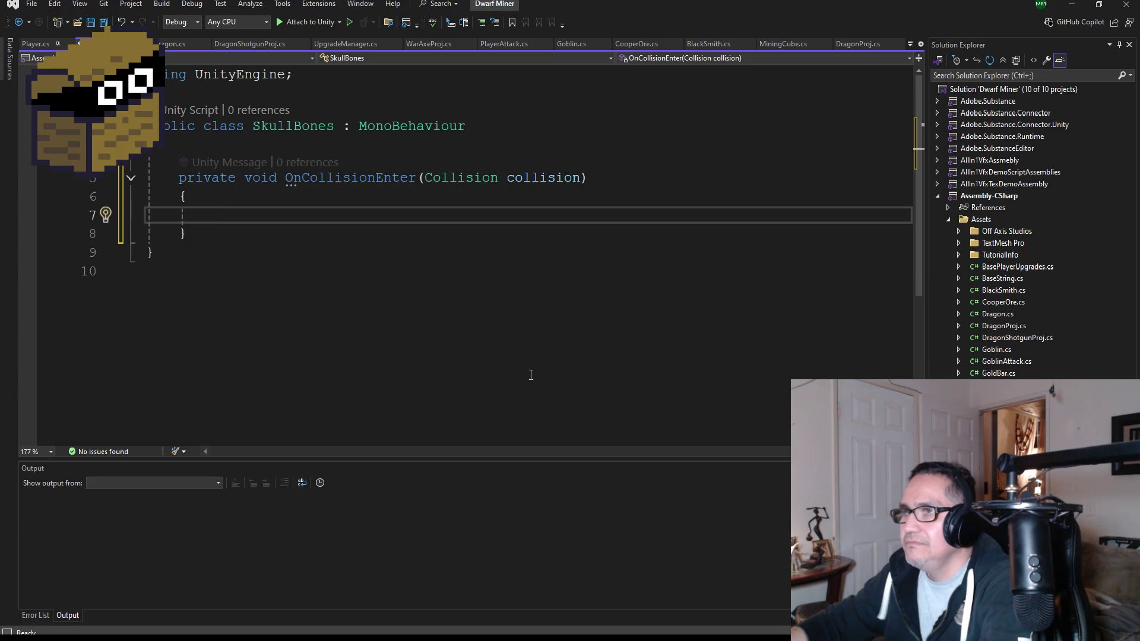
{"action": "left_click", "coordinate": [579, 178]}
{"action": "key", "text": "BackSpace"}
{"action": "key", "text": "BackSpace"}
{"action": "key", "text": "BackSpace"}
{"action": "left_click", "coordinate": [638, 218]}
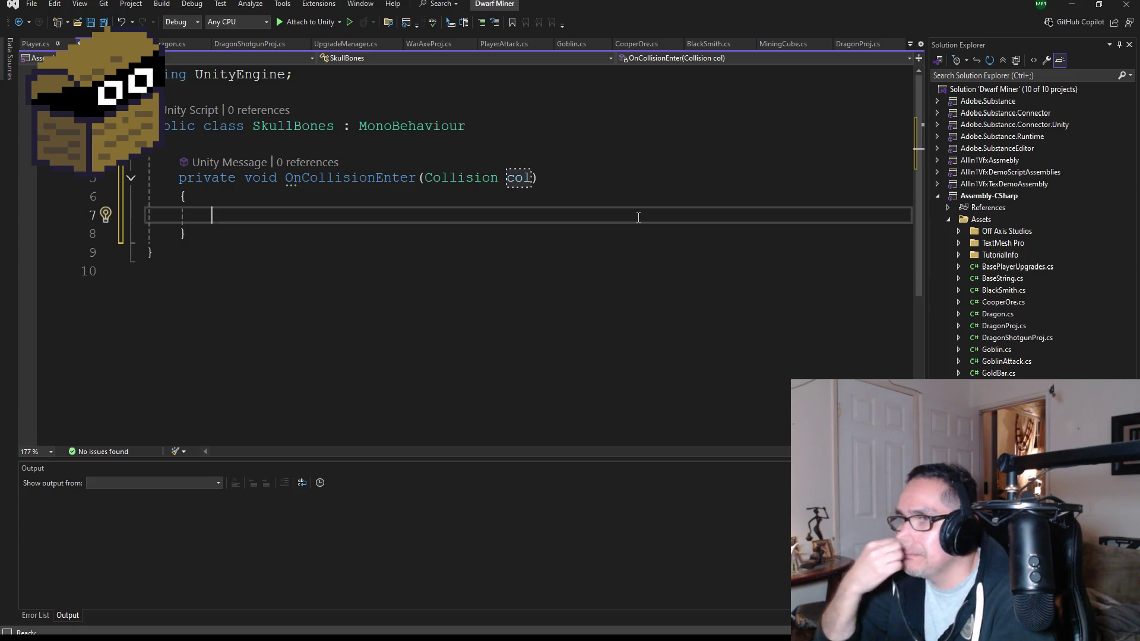
Step: Add the condition if (col.gameObject.CompareTag(BaseString.Player)) inside OnCollisionEnter
{"action": "type", "text": "if"}
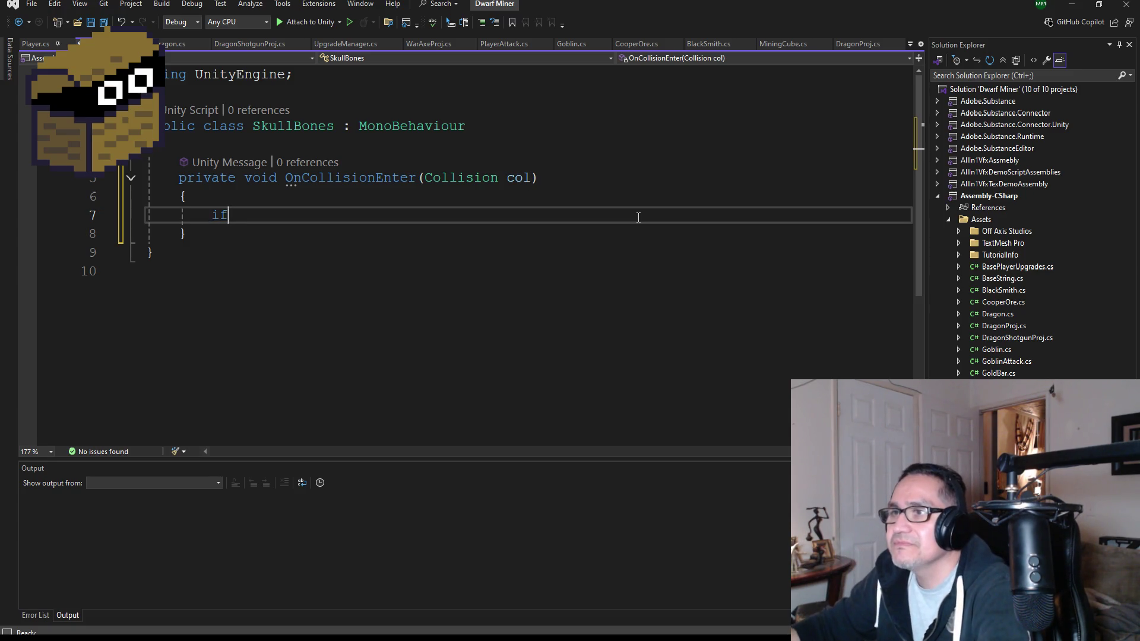
{"action": "type", "text": " (l"}
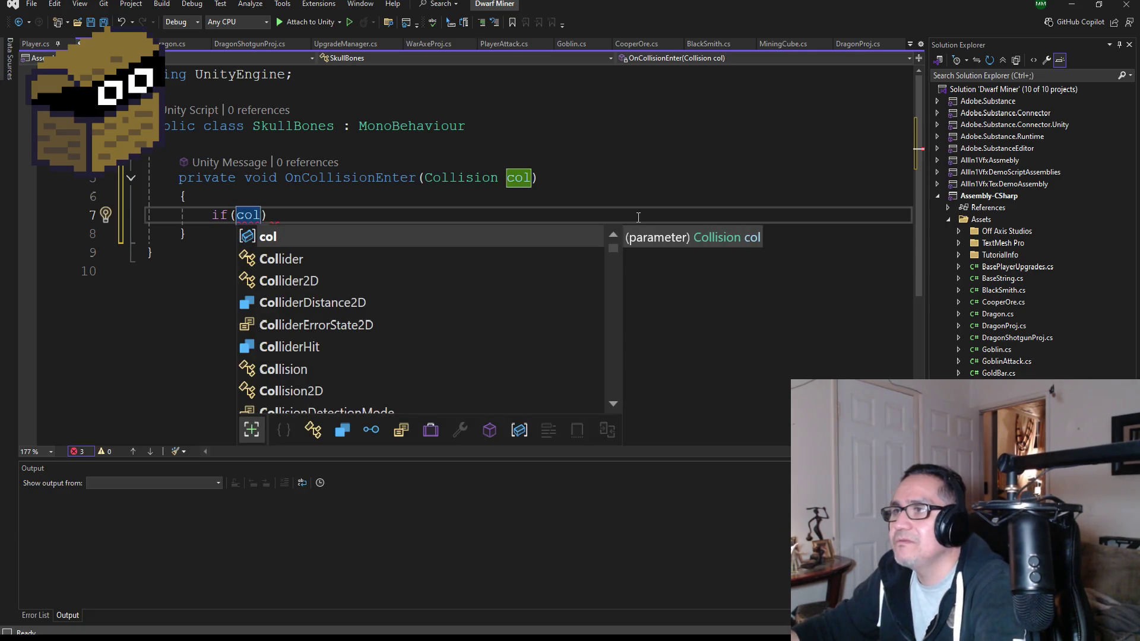
{"action": "type", "text": ".ga"}
{"action": "key", "text": "Tab"}
{"action": "type", "text": "."}
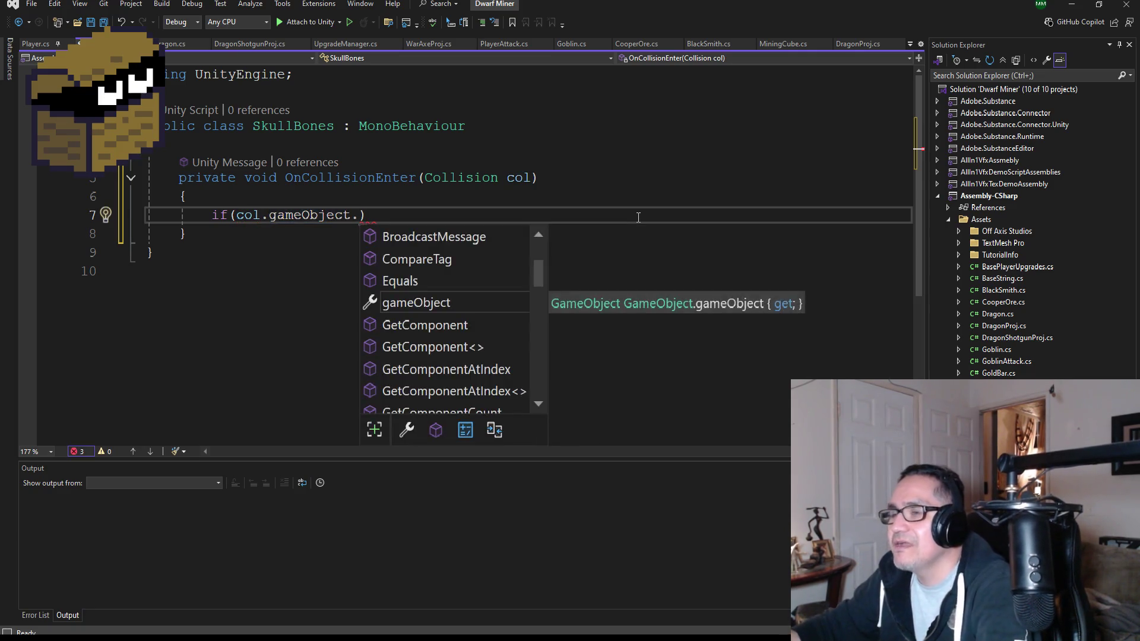
{"action": "type", "text": "com"}
{"action": "key", "text": "Tab"}
{"action": "type", "text": "(baseSt"}
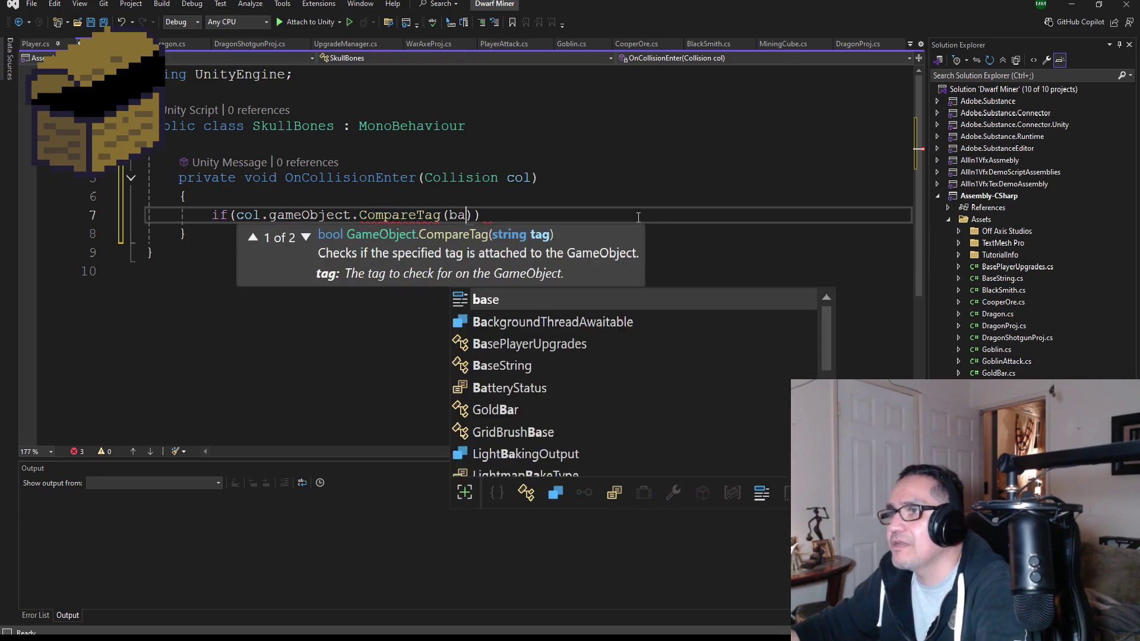
{"action": "key", "text": "Tab"}
{"action": "type", "text": ".Pla"}
{"action": "key", "text": "Tab"}
{"action": "key", "text": "End"}
{"action": "key", "text": "Return"}
Step: Open the if block and call Destroy(gameObject); inside it
{"action": "type", "text": "{"}
{"action": "key", "text": "Return"}
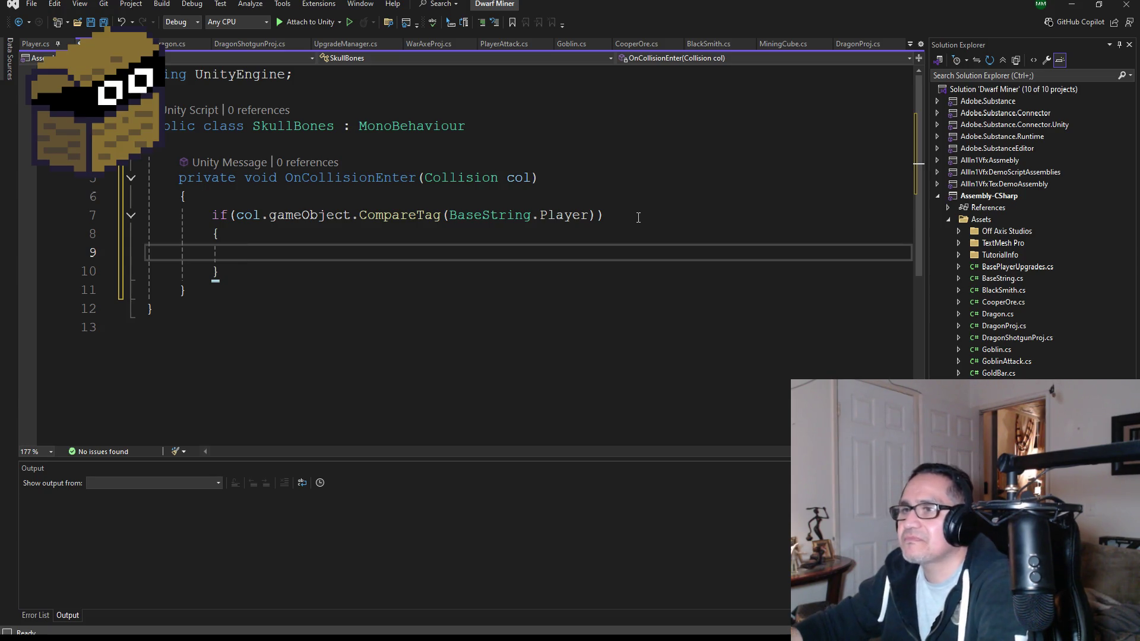
{"action": "type", "text": "Des"}
{"action": "key", "text": "Tab"}
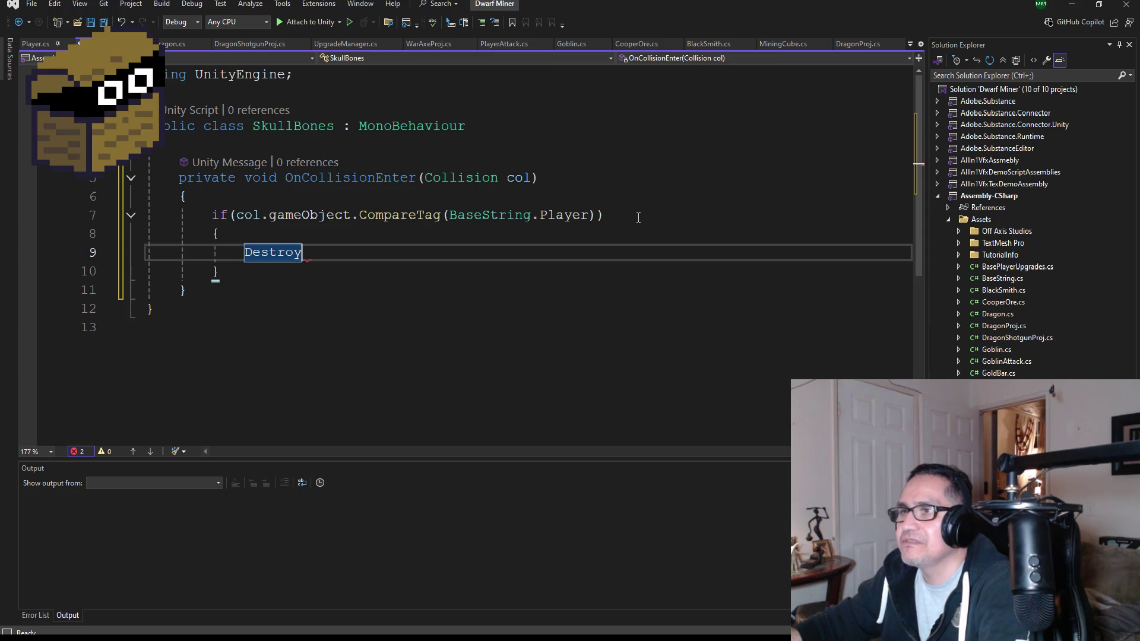
{"action": "type", "text": "(ga"}
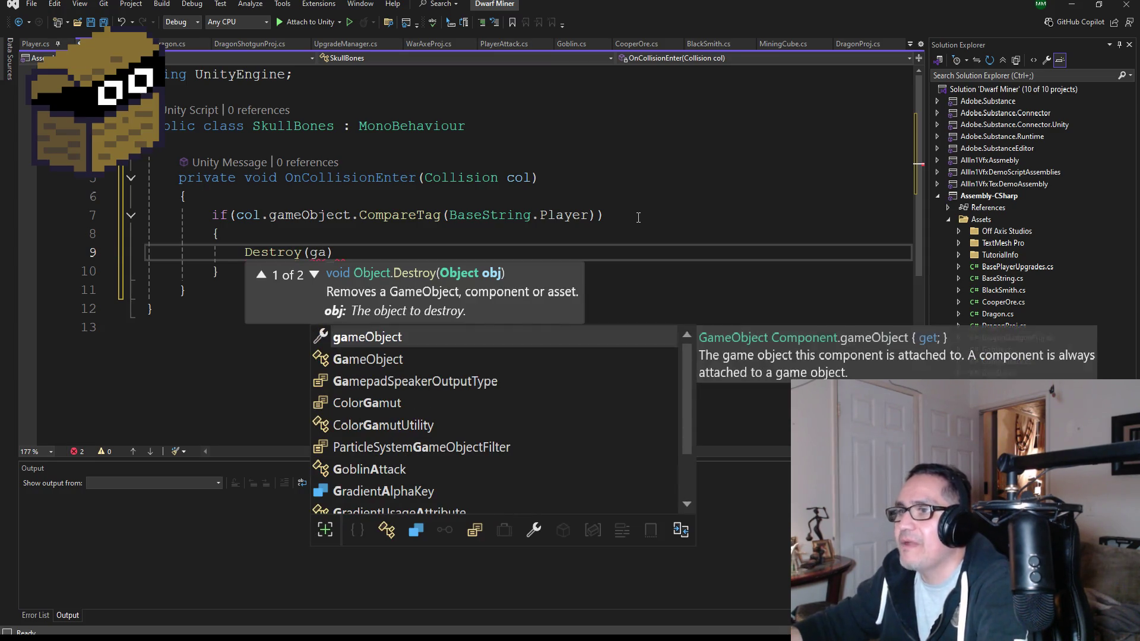
{"action": "key", "text": "Tab"}
{"action": "key", "text": "Right"}
{"action": "type", "text": ";"}
{"action": "key", "text": "Return"}
Step: Add the '//Audio? NutCrack' comment and save SkullBones.cs
{"action": "type", "text": "//"}
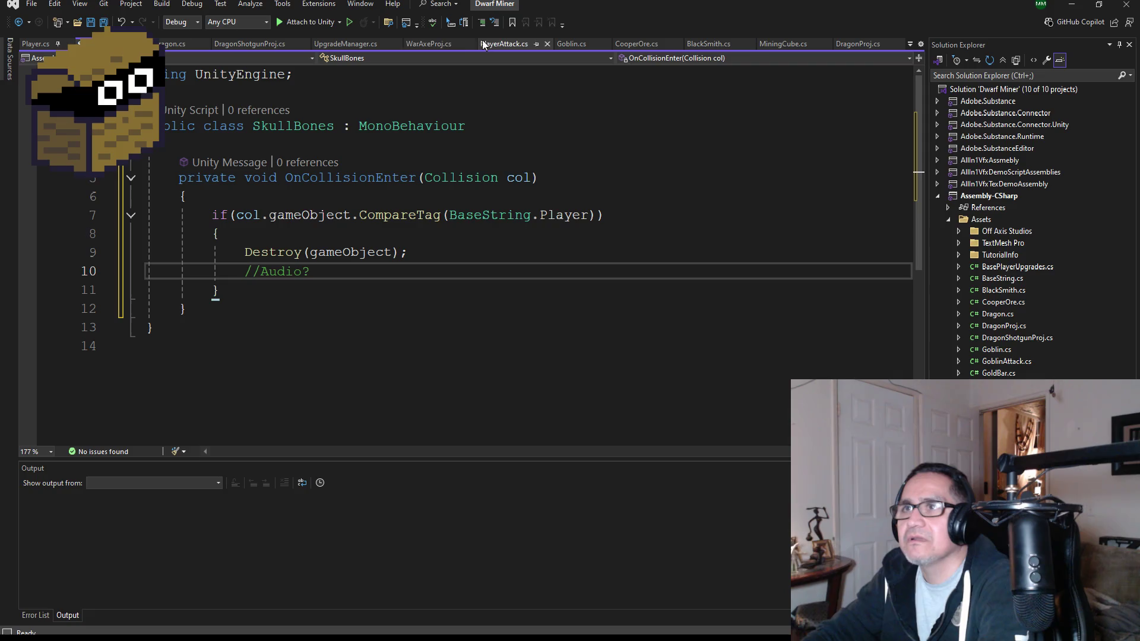
{"action": "key", "text": "ctrl+s"}
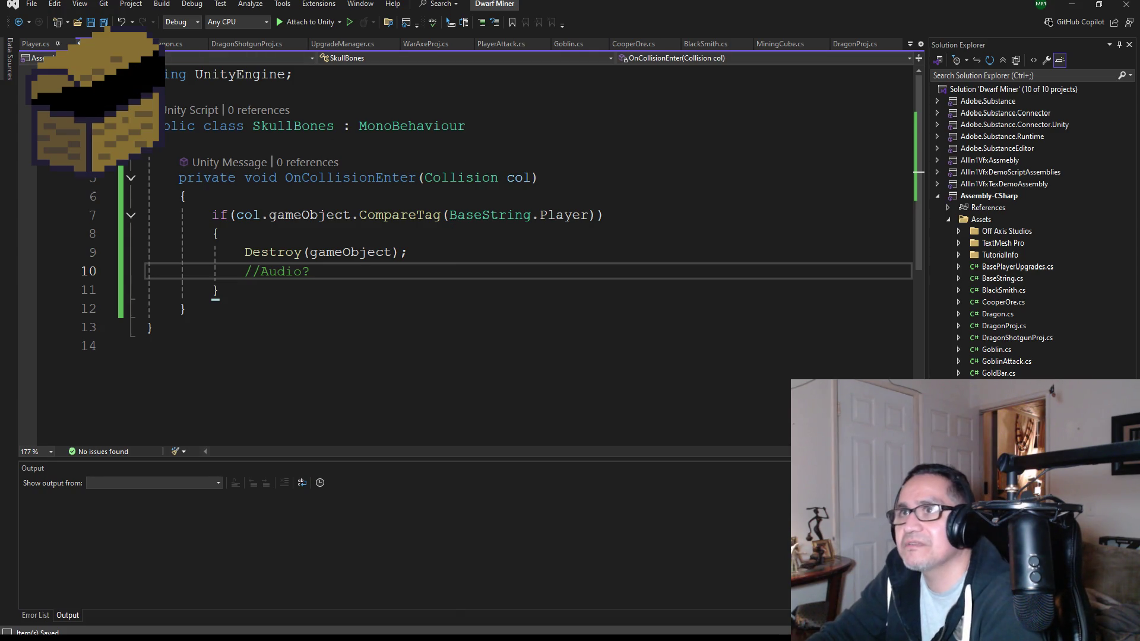
{"action": "type", "text": " Nu"}
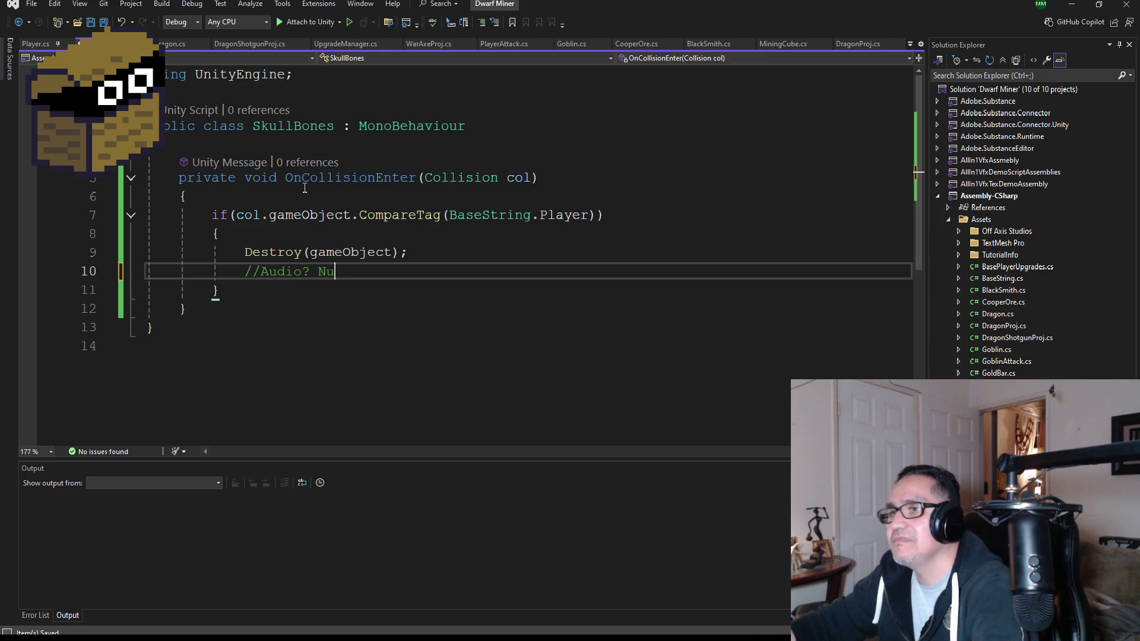
{"action": "type", "text": "tCrack"}
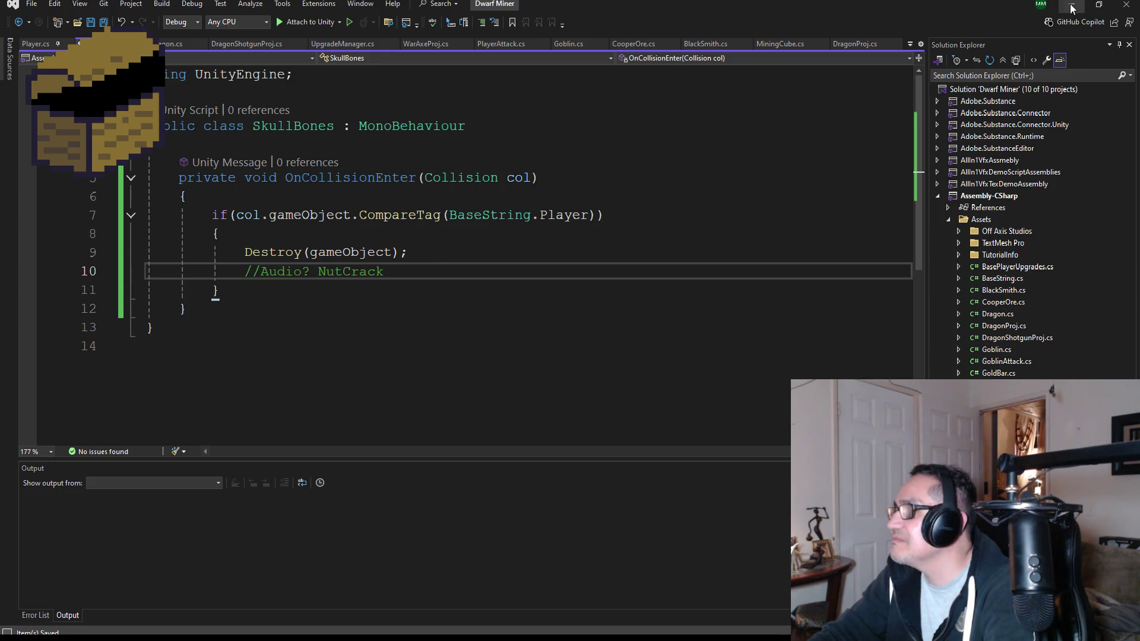
{"action": "key", "text": "alt+Tab"}
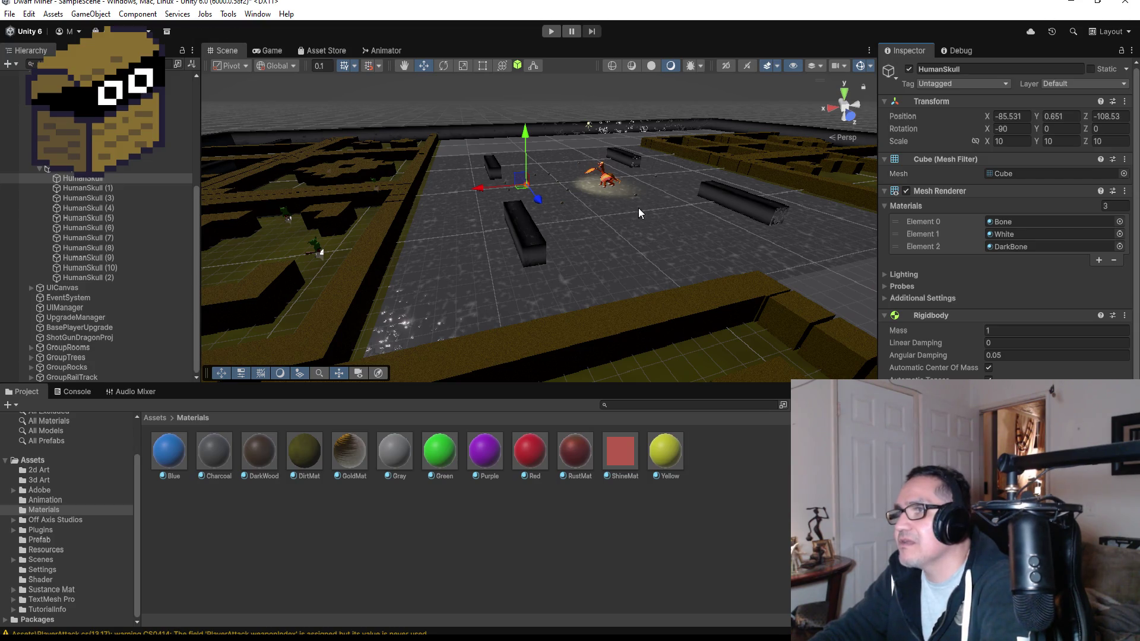
{"action": "scroll", "coordinate": [618, 187], "scroll_direction": "up", "scroll_amount": 3}
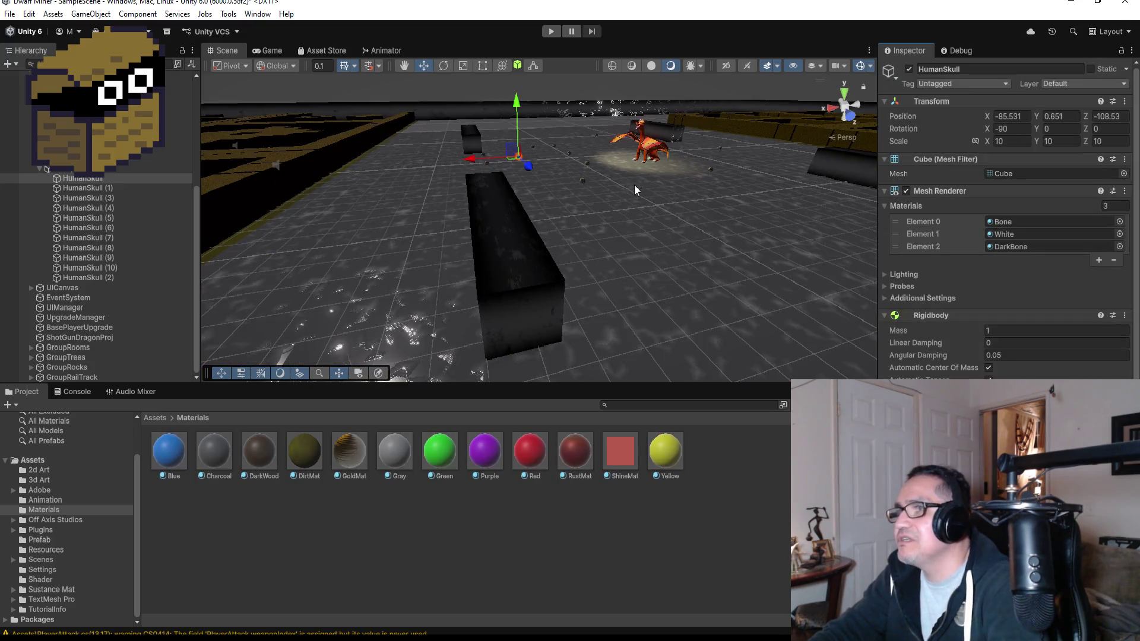
{"action": "left_click_drag", "start_coordinate": [584, 173], "coordinate": [450, 116]}
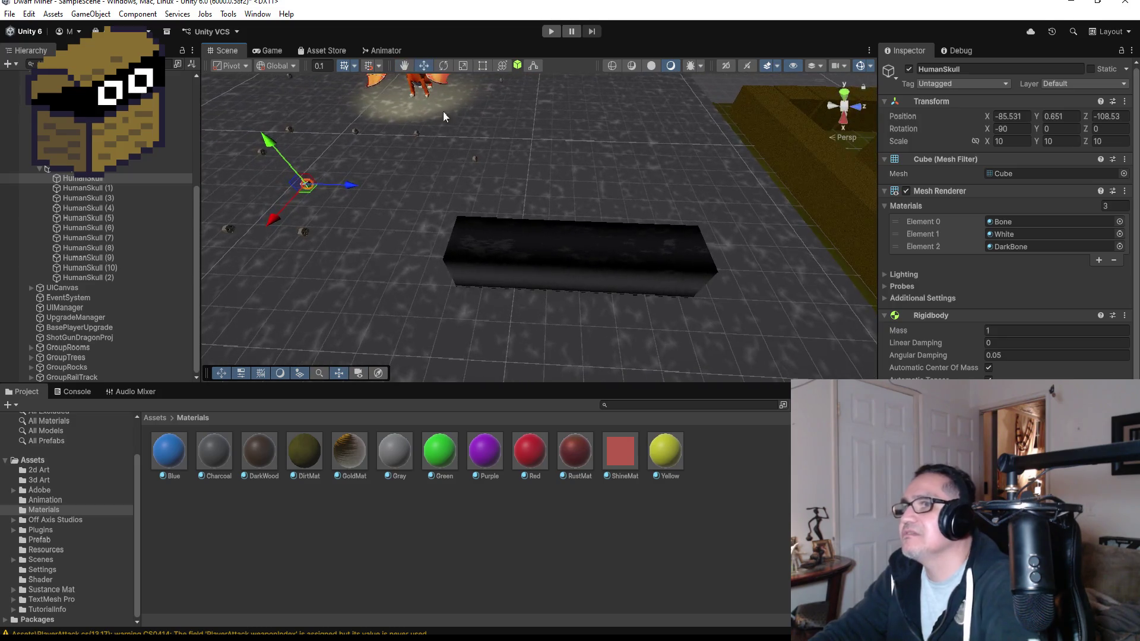
{"action": "left_click", "coordinate": [418, 95]}
{"action": "key", "text": "f"}
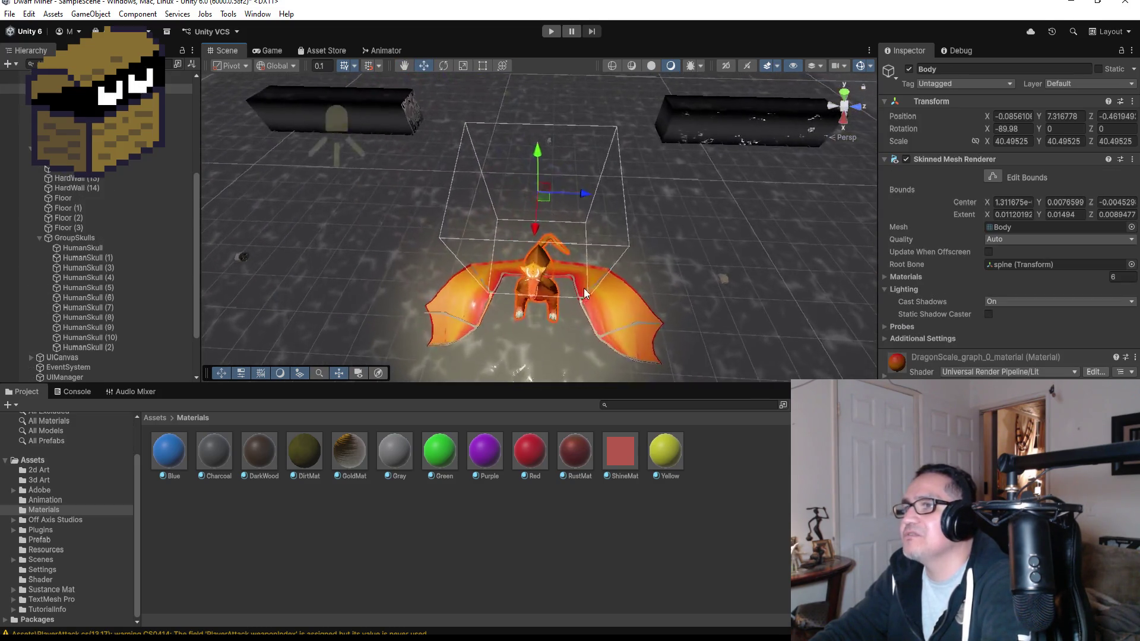
{"action": "scroll", "coordinate": [614, 344], "scroll_direction": "down", "scroll_amount": 3}
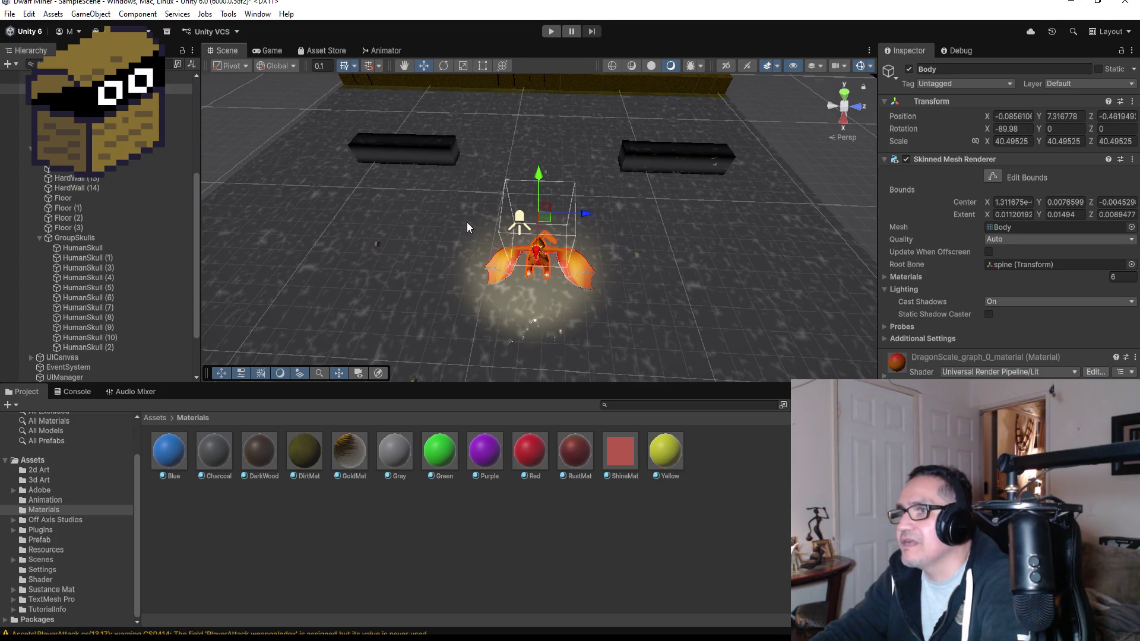
{"action": "scroll", "coordinate": [472, 311], "scroll_direction": "down", "scroll_amount": 5}
{"action": "scroll", "coordinate": [134, 336], "scroll_direction": "down", "scroll_amount": 3}
{"action": "scroll", "coordinate": [97, 276], "scroll_direction": "up", "scroll_amount": 3}
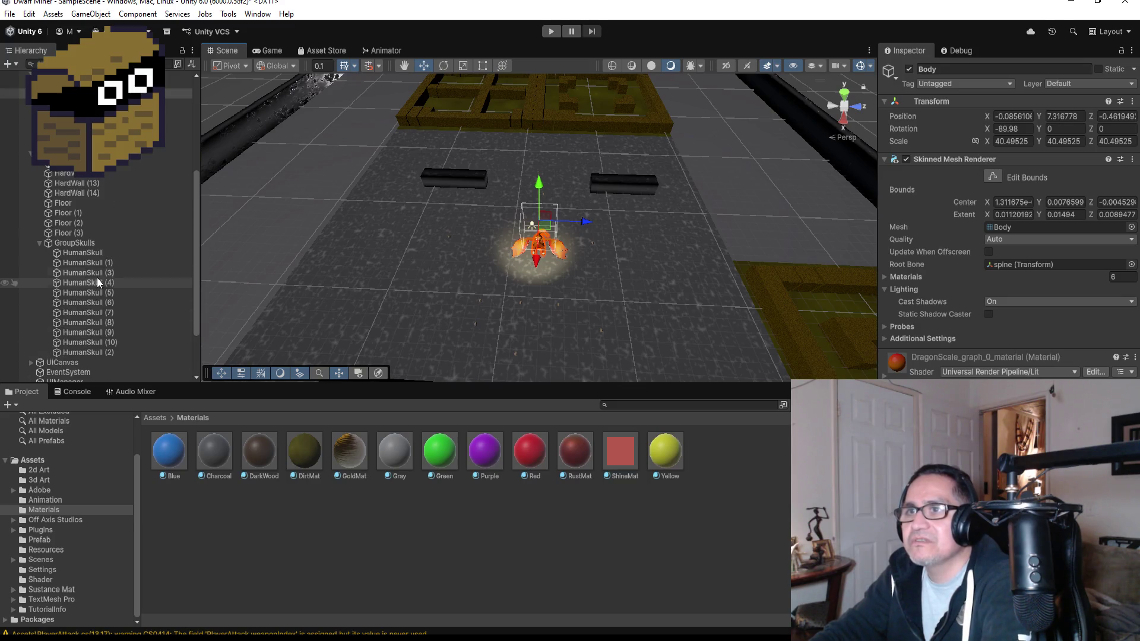
{"action": "left_click", "coordinate": [38, 241]}
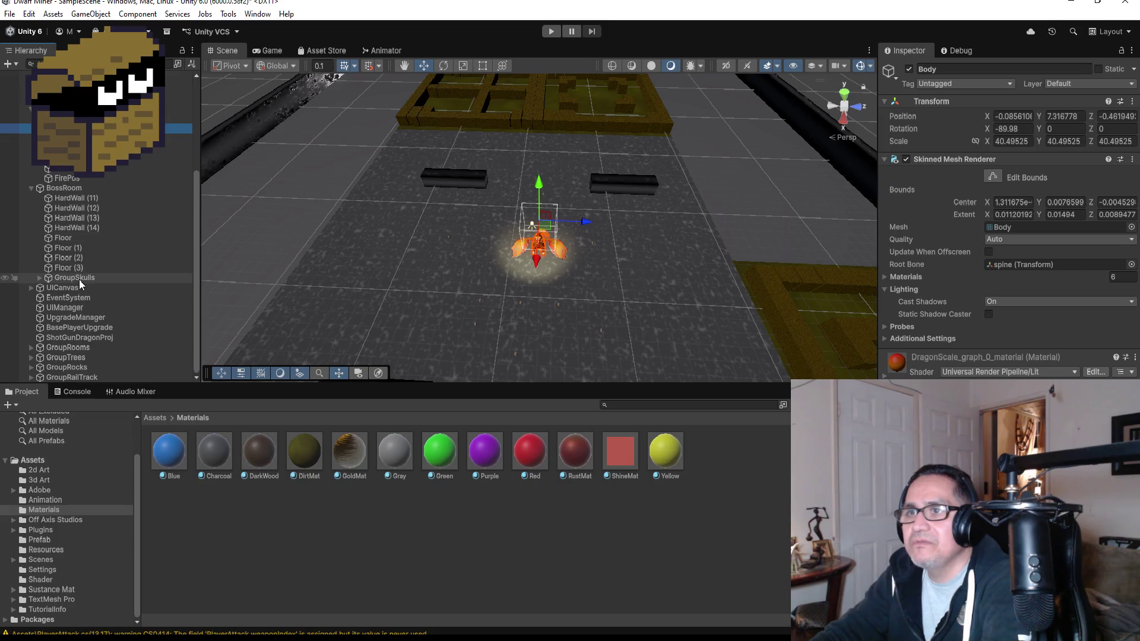
{"action": "left_click", "coordinate": [57, 279]}
{"action": "left_click", "coordinate": [39, 278]}
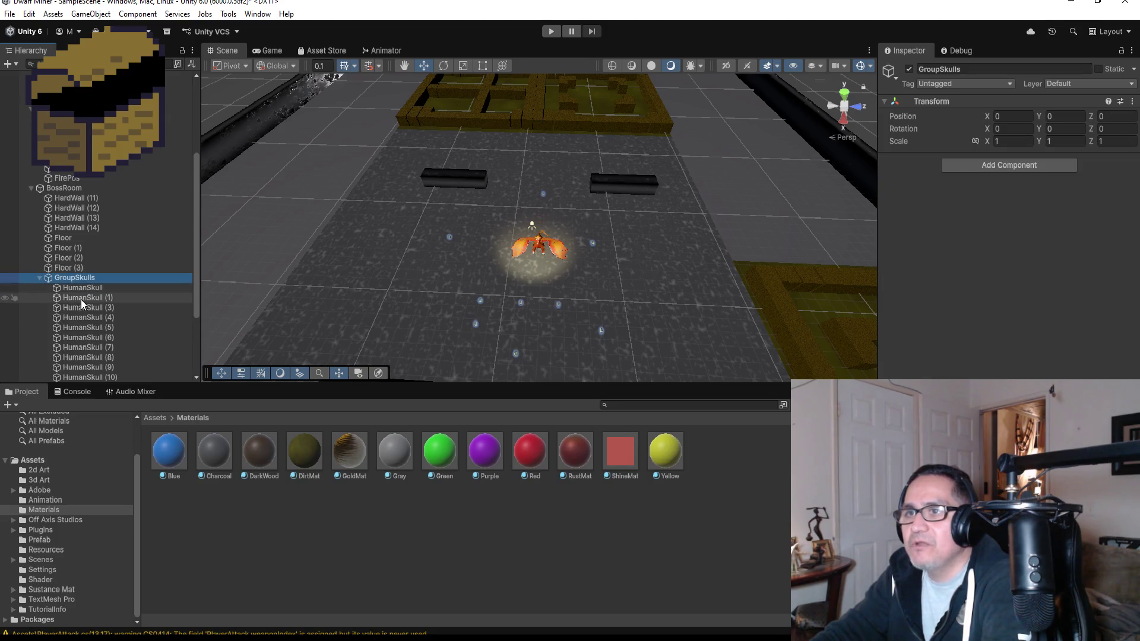
{"action": "left_click", "coordinate": [83, 297]}
{"action": "scroll", "coordinate": [115, 316], "scroll_direction": "down", "scroll_amount": 3}
{"action": "scroll", "coordinate": [113, 309], "scroll_direction": "down", "scroll_amount": 2}
{"action": "left_click", "coordinate": [105, 278], "text": "shift"}
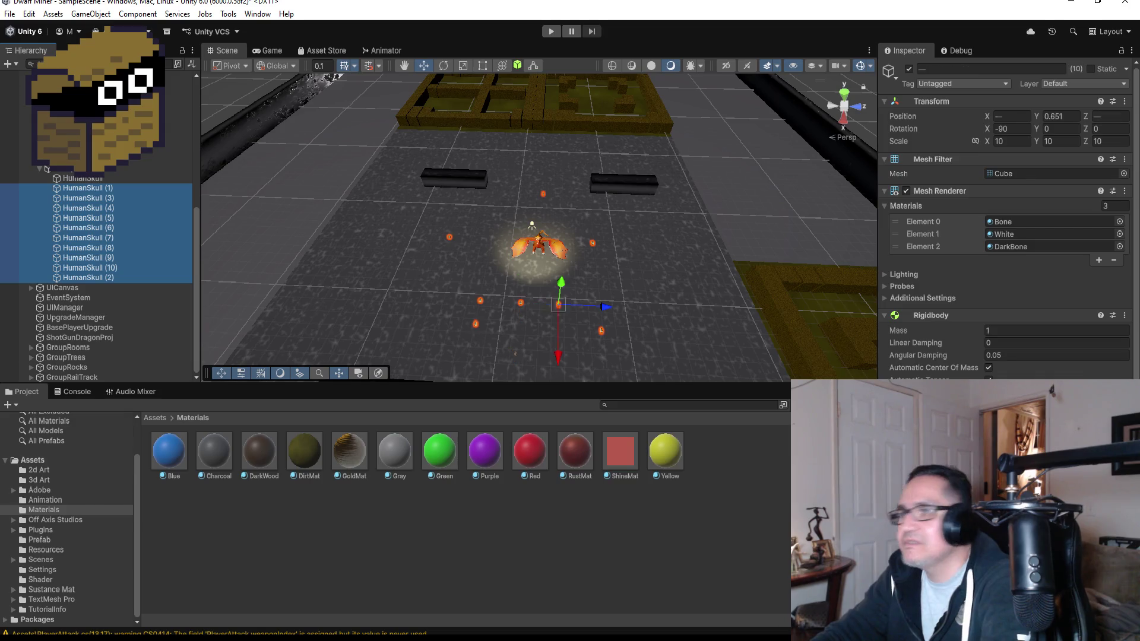
{"action": "scroll", "coordinate": [1009, 238], "scroll_direction": "down", "scroll_amount": 3}
{"action": "scroll", "coordinate": [1009, 237], "scroll_direction": "down", "scroll_amount": 1}
{"action": "key", "text": "alt+Tab"}
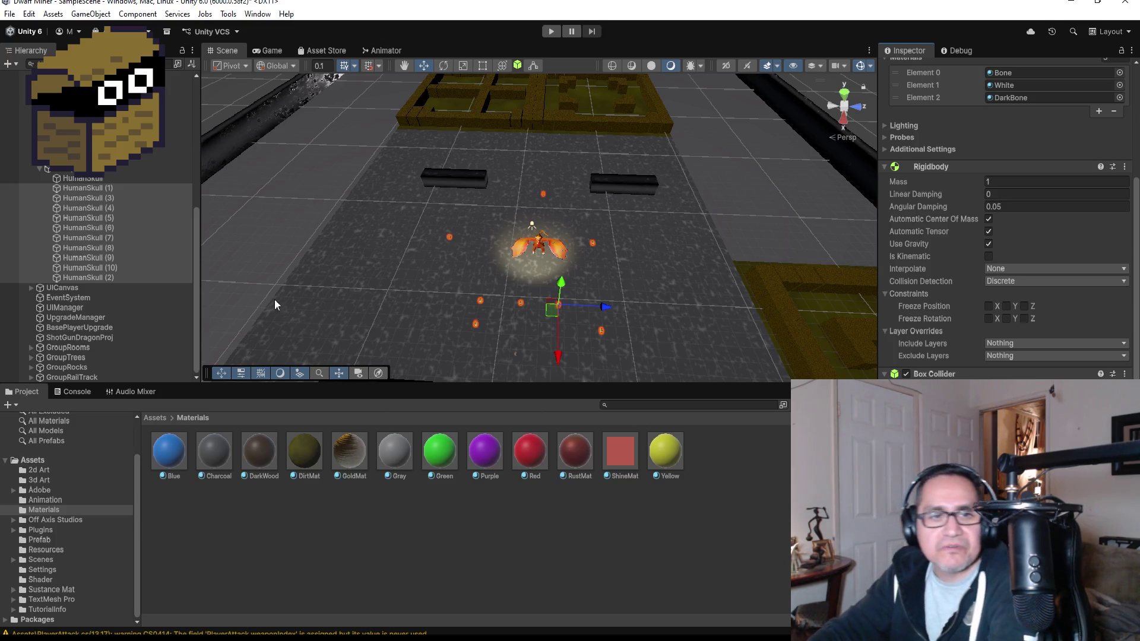
{"action": "left_click", "coordinate": [39, 169]}
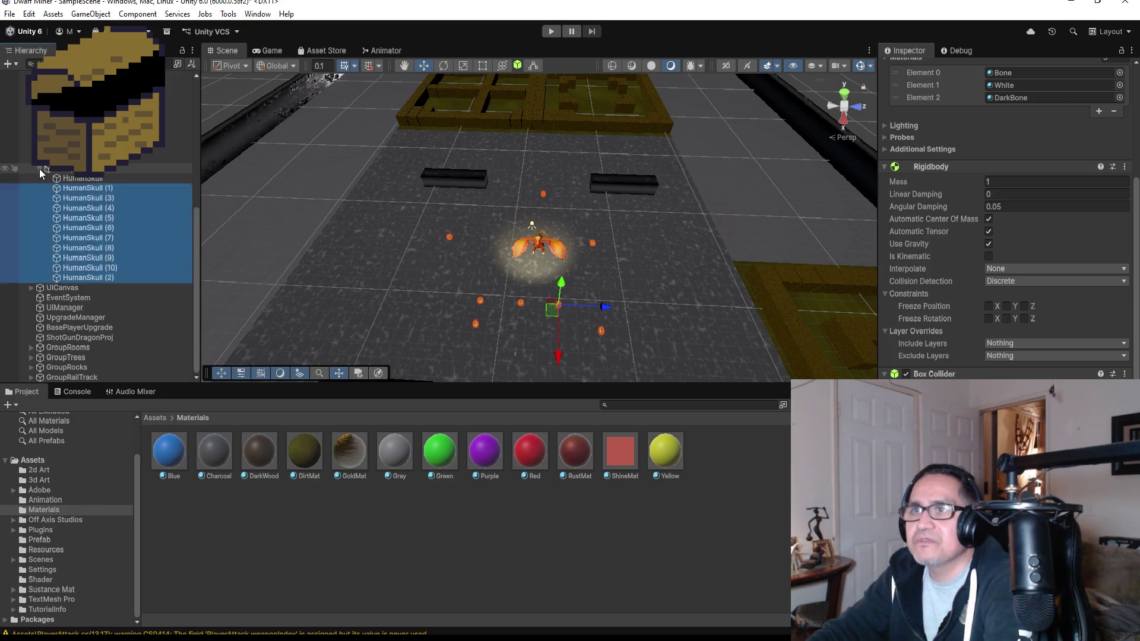
{"action": "left_click", "coordinate": [39, 168]}
{"action": "left_click", "coordinate": [60, 188]}
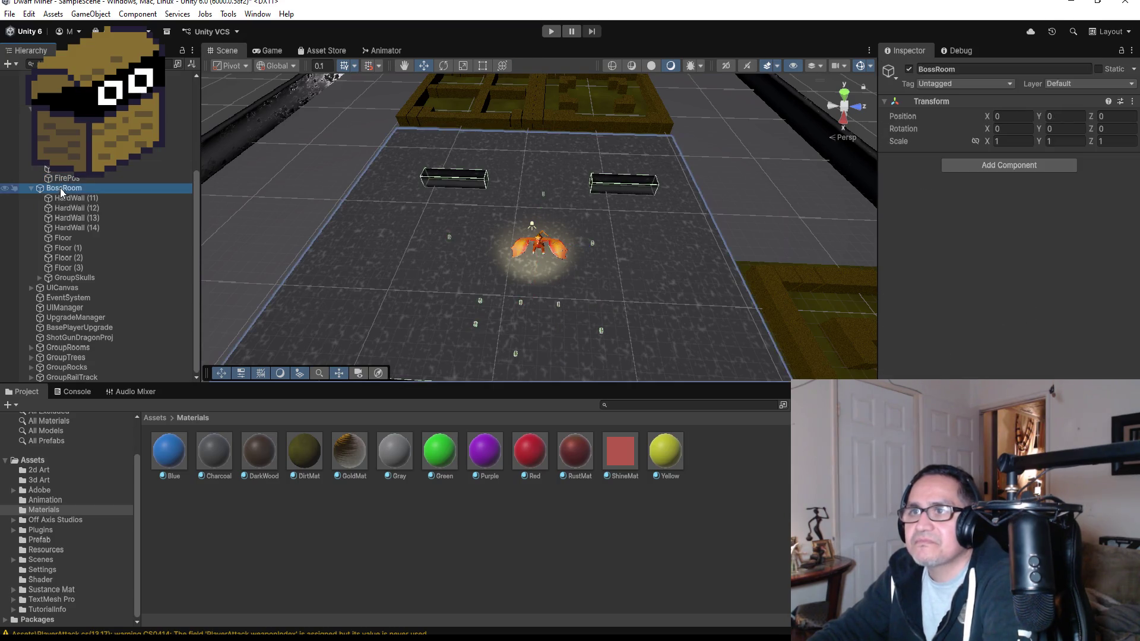
Step: Create an empty GroupOtherBones object under BossRoom, then return to the Assets root folder
{"action": "right_click", "coordinate": [60, 188]}
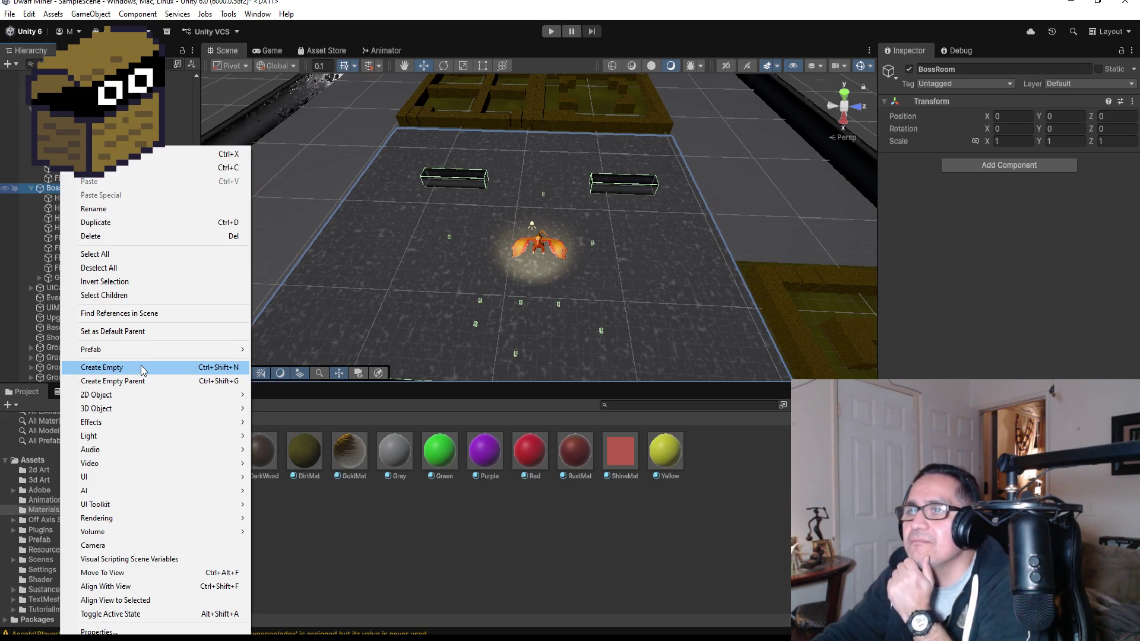
{"action": "left_click", "coordinate": [141, 367]}
{"action": "left_click", "coordinate": [970, 67]}
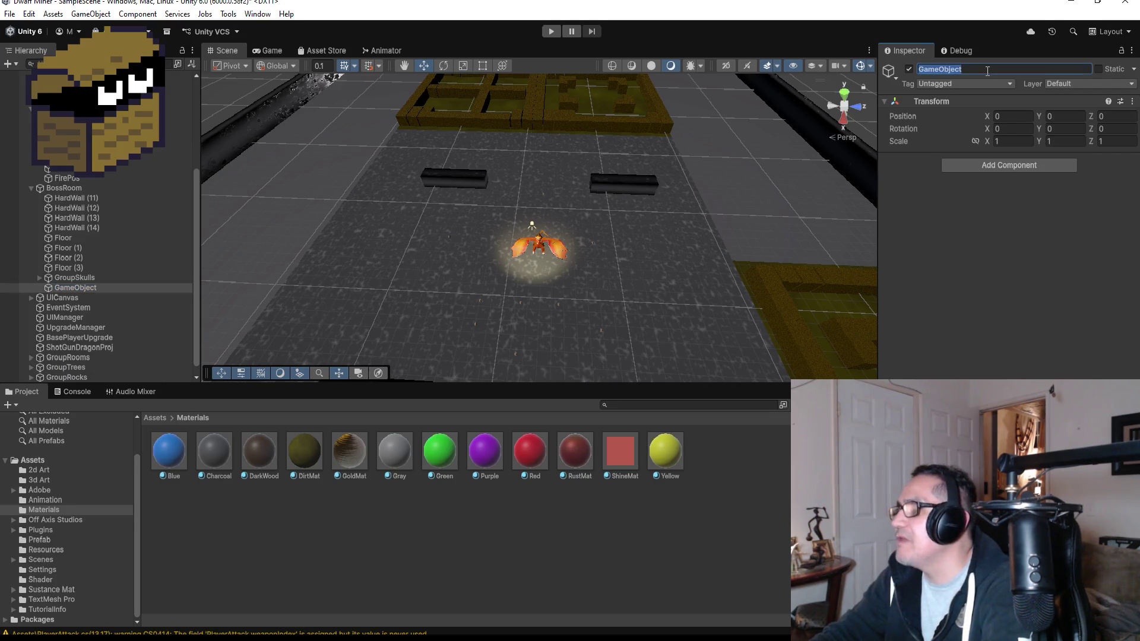
{"action": "type", "text": "roupOtherBones"}
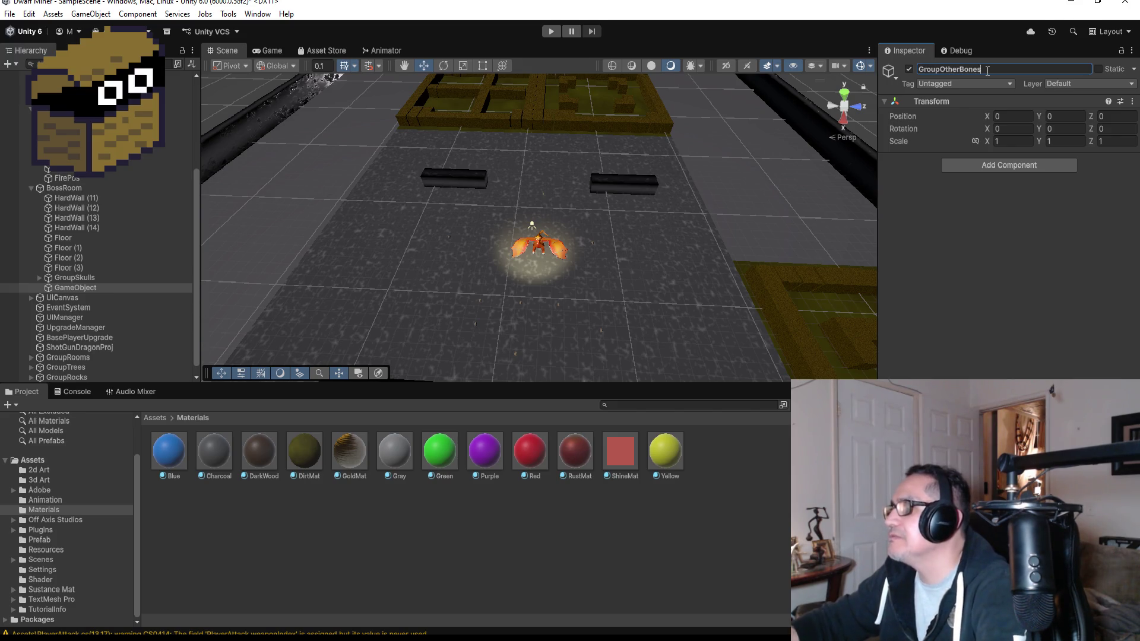
{"action": "key", "text": "Return"}
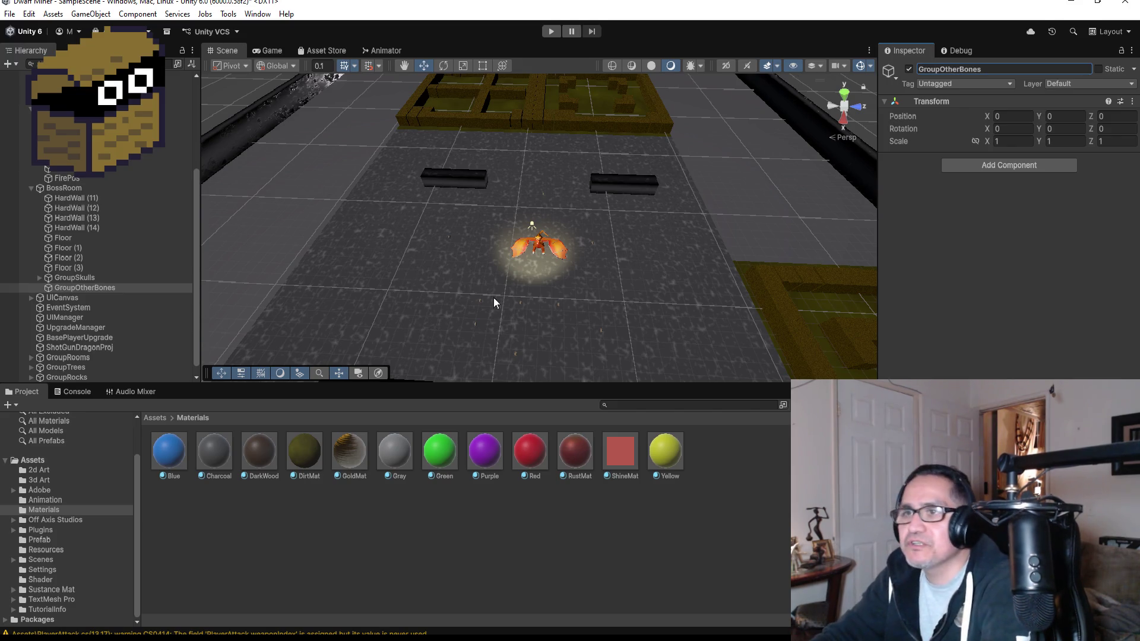
{"action": "left_click", "coordinate": [156, 418]}
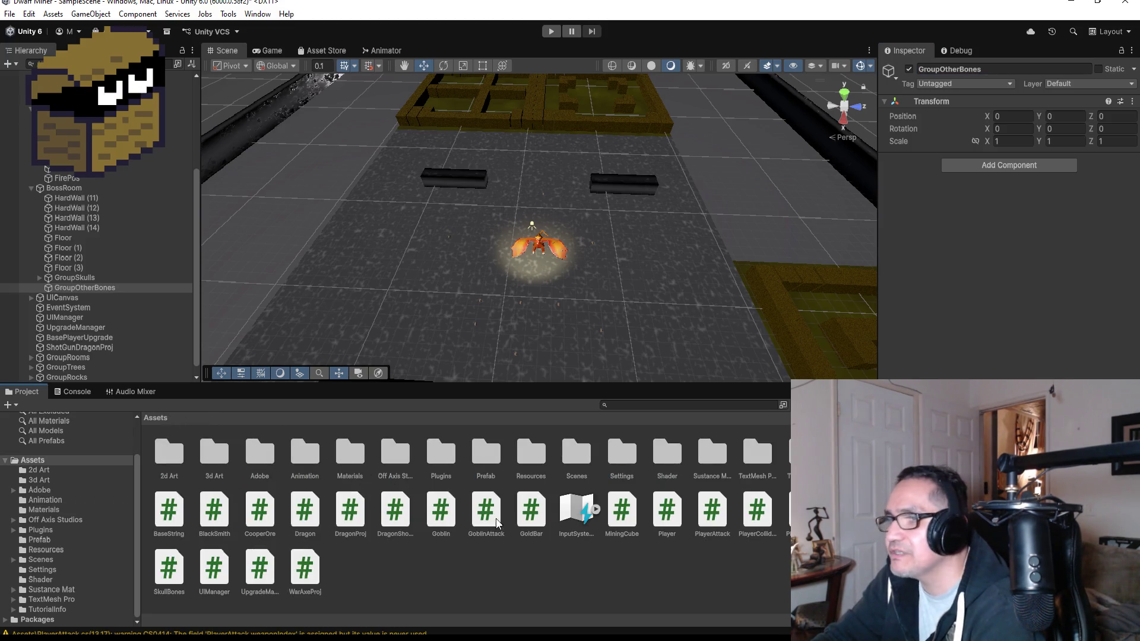
Step: Browse Off Axis Studios > Polyworks > Meshes folders and inspect the Bones Cream05 material
{"action": "left_click", "coordinate": [401, 460]}
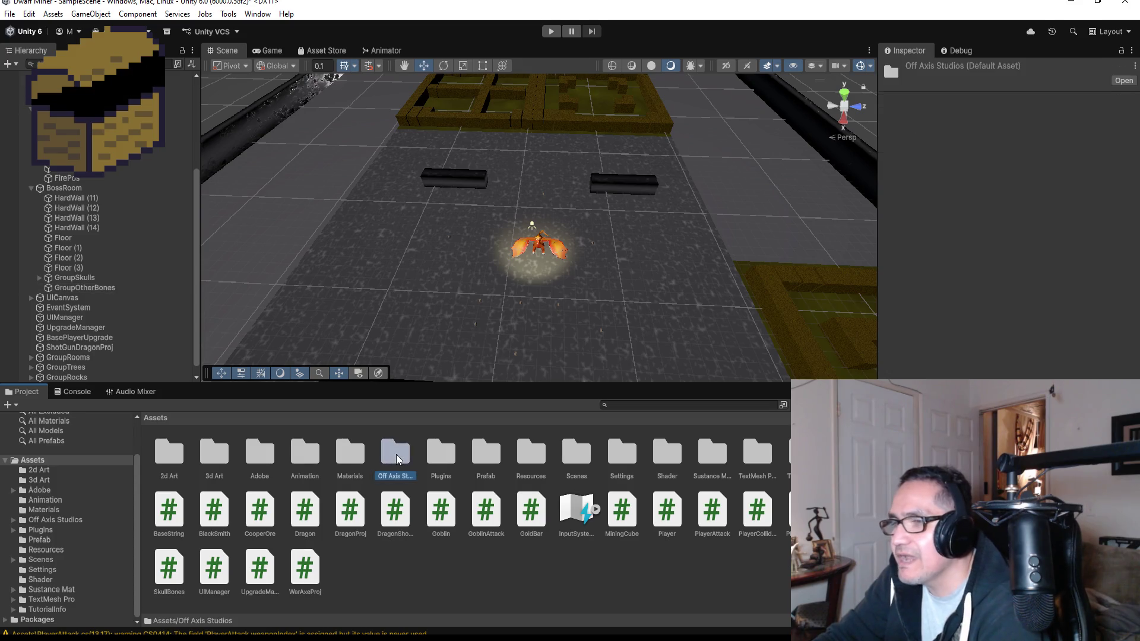
{"action": "double_click", "coordinate": [401, 461]}
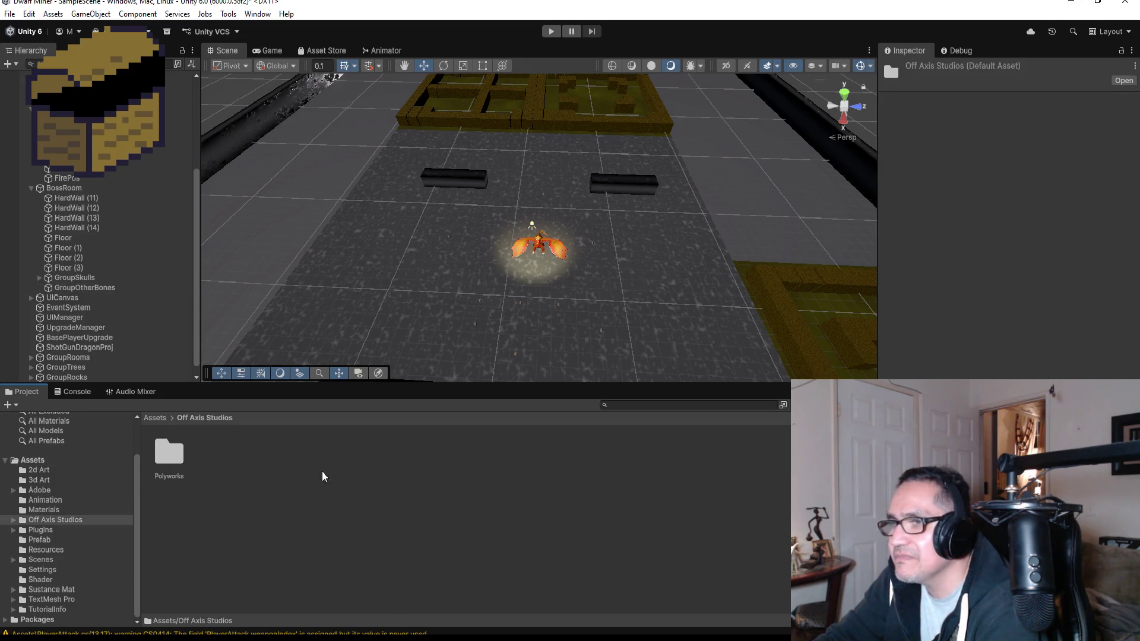
{"action": "double_click", "coordinate": [163, 450]}
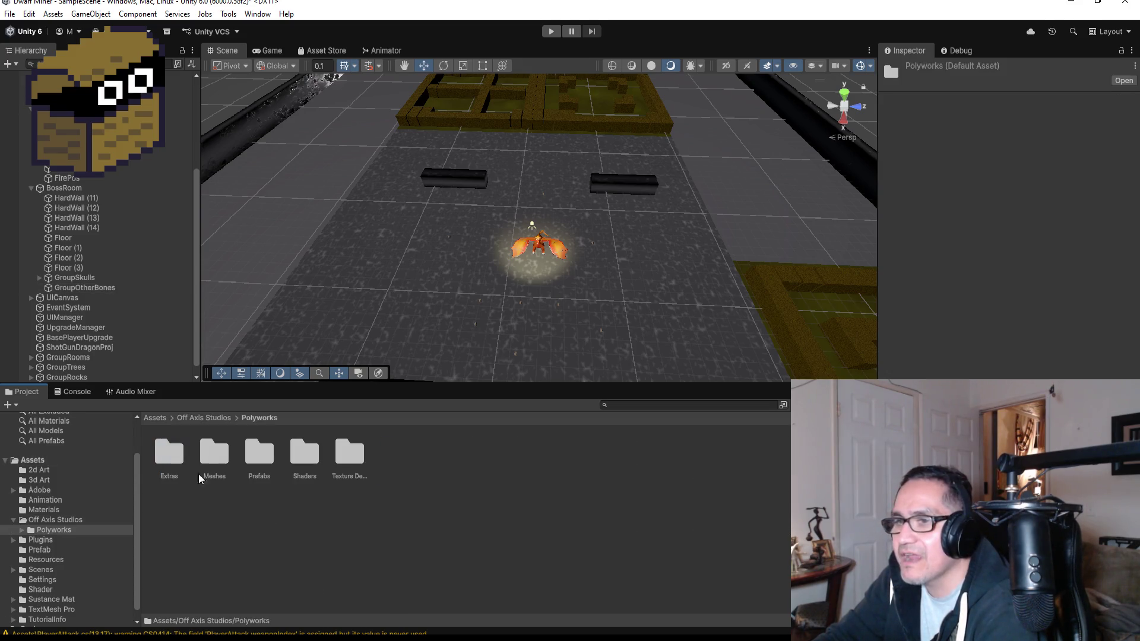
{"action": "double_click", "coordinate": [263, 451]}
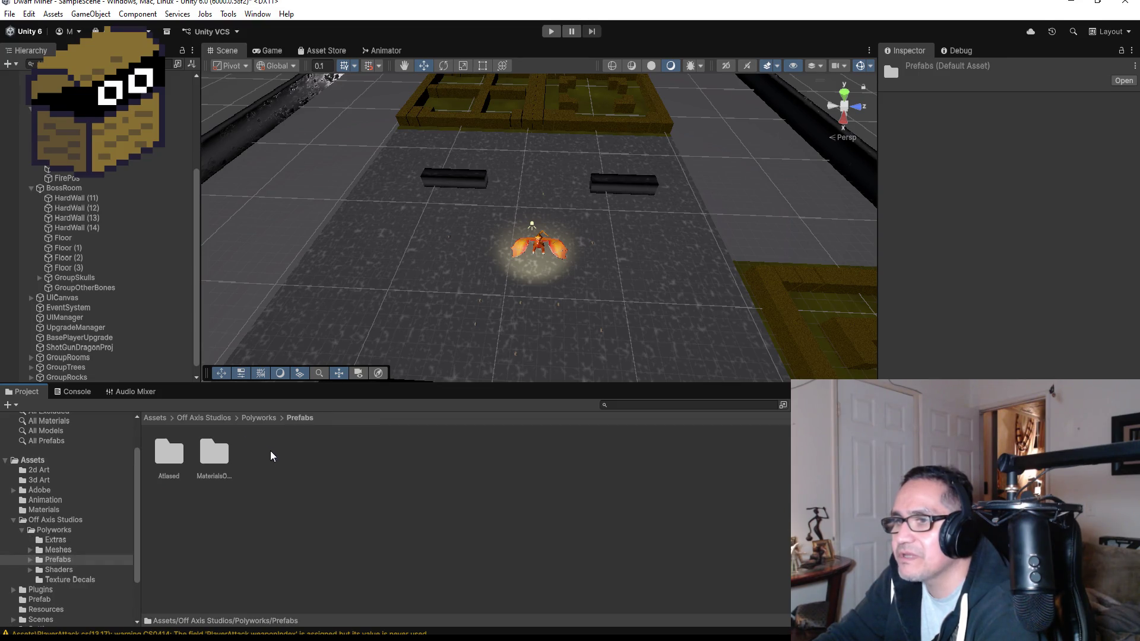
{"action": "left_click", "coordinate": [259, 418]}
{"action": "left_click", "coordinate": [305, 455]}
{"action": "left_click", "coordinate": [215, 461]}
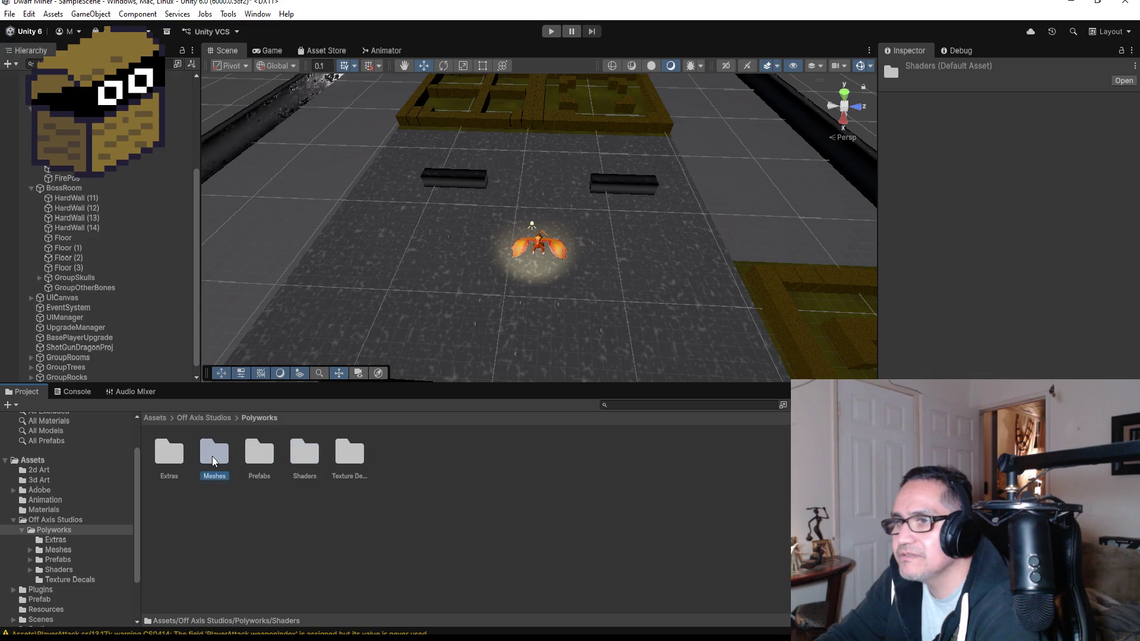
{"action": "double_click", "coordinate": [214, 457]}
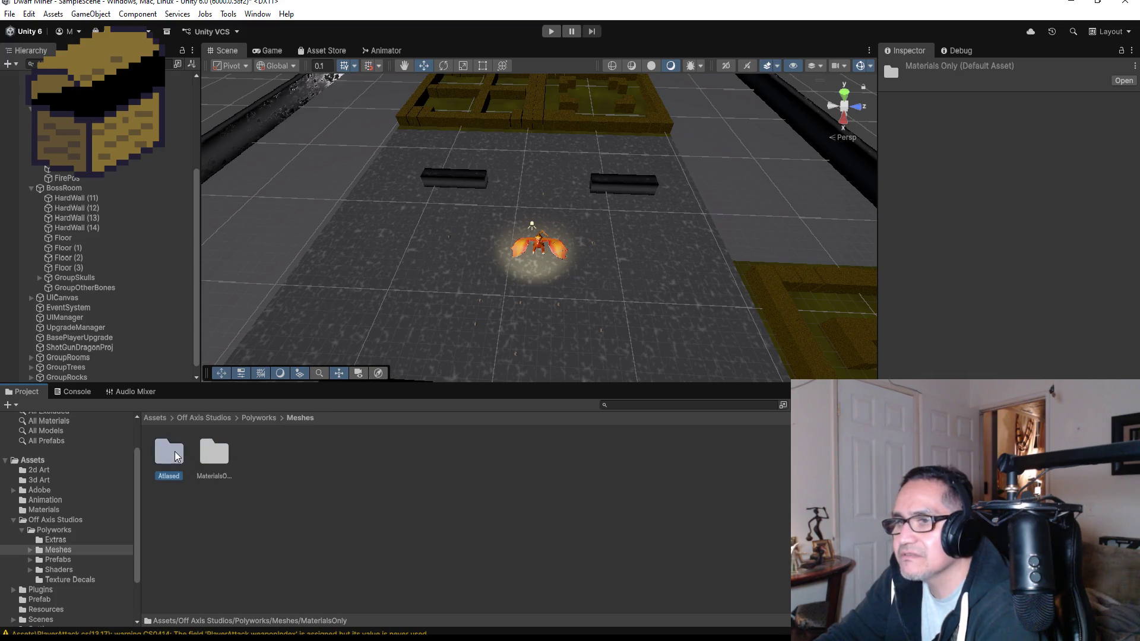
{"action": "double_click", "coordinate": [215, 452]}
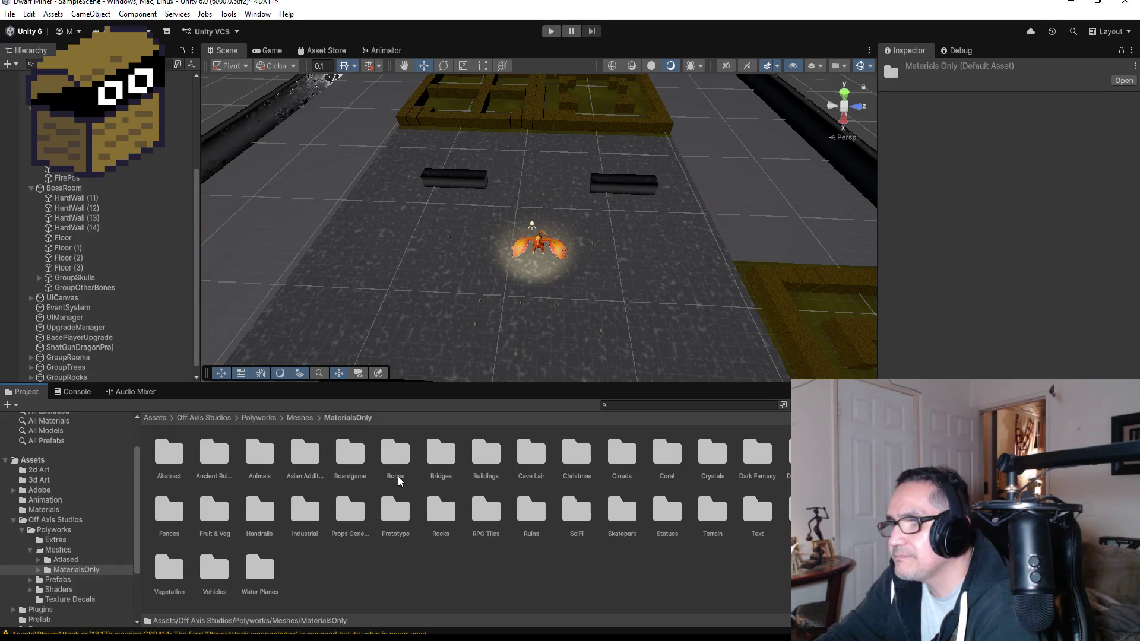
{"action": "double_click", "coordinate": [405, 462]}
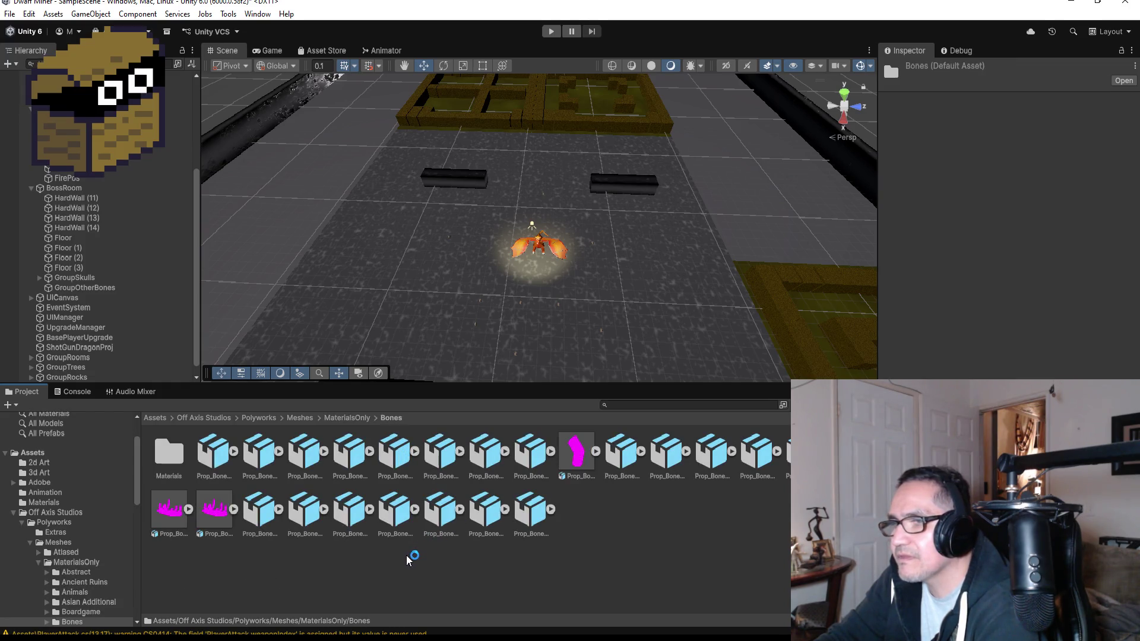
{"action": "double_click", "coordinate": [169, 450]}
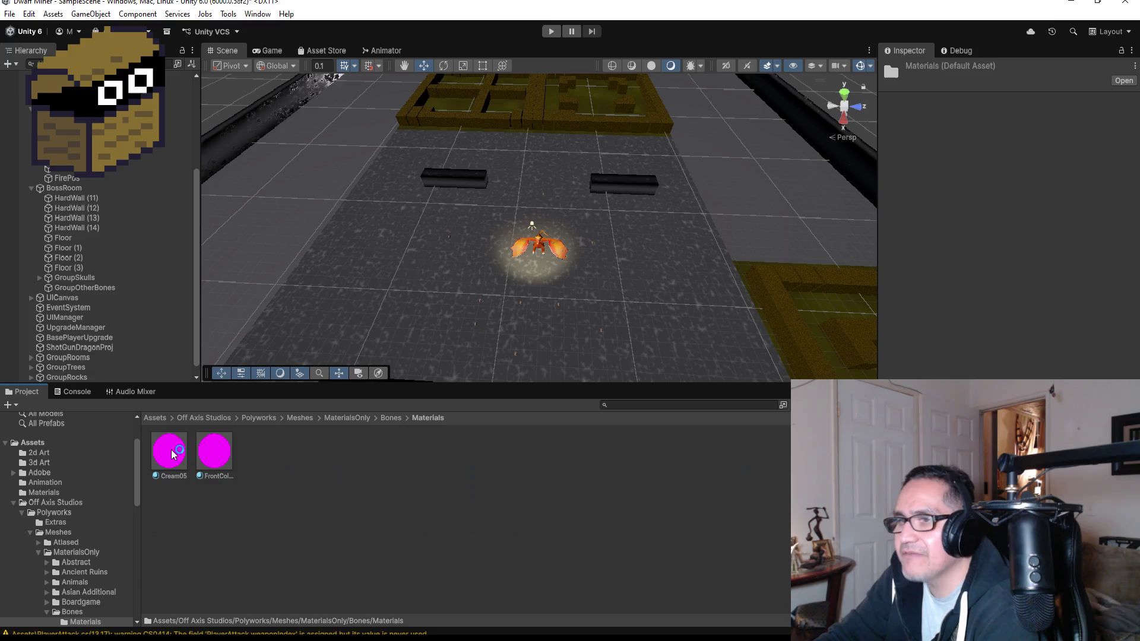
{"action": "left_click", "coordinate": [176, 456]}
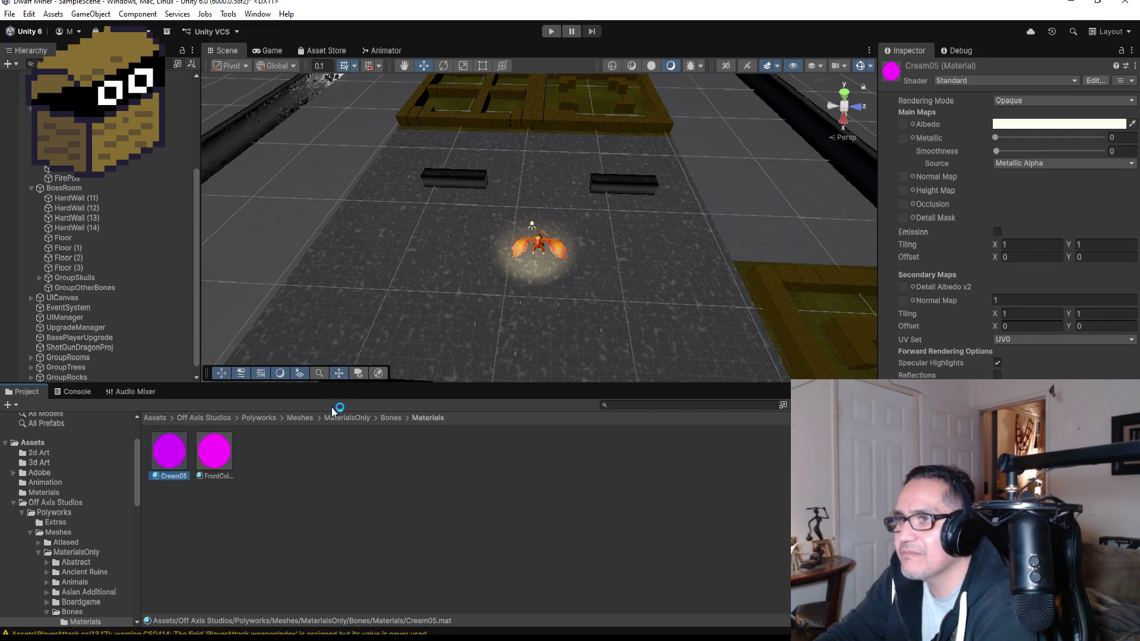
Step: Open Meshes > Atlased > Bones and select Prop_Bones_Beast_Ribs_Spined_01_Atlased
{"action": "left_click", "coordinate": [309, 419]}
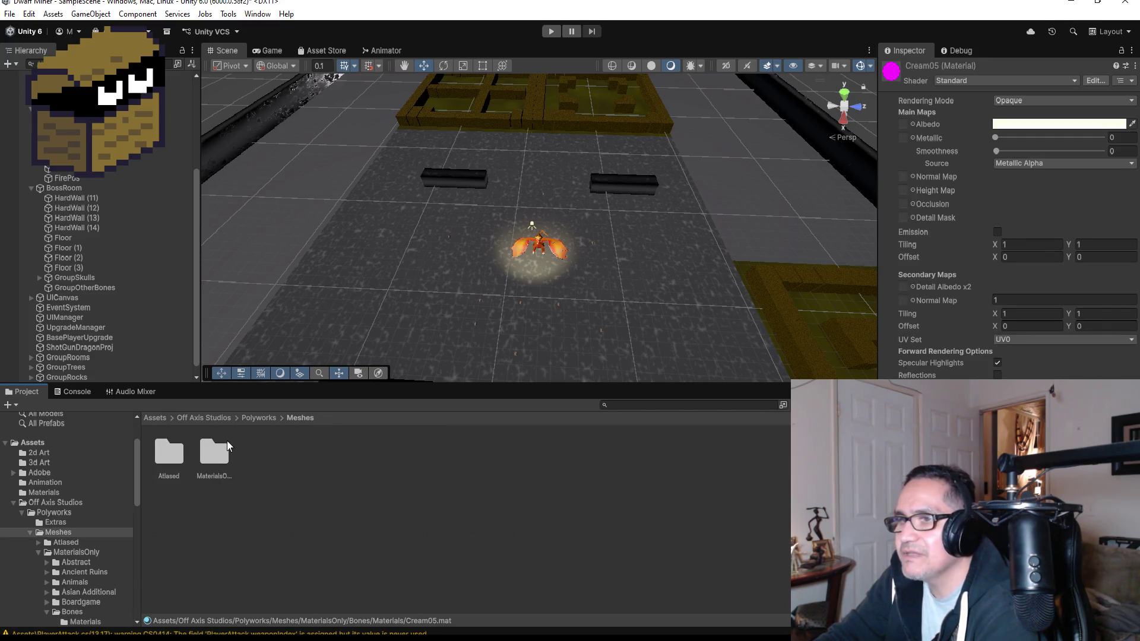
{"action": "double_click", "coordinate": [184, 450]}
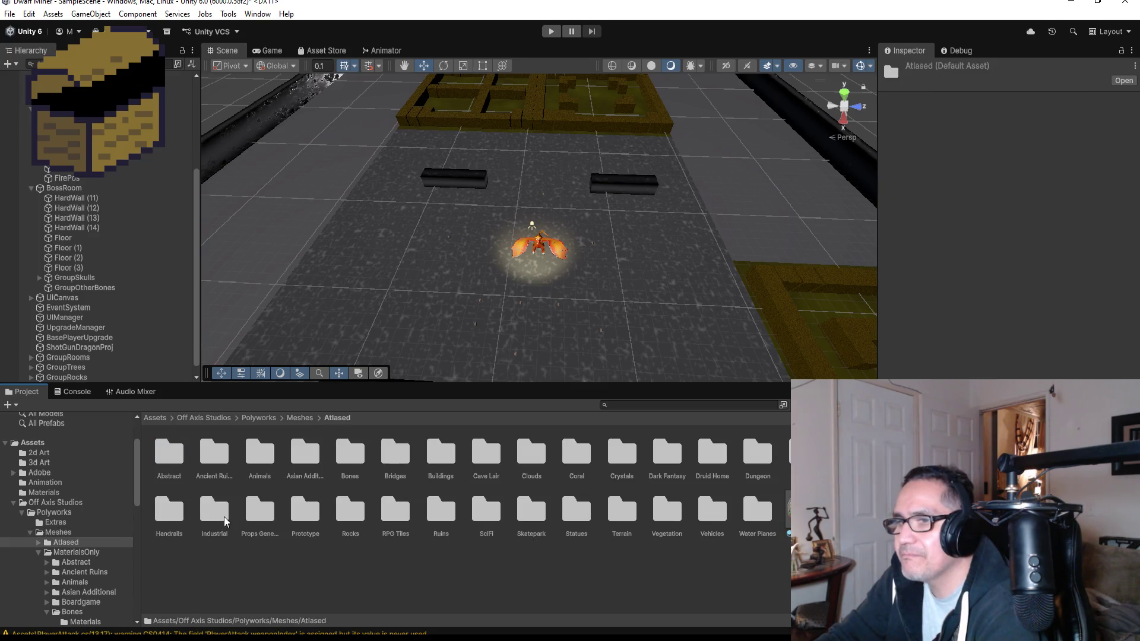
{"action": "double_click", "coordinate": [359, 450]}
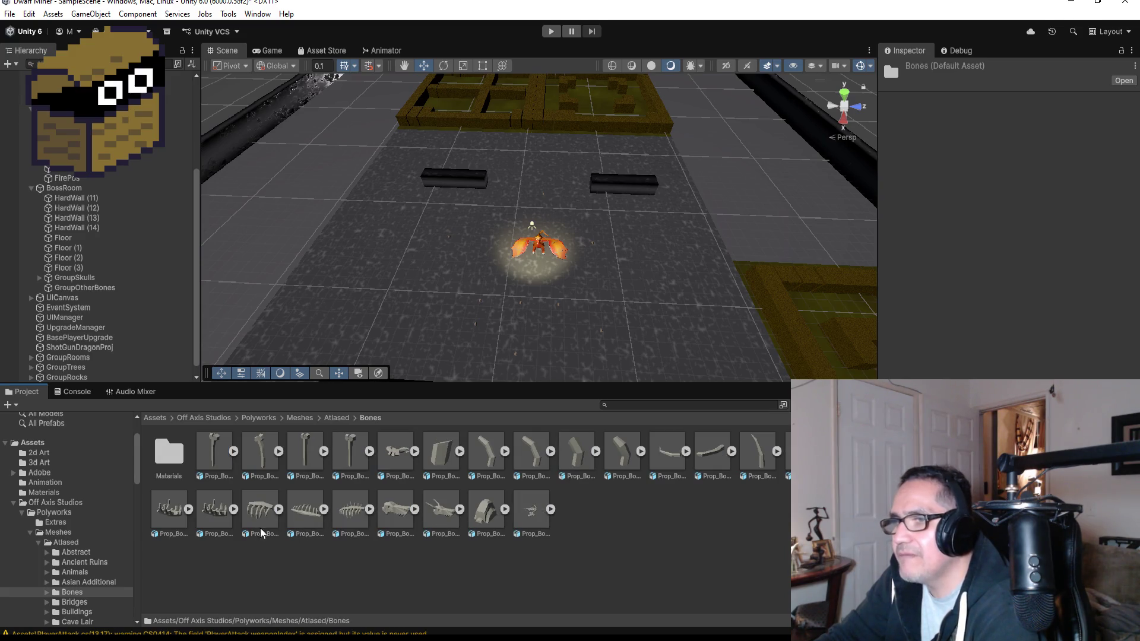
{"action": "left_click", "coordinate": [257, 513]}
{"action": "left_click", "coordinate": [211, 511]}
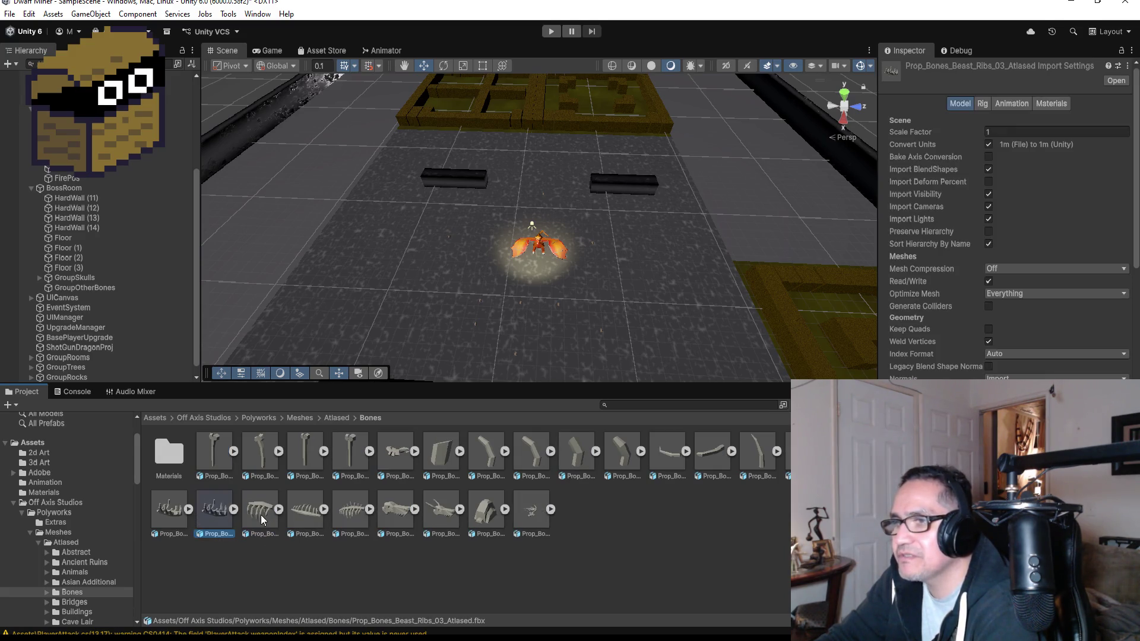
{"action": "left_click", "coordinate": [361, 511]}
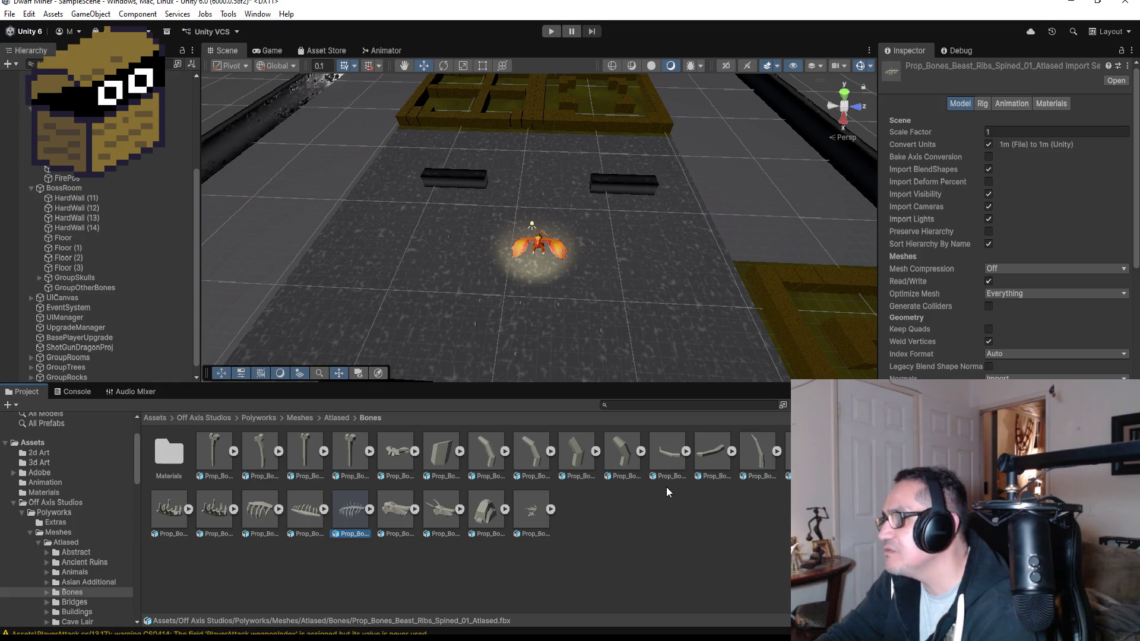
Step: Place the Prop_Bones_Beast_Ribs_01_Atlased prop in the scene and focus the view on it
{"action": "mouse_move", "coordinate": [350, 509]}
{"action": "left_mouse_down"}
{"action": "mouse_move", "coordinate": [609, 276]}
{"action": "mouse_move", "coordinate": [621, 307]}
{"action": "left_mouse_up"}
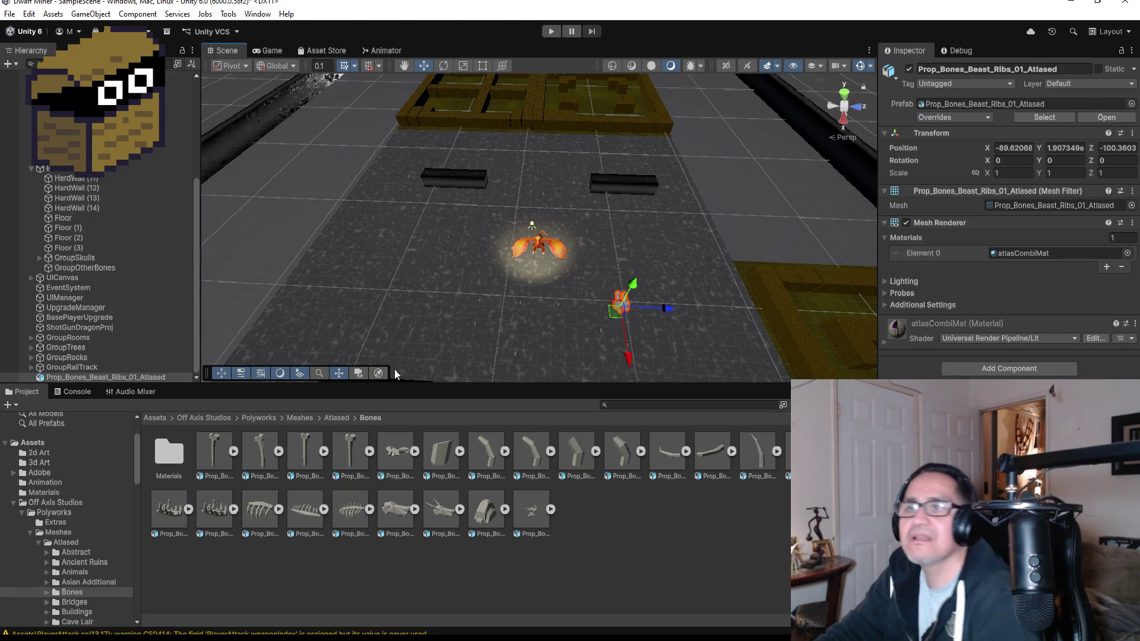
{"action": "double_click", "coordinate": [130, 377]}
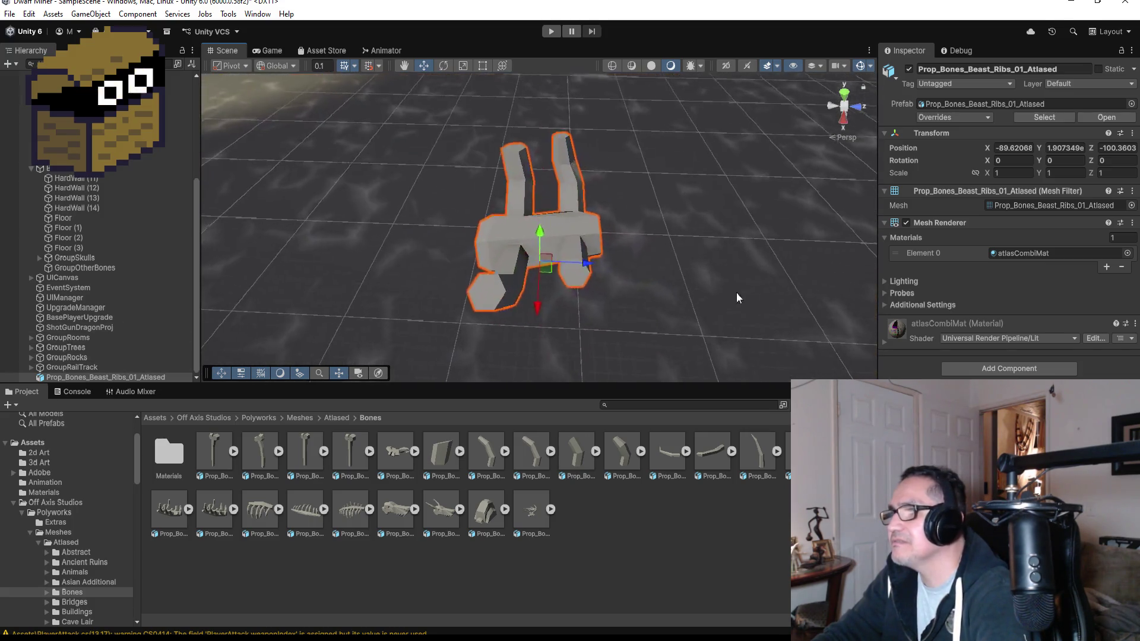
{"action": "scroll", "coordinate": [722, 244], "scroll_direction": "down", "scroll_amount": 8}
{"action": "mouse_move", "coordinate": [626, 294]}
{"action": "left_mouse_down"}
{"action": "mouse_move", "coordinate": [573, 173]}
{"action": "mouse_move", "coordinate": [641, 199]}
{"action": "left_mouse_up"}
Step: Scale the ribs prop to 0.7 on X, Y and Z
{"action": "left_click", "coordinate": [1001, 175]}
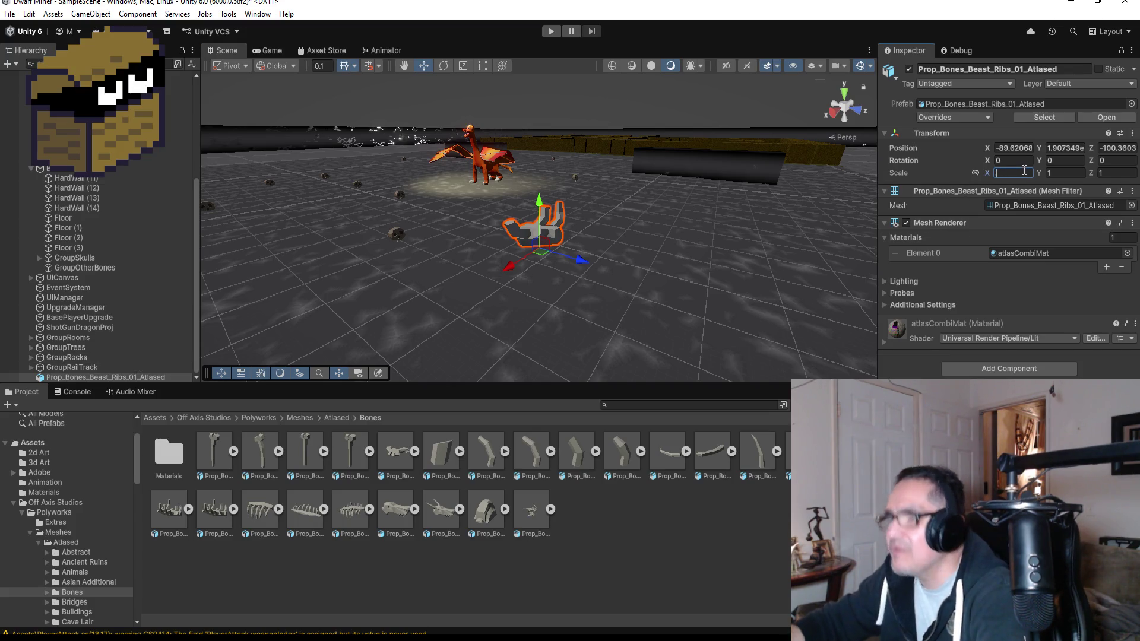
{"action": "type", "text": "0.7"}
{"action": "key", "text": "Tab"}
{"action": "type", "text": ".7"}
{"action": "key", "text": "Tab"}
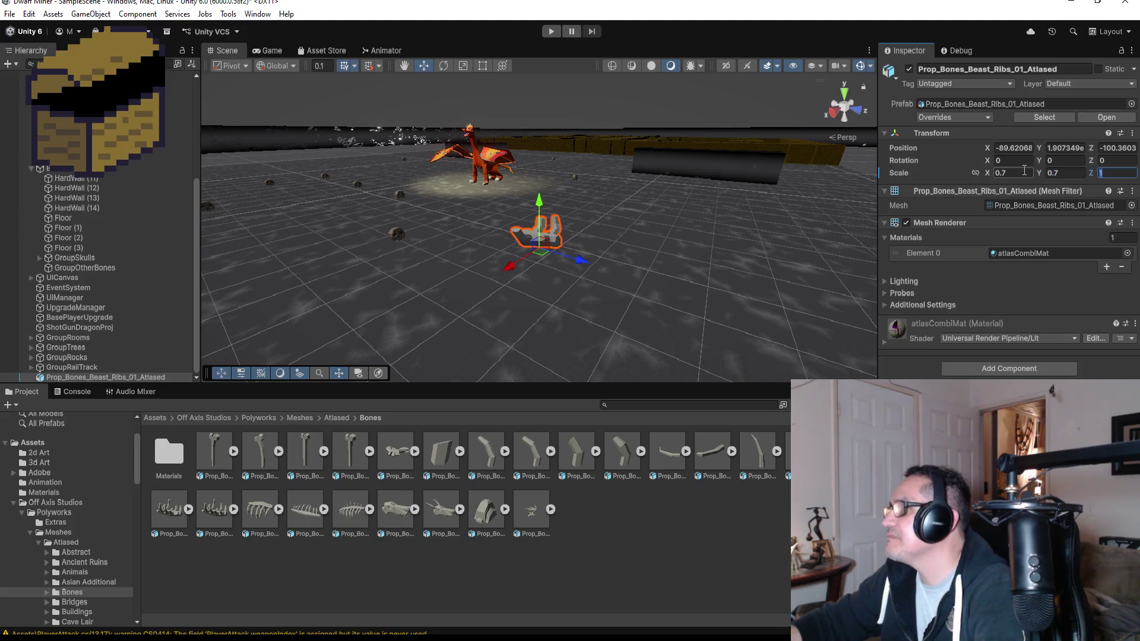
{"action": "type", "text": ".7"}
Step: Move the ribs prop to sit just above the floor at Y -0.032
{"action": "left_click_drag", "start_coordinate": [536, 206], "coordinate": [543, 222]}
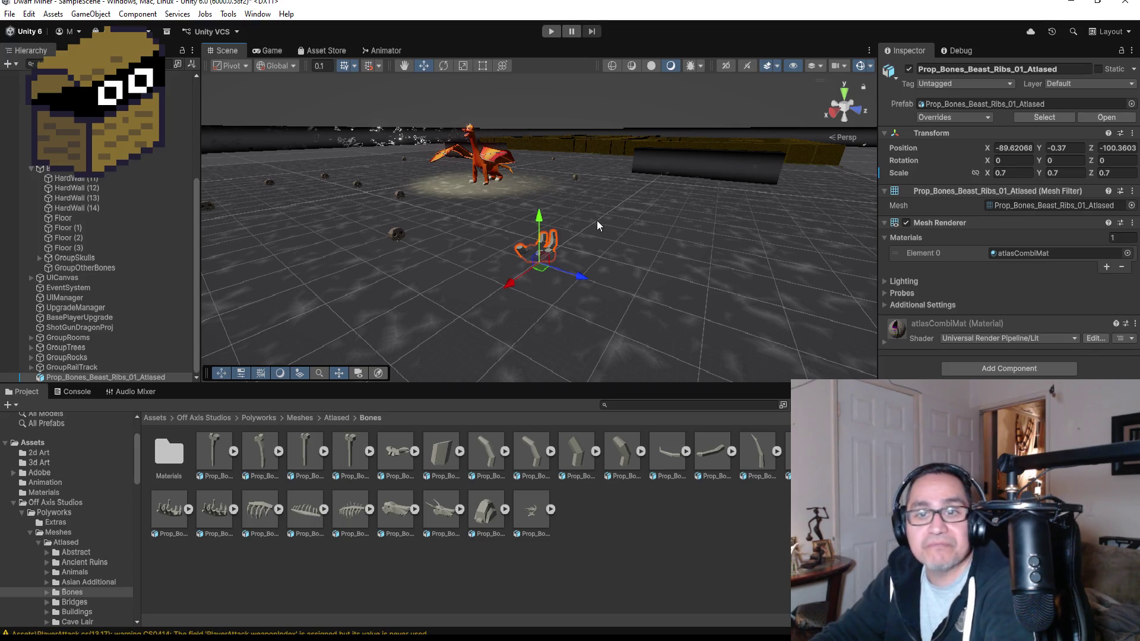
{"action": "key", "text": "f"}
{"action": "left_click_drag", "start_coordinate": [536, 186], "coordinate": [538, 151]}
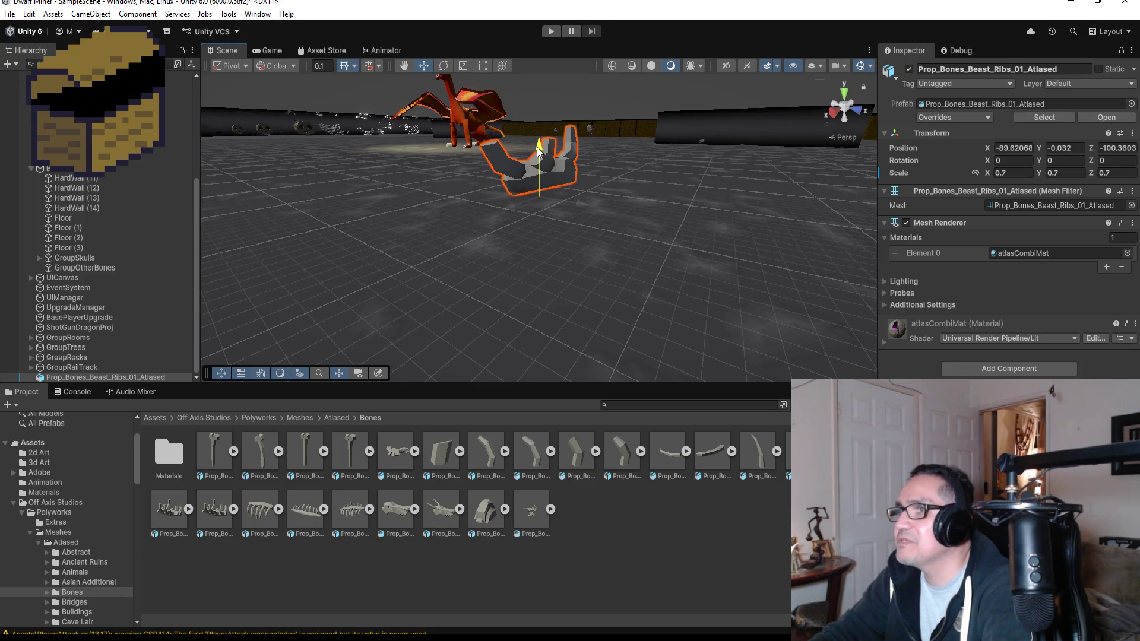
{"action": "mouse_move", "coordinate": [623, 140]}
{"action": "left_mouse_down", "text": "alt"}
{"action": "mouse_move", "coordinate": [682, 183]}
{"action": "mouse_move", "coordinate": [703, 287]}
{"action": "mouse_move", "coordinate": [783, 231]}
{"action": "mouse_move", "coordinate": [737, 197]}
{"action": "left_mouse_up", "text": "alt"}
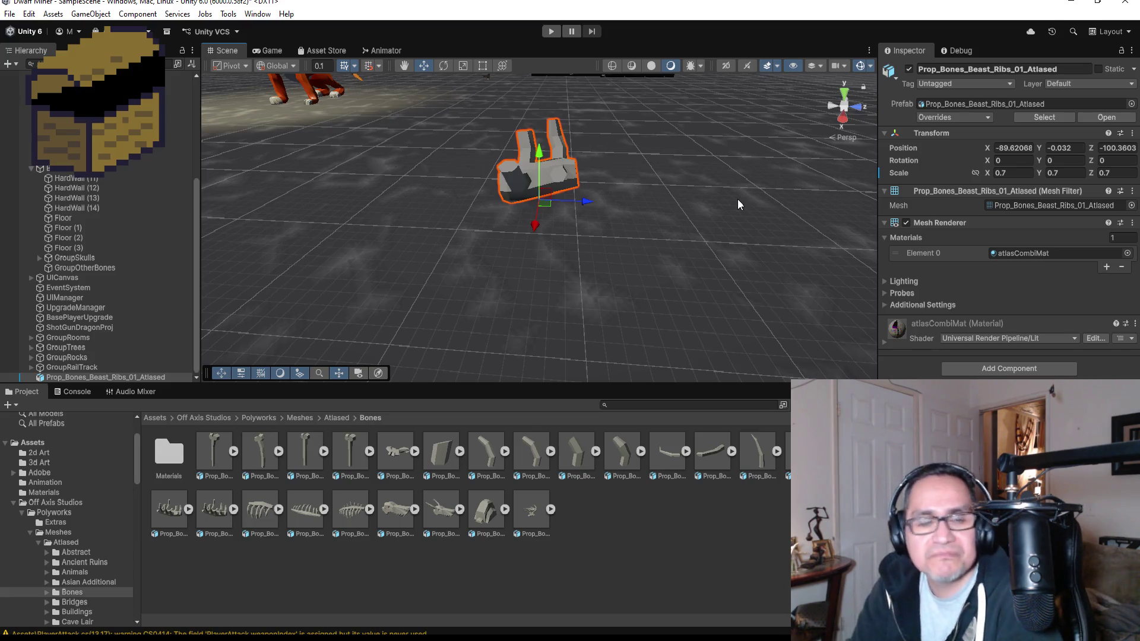
Step: Add a Box Collider to the ribs prop and lift it for a clearer view
{"action": "left_click", "coordinate": [1008, 373]}
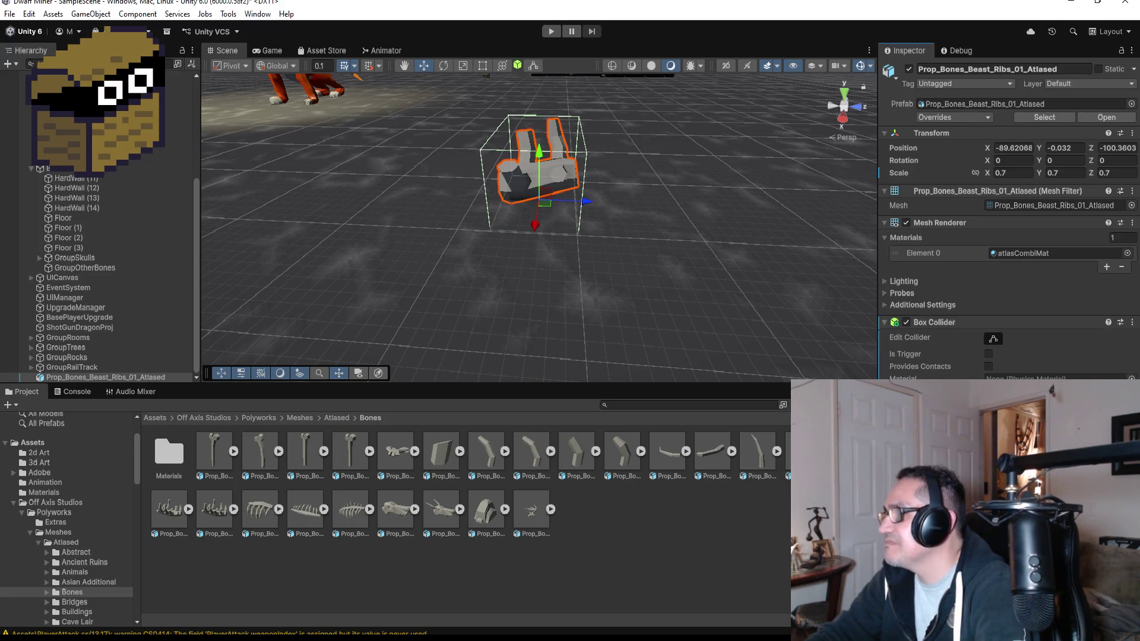
{"action": "left_click_drag", "start_coordinate": [539, 158], "coordinate": [546, 133]}
{"action": "key", "text": "f"}
{"action": "left_click_drag", "start_coordinate": [621, 256], "coordinate": [614, 297]}
{"action": "scroll", "coordinate": [611, 309], "scroll_direction": "up", "scroll_amount": 2}
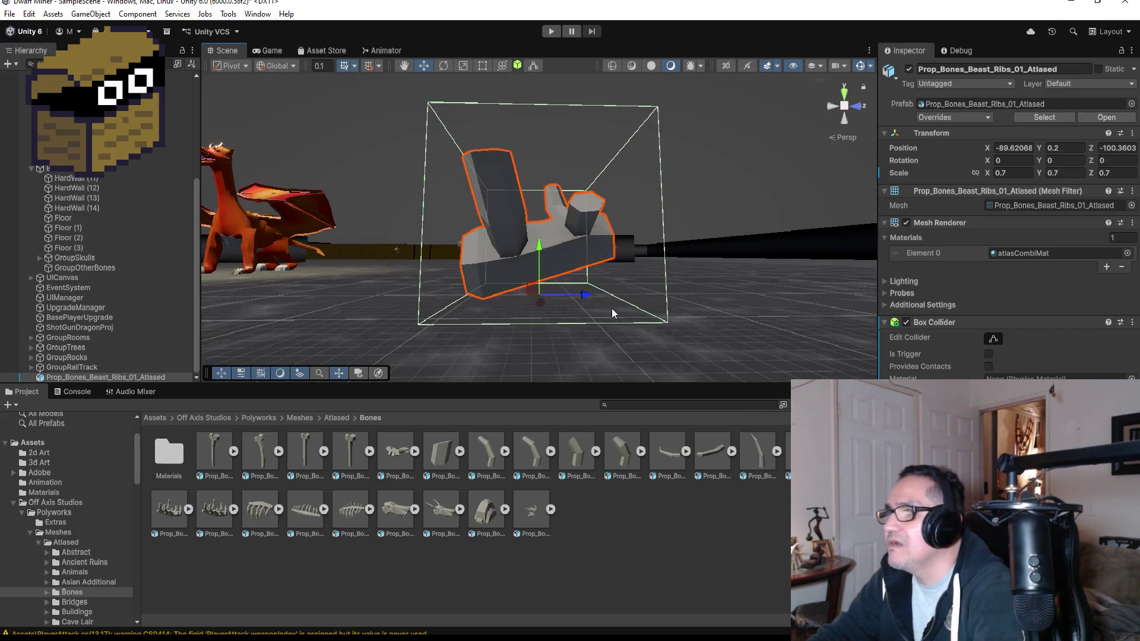
Step: Resize the Box Collider bounds to fit snugly around the ribs
{"action": "left_click", "coordinate": [995, 339]}
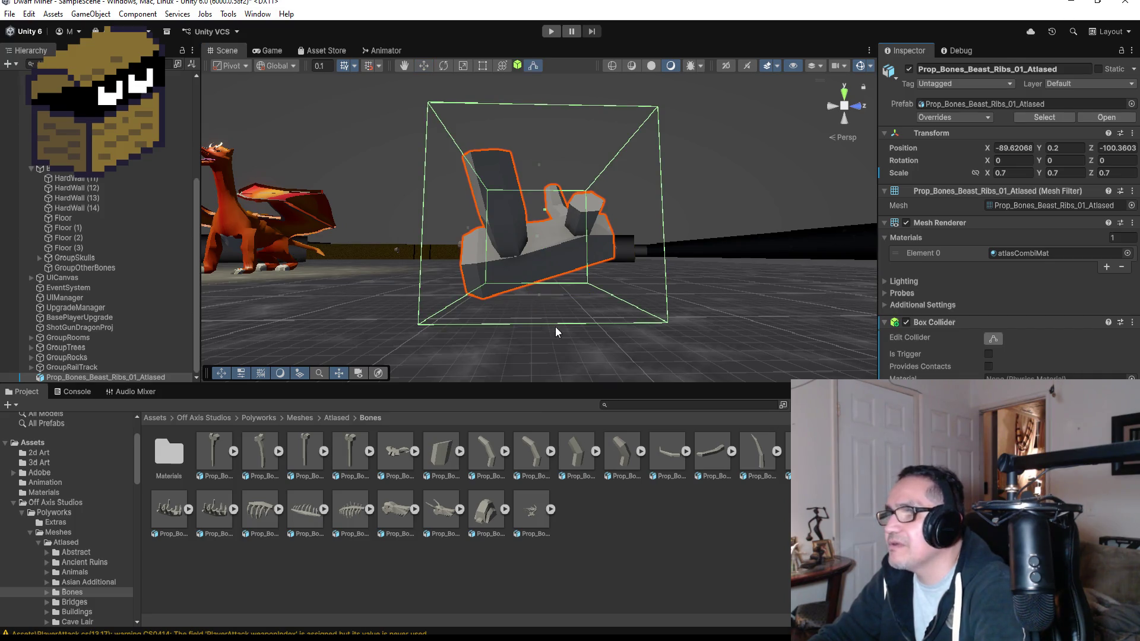
{"action": "scroll", "coordinate": [542, 323], "scroll_direction": "up", "scroll_amount": 2}
{"action": "mouse_move", "coordinate": [596, 329]}
{"action": "left_mouse_down"}
{"action": "mouse_move", "coordinate": [583, 313]}
{"action": "mouse_move", "coordinate": [542, 310]}
{"action": "mouse_move", "coordinate": [540, 285]}
{"action": "left_mouse_up"}
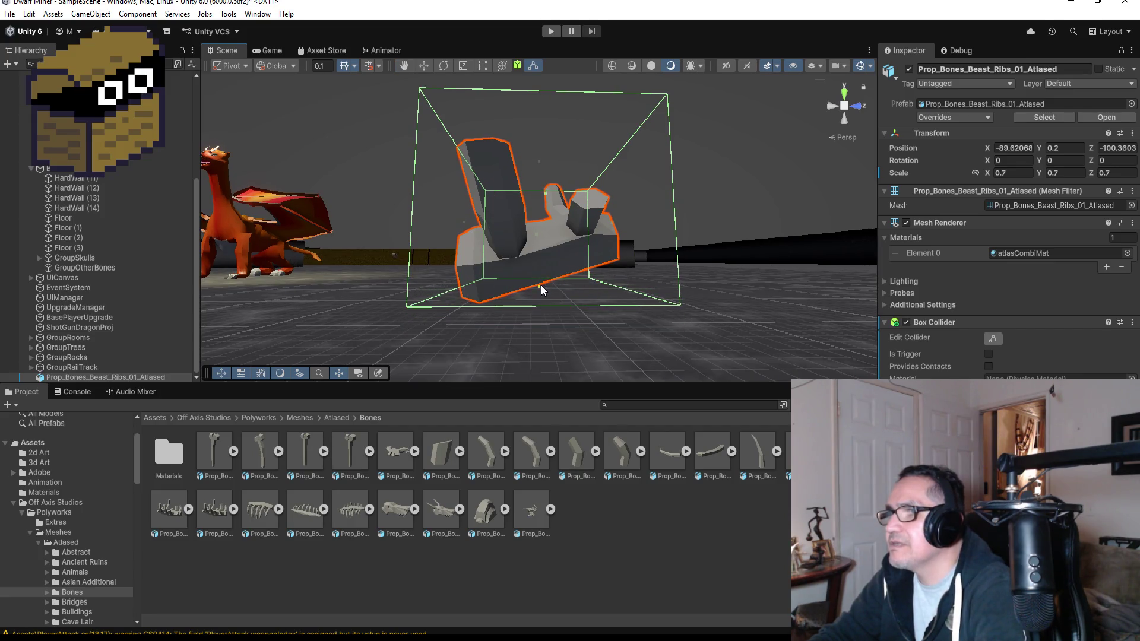
{"action": "mouse_move", "coordinate": [695, 272]}
{"action": "left_mouse_down"}
{"action": "mouse_move", "coordinate": [605, 297]}
{"action": "mouse_move", "coordinate": [778, 270]}
{"action": "mouse_move", "coordinate": [675, 293]}
{"action": "left_mouse_up"}
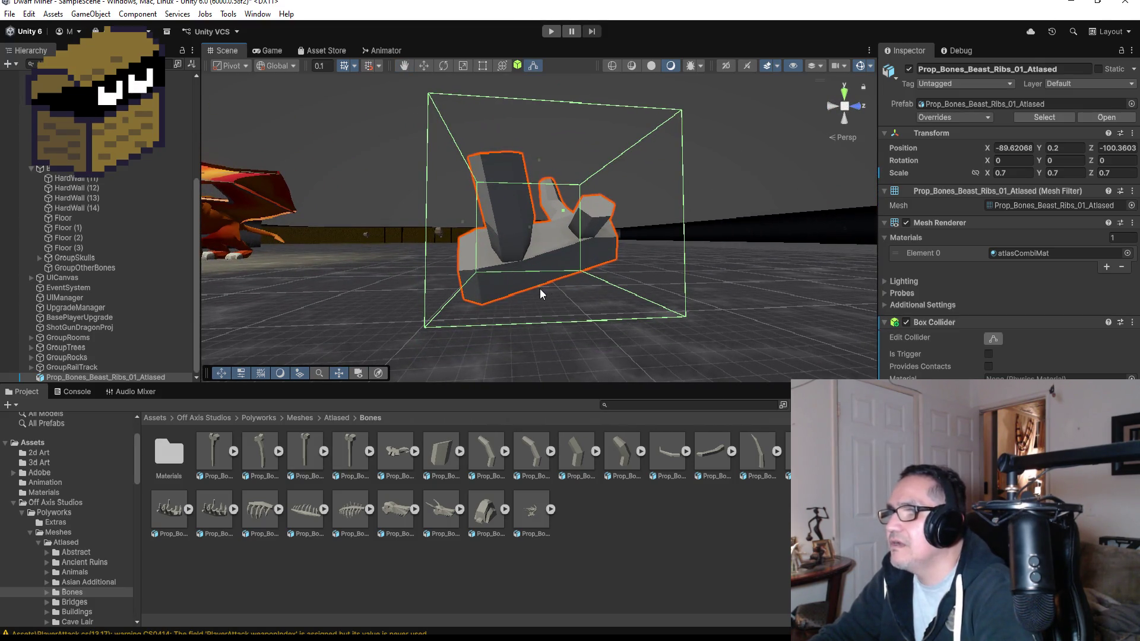
{"action": "mouse_move", "coordinate": [561, 284]}
{"action": "left_mouse_down"}
{"action": "mouse_move", "coordinate": [676, 239]}
{"action": "mouse_move", "coordinate": [550, 298]}
{"action": "mouse_move", "coordinate": [540, 286]}
{"action": "left_mouse_up"}
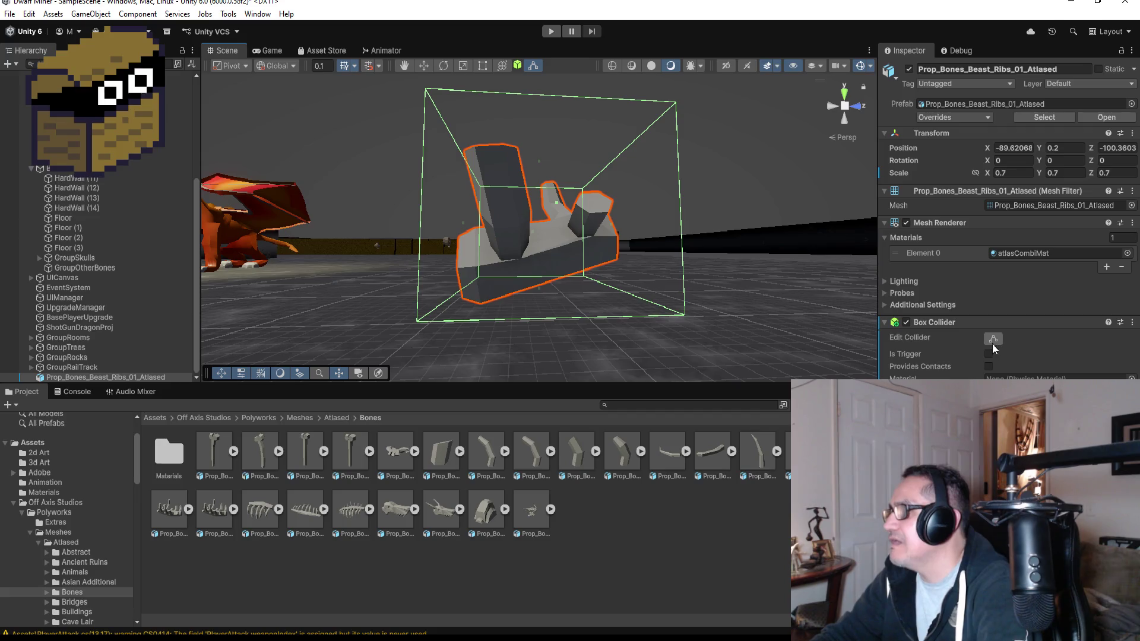
{"action": "left_click", "coordinate": [992, 340]}
Step: Lower the ribs prop back down to rest at Y 0.064
{"action": "scroll", "coordinate": [567, 250], "scroll_direction": "down", "scroll_amount": 3}
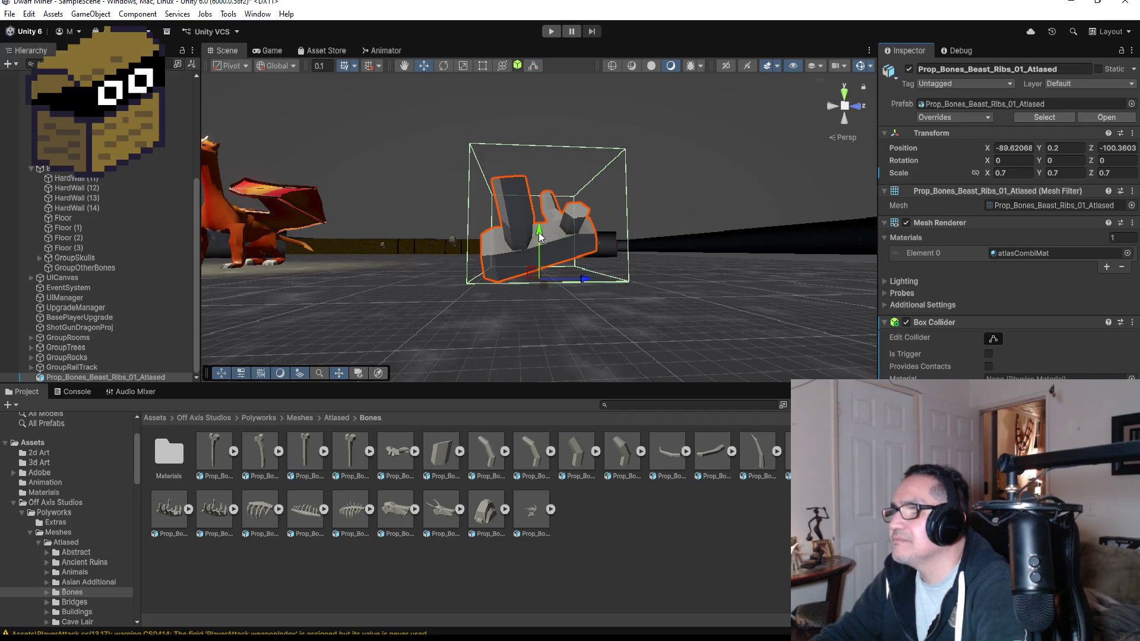
{"action": "mouse_move", "coordinate": [538, 236]}
{"action": "left_mouse_down"}
{"action": "mouse_move", "coordinate": [533, 292]}
{"action": "mouse_move", "coordinate": [538, 256]}
{"action": "left_mouse_up"}
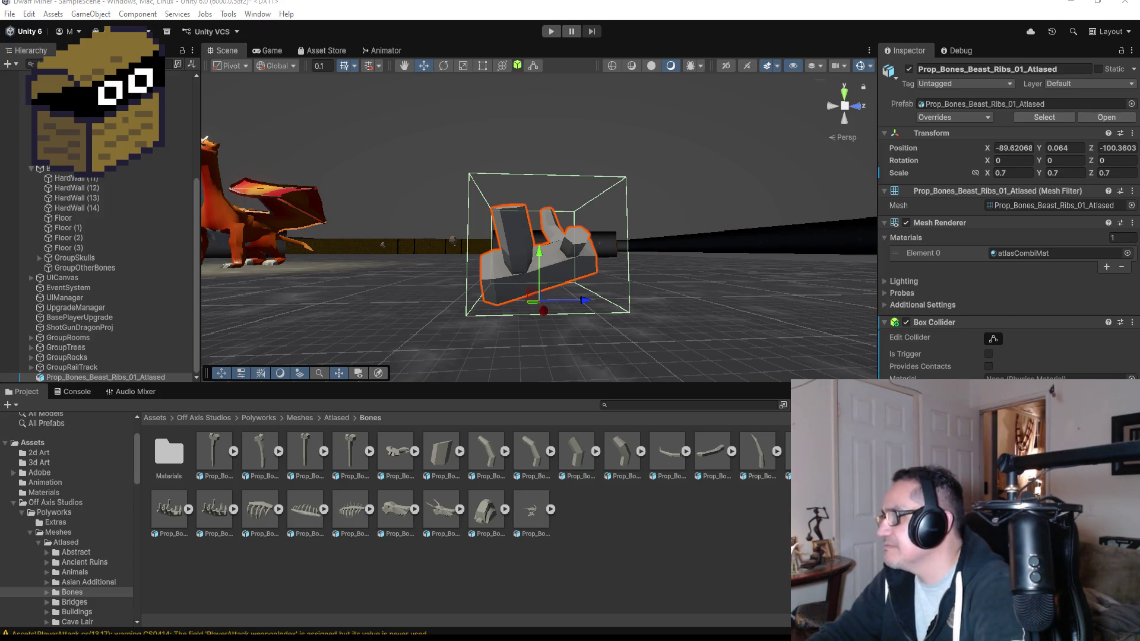
{"action": "scroll", "coordinate": [1004, 214], "scroll_direction": "down", "scroll_amount": 3}
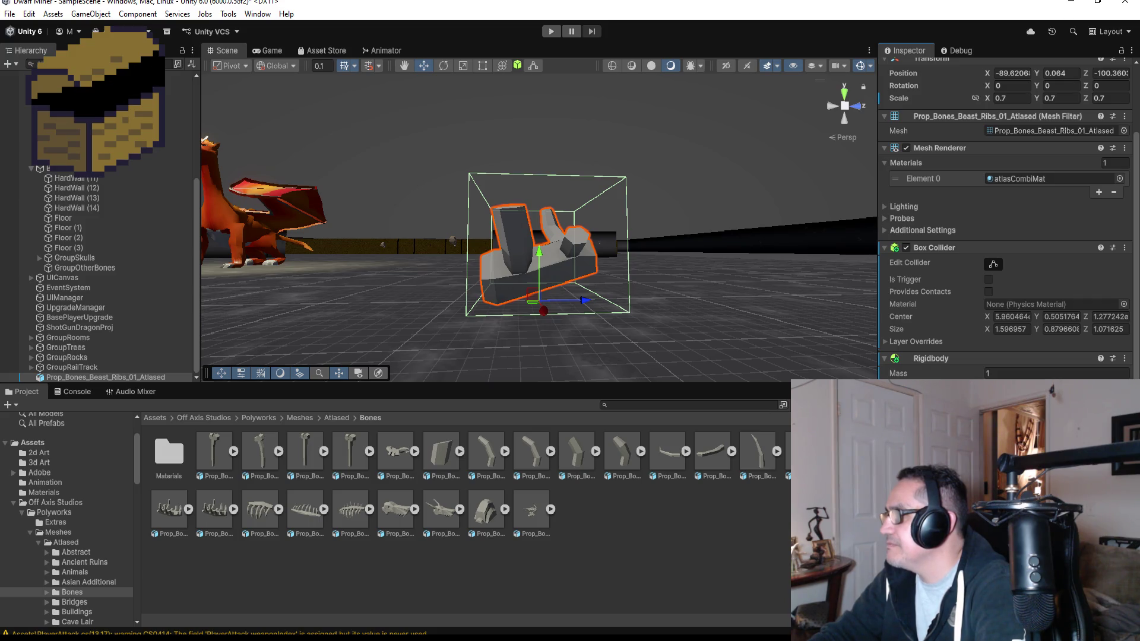
Step: Set the Rigidbody Mass to 1
{"action": "left_click", "coordinate": [1018, 374]}
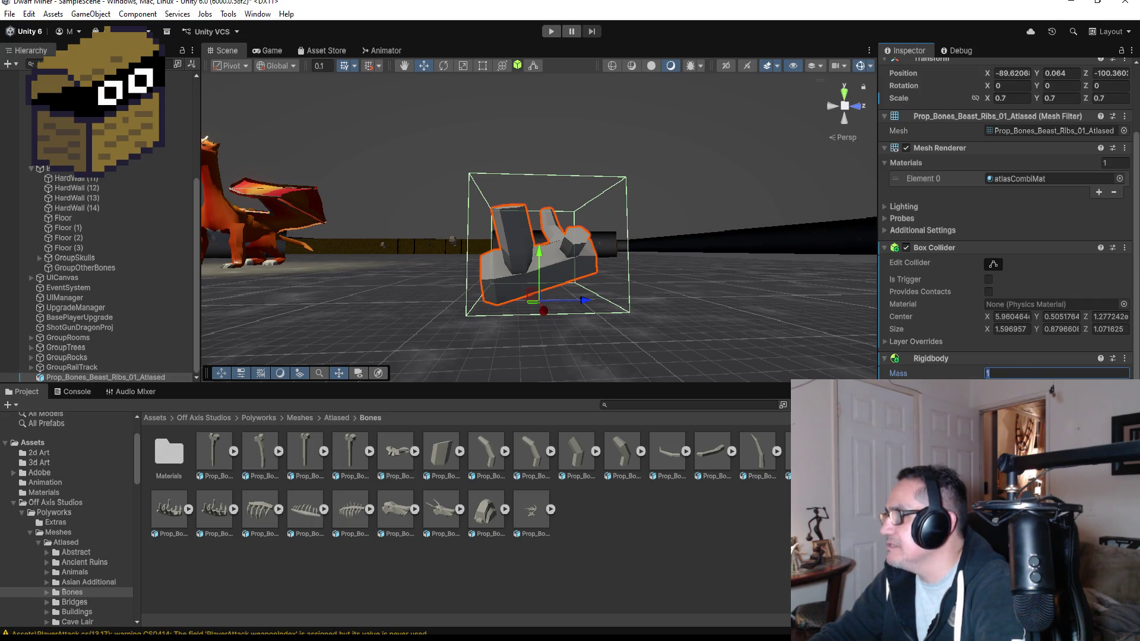
{"action": "key", "text": "Return"}
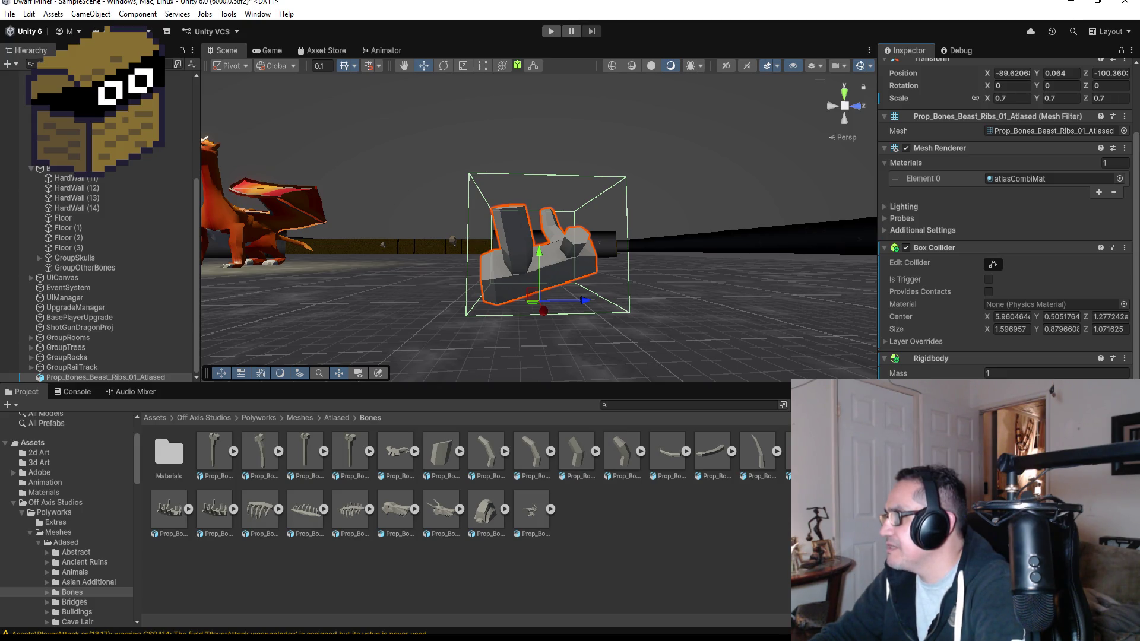
{"action": "scroll", "coordinate": [1009, 214], "scroll_direction": "up", "scroll_amount": 2}
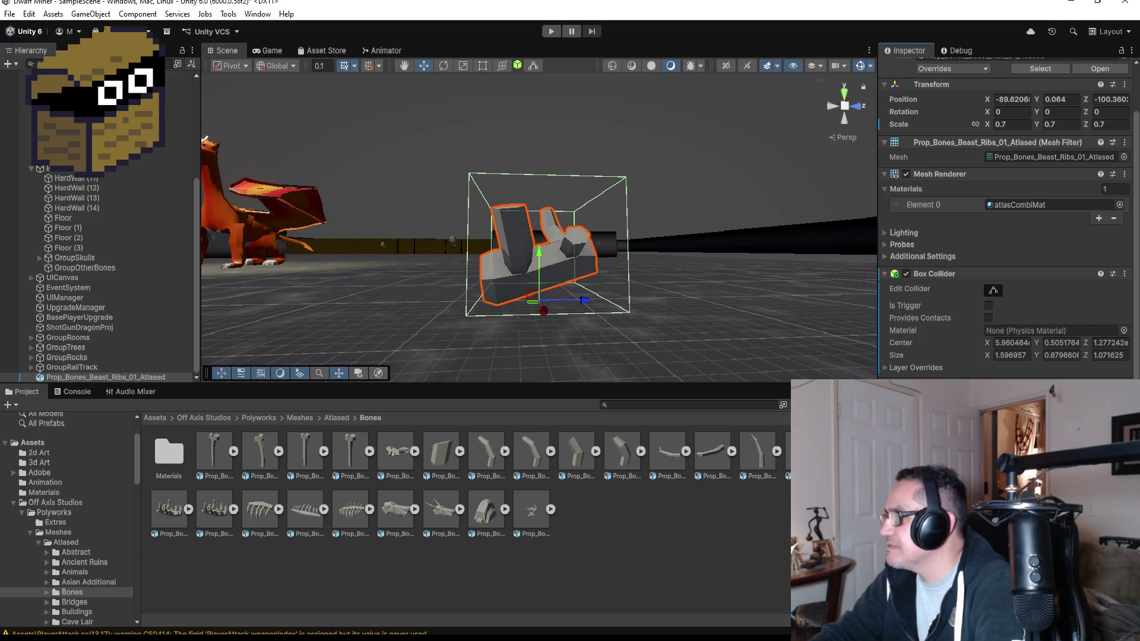
{"action": "scroll", "coordinate": [1010, 214], "scroll_direction": "down", "scroll_amount": 2}
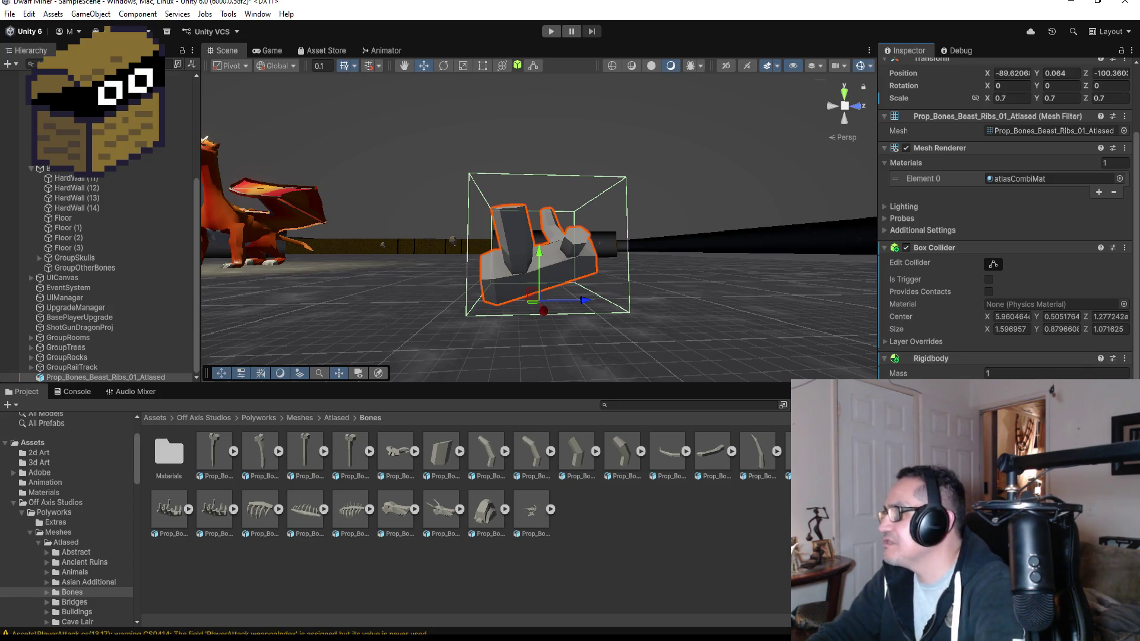
{"action": "scroll", "coordinate": [561, 283], "scroll_direction": "down", "scroll_amount": 3}
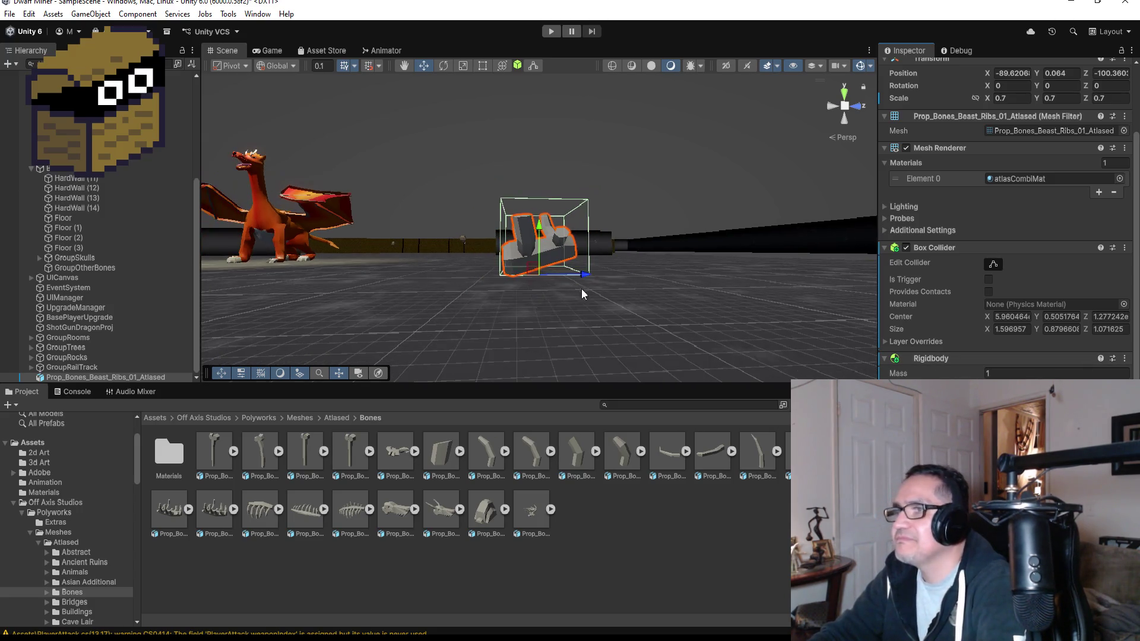
Step: Switch the Scene to top view and fully unpack the ribs object from its prefab
{"action": "left_click", "coordinate": [847, 93]}
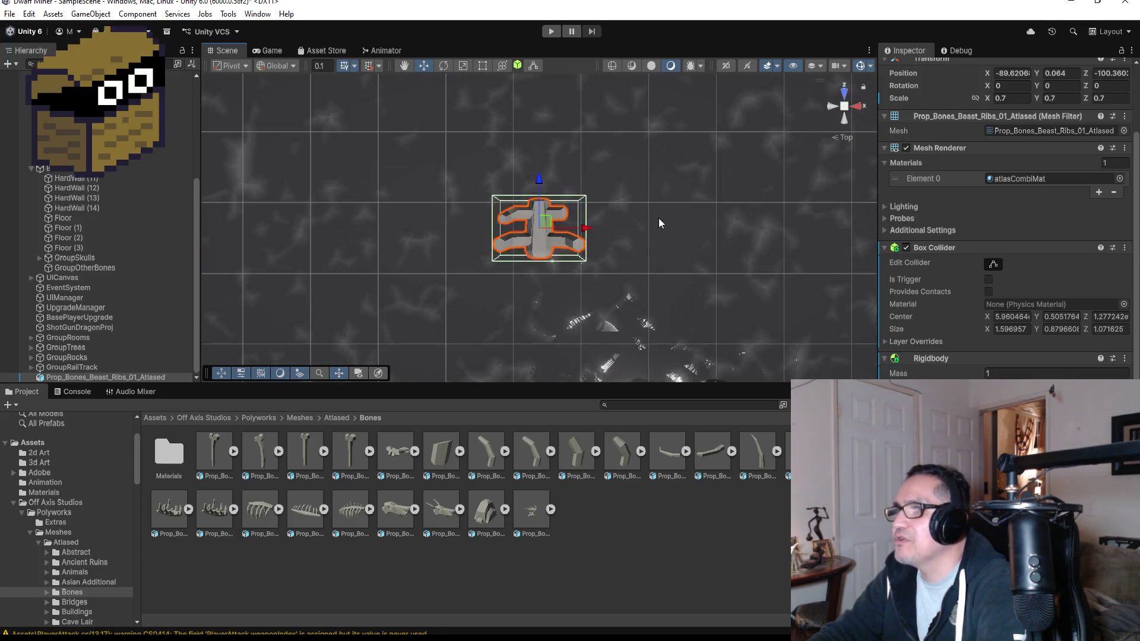
{"action": "right_click", "coordinate": [126, 378]}
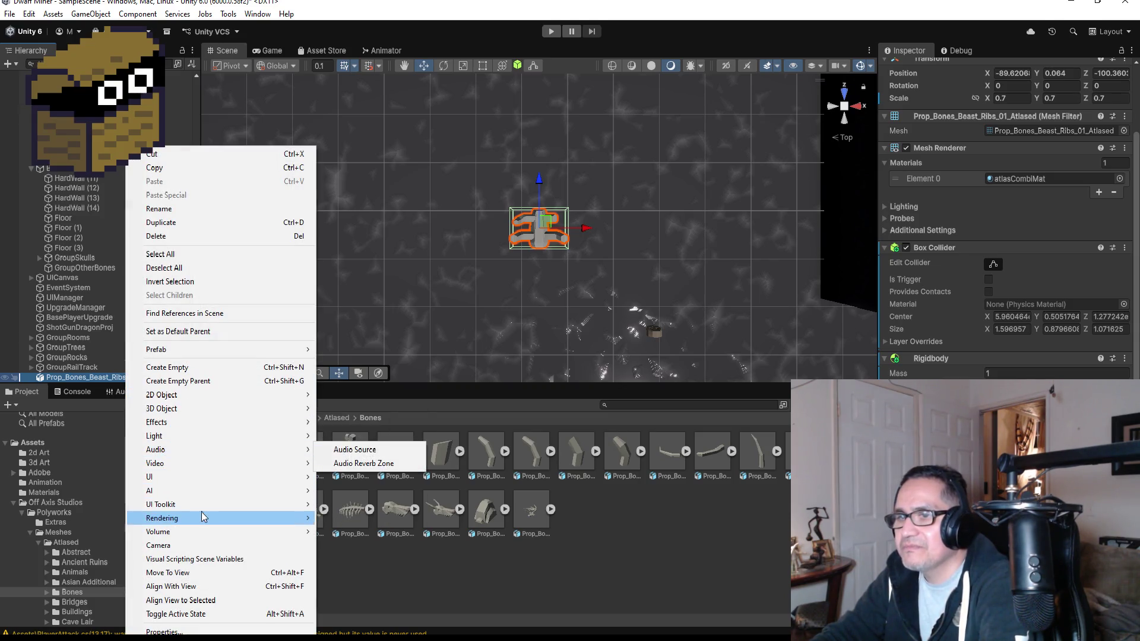
{"action": "mouse_move", "coordinate": [183, 352]}
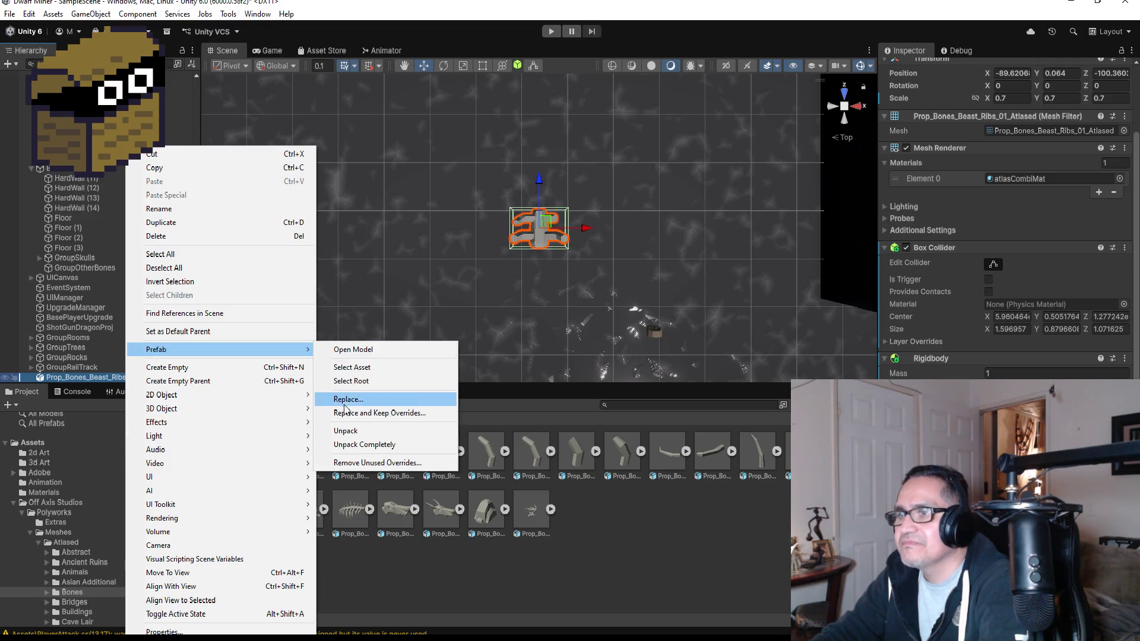
{"action": "left_click", "coordinate": [360, 445]}
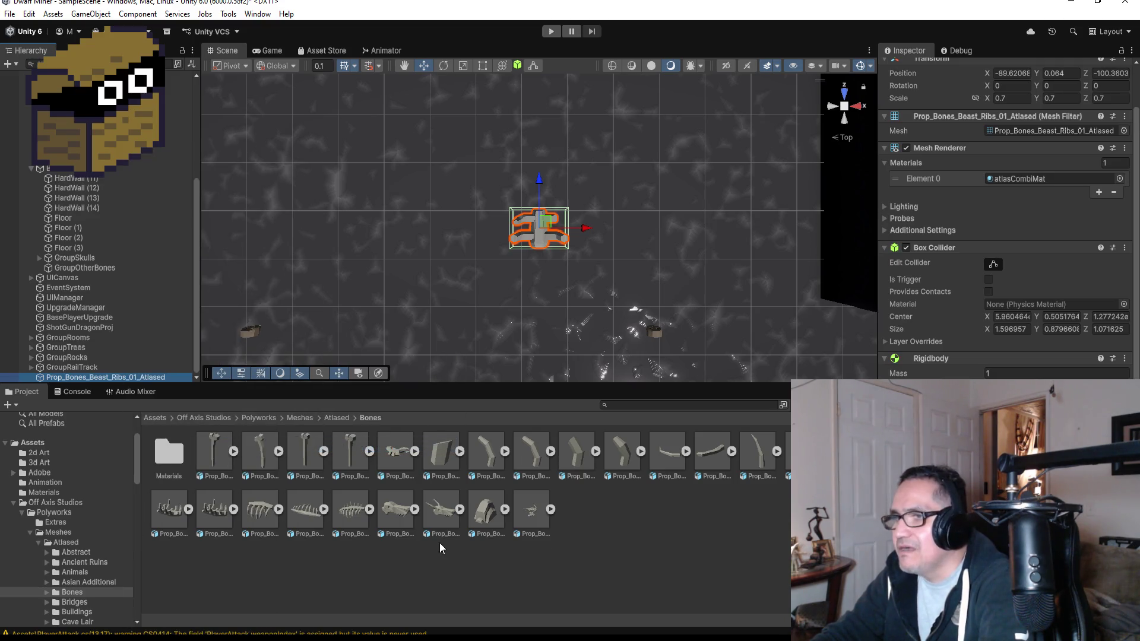
Step: Browse the bone assets, including the hip and ribs models, and pick a ribs asset
{"action": "left_click", "coordinate": [490, 448]}
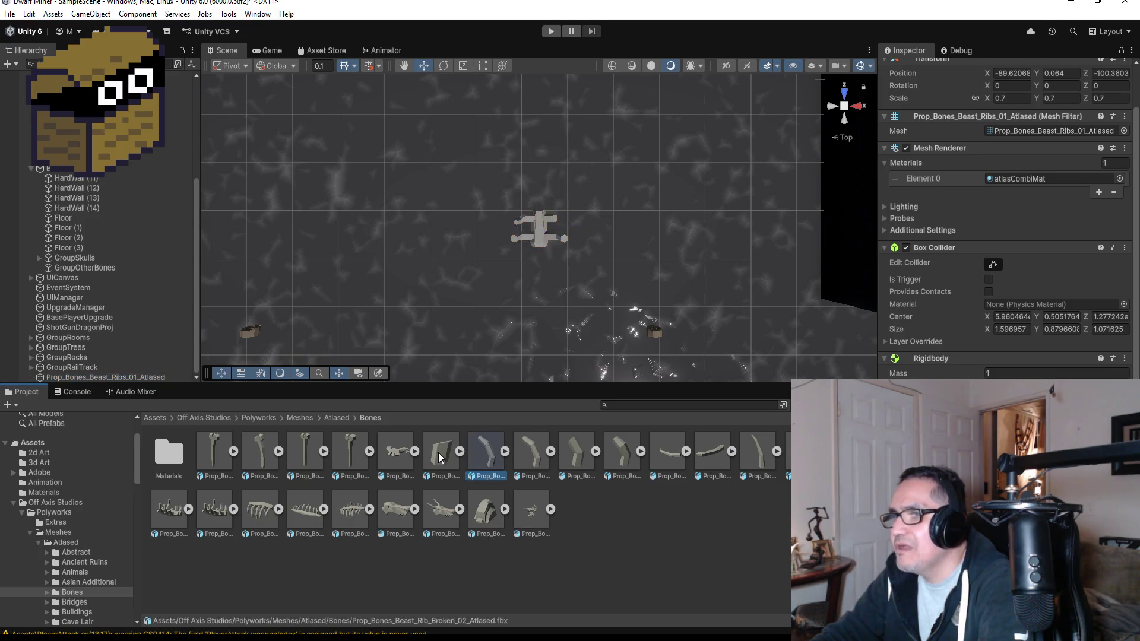
{"action": "left_click", "coordinate": [447, 454]}
{"action": "left_click", "coordinate": [405, 451]}
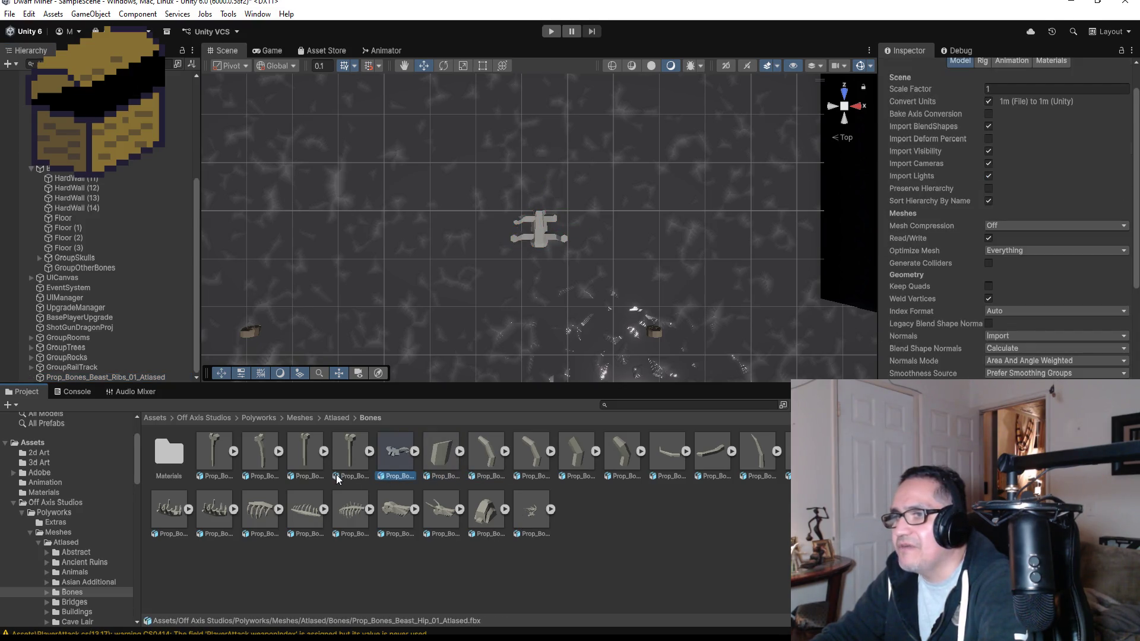
{"action": "left_click", "coordinate": [161, 516]}
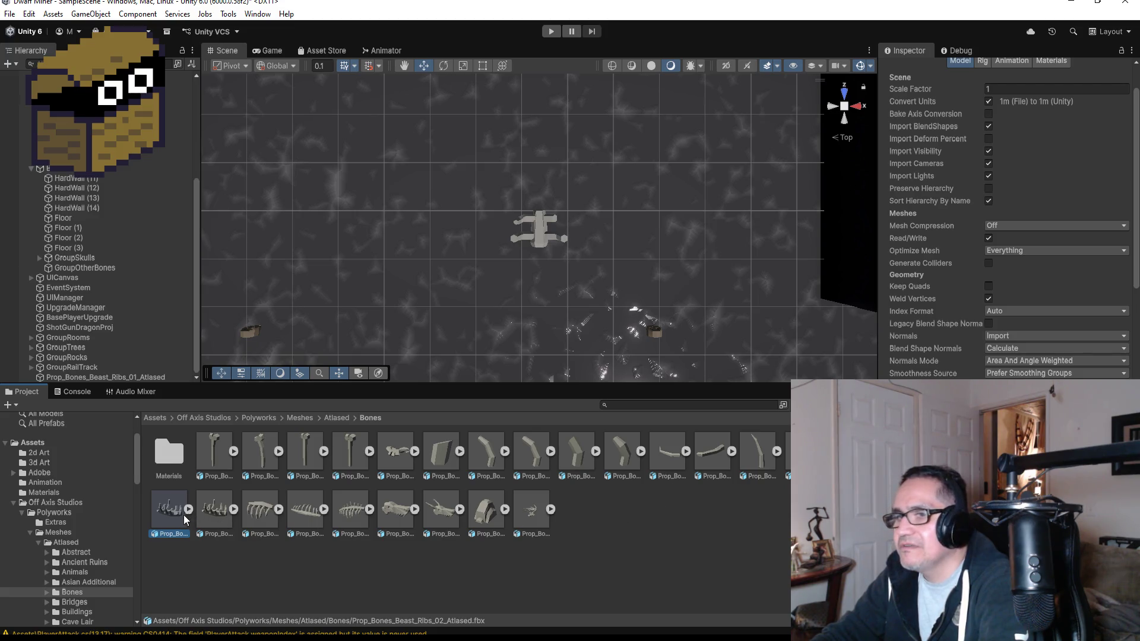
{"action": "left_click", "coordinate": [305, 510]}
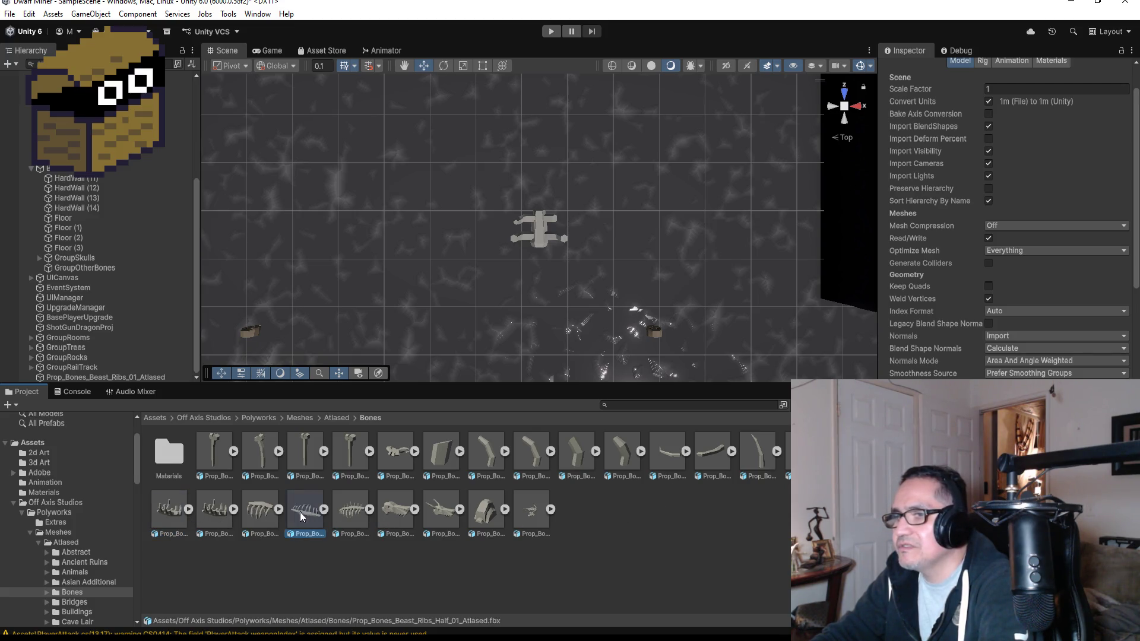
{"action": "left_click", "coordinate": [257, 511]}
Step: Place Prop_Bones_Beast_Ribs_04_Atlased in the scene and slide it along the floor
{"action": "mouse_move", "coordinate": [262, 511]}
{"action": "left_mouse_down"}
{"action": "mouse_move", "coordinate": [464, 211]}
{"action": "mouse_move", "coordinate": [411, 179]}
{"action": "left_mouse_up"}
{"action": "mouse_move", "coordinate": [433, 290]}
{"action": "left_mouse_down"}
{"action": "mouse_move", "coordinate": [470, 196]}
{"action": "mouse_move", "coordinate": [453, 116]}
{"action": "mouse_move", "coordinate": [576, 241]}
{"action": "mouse_move", "coordinate": [556, 347]}
{"action": "left_mouse_up"}
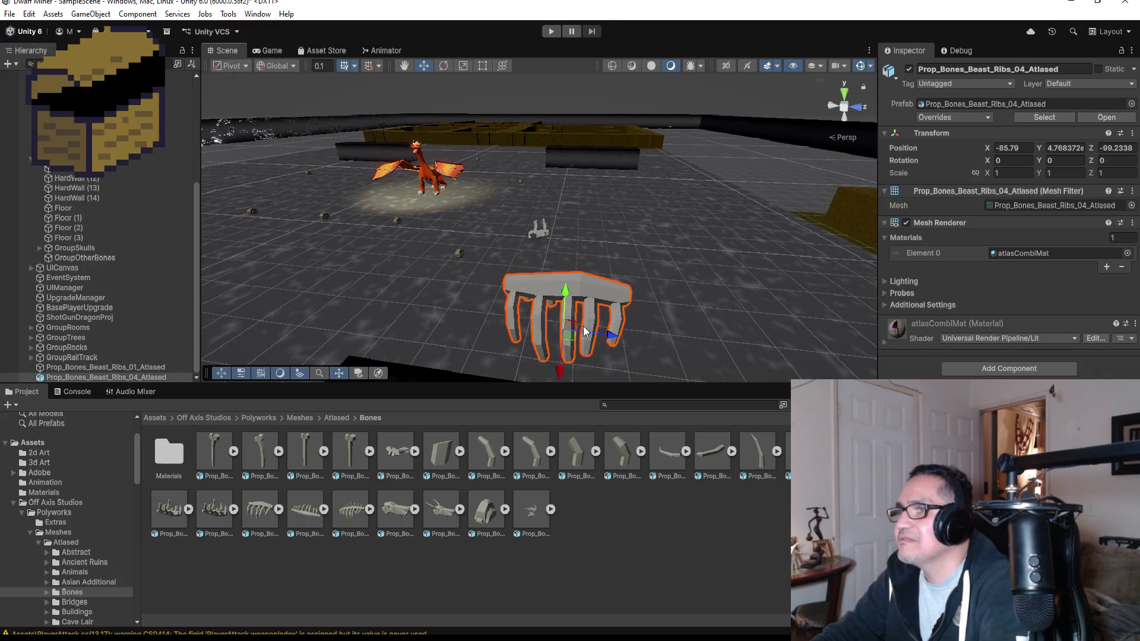
{"action": "scroll", "coordinate": [619, 322], "scroll_direction": "down", "scroll_amount": 3}
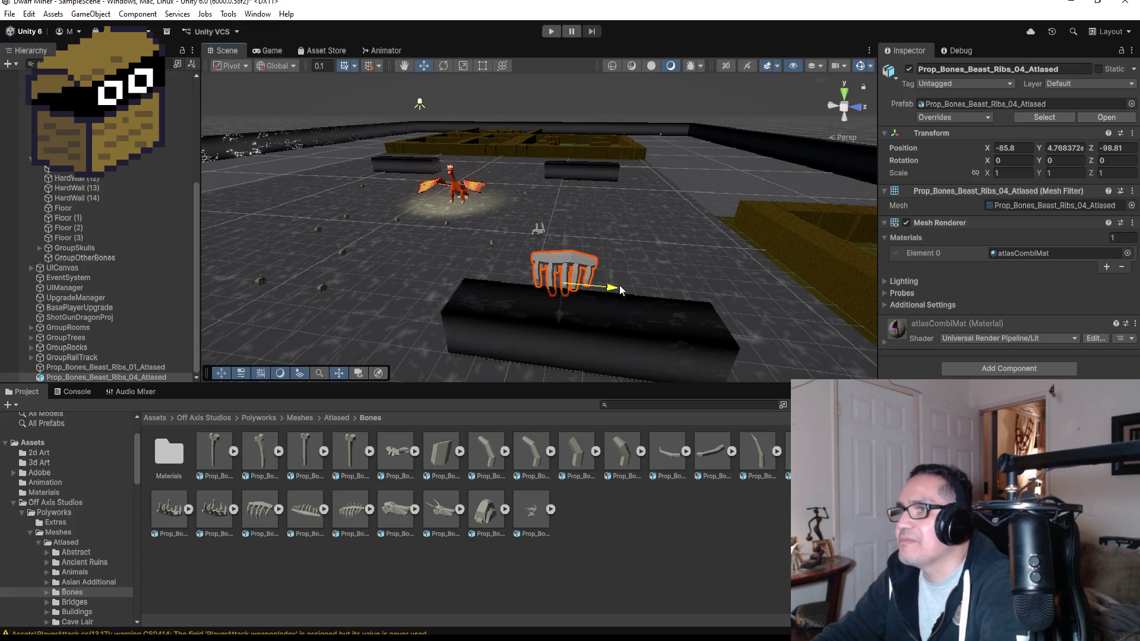
{"action": "left_click", "coordinate": [594, 284]}
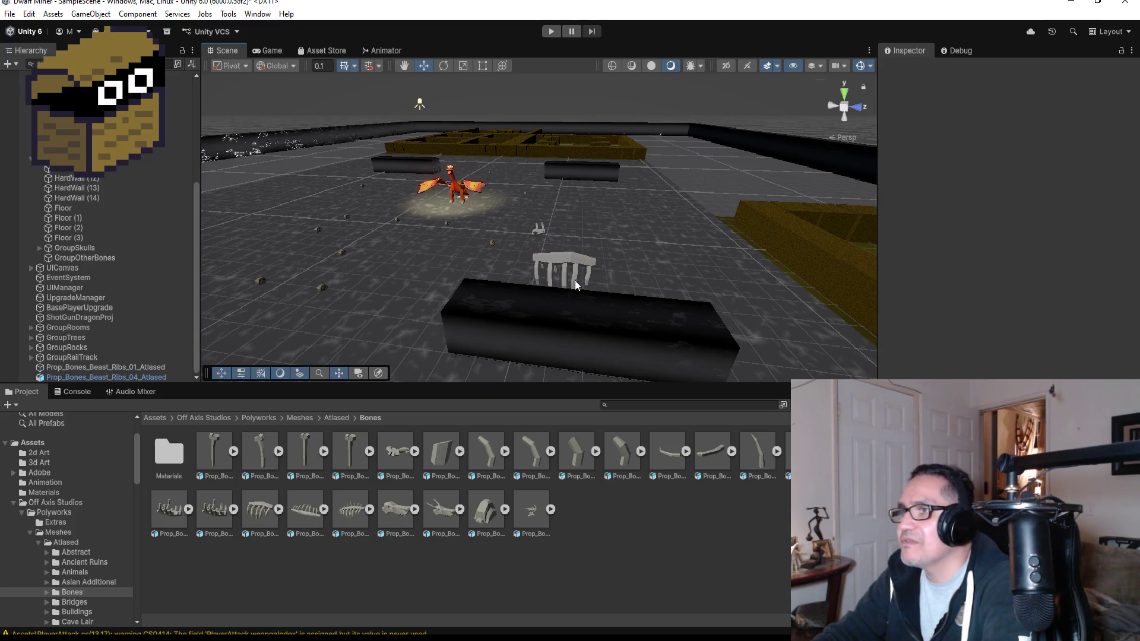
{"action": "left_click", "coordinate": [575, 281]}
{"action": "mouse_move", "coordinate": [607, 285]}
{"action": "left_mouse_down"}
{"action": "mouse_move", "coordinate": [482, 279]}
{"action": "mouse_move", "coordinate": [605, 269]}
{"action": "mouse_move", "coordinate": [564, 265]}
{"action": "mouse_move", "coordinate": [410, 263]}
{"action": "mouse_move", "coordinate": [517, 243]}
{"action": "left_mouse_up"}
{"action": "scroll", "coordinate": [622, 266], "scroll_direction": "down", "scroll_amount": 2}
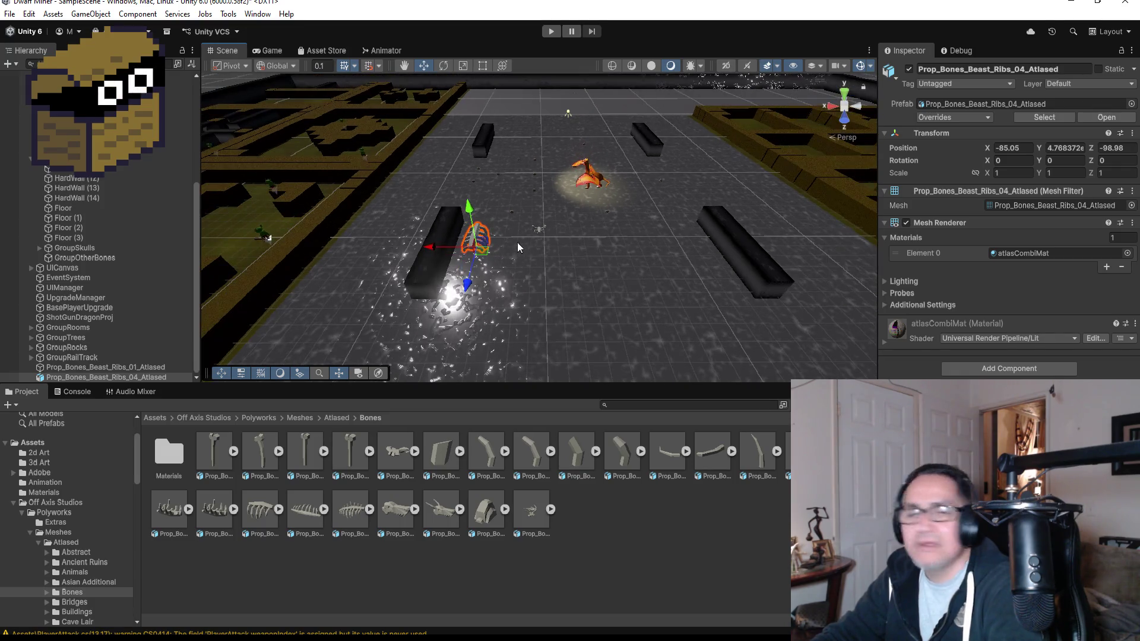
{"action": "mouse_move", "coordinate": [444, 219]}
{"action": "left_mouse_down"}
{"action": "mouse_move", "coordinate": [808, 249]}
{"action": "mouse_move", "coordinate": [580, 364]}
{"action": "mouse_move", "coordinate": [588, 386]}
{"action": "left_mouse_up"}
Step: Add the Ribs_Spined_01 prop beside a dark barrier and a skull prop nearby
{"action": "left_click", "coordinate": [350, 514]}
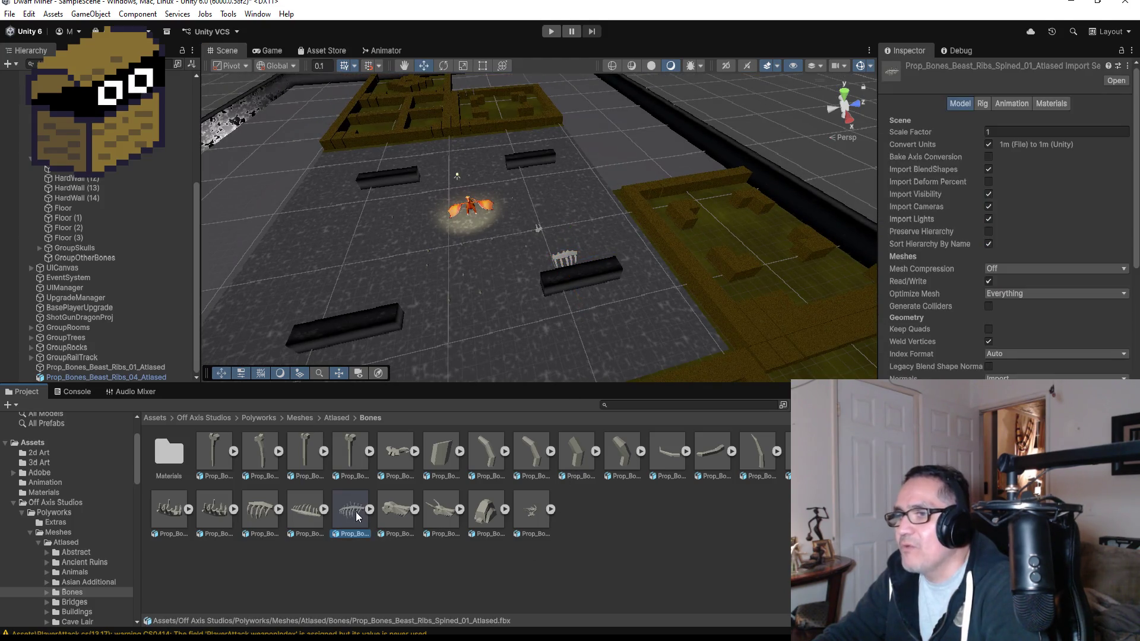
{"action": "mouse_move", "coordinate": [357, 512]}
{"action": "left_mouse_down"}
{"action": "mouse_move", "coordinate": [336, 330]}
{"action": "mouse_move", "coordinate": [358, 311]}
{"action": "mouse_move", "coordinate": [408, 305]}
{"action": "mouse_move", "coordinate": [430, 322]}
{"action": "mouse_move", "coordinate": [604, 298]}
{"action": "left_mouse_up"}
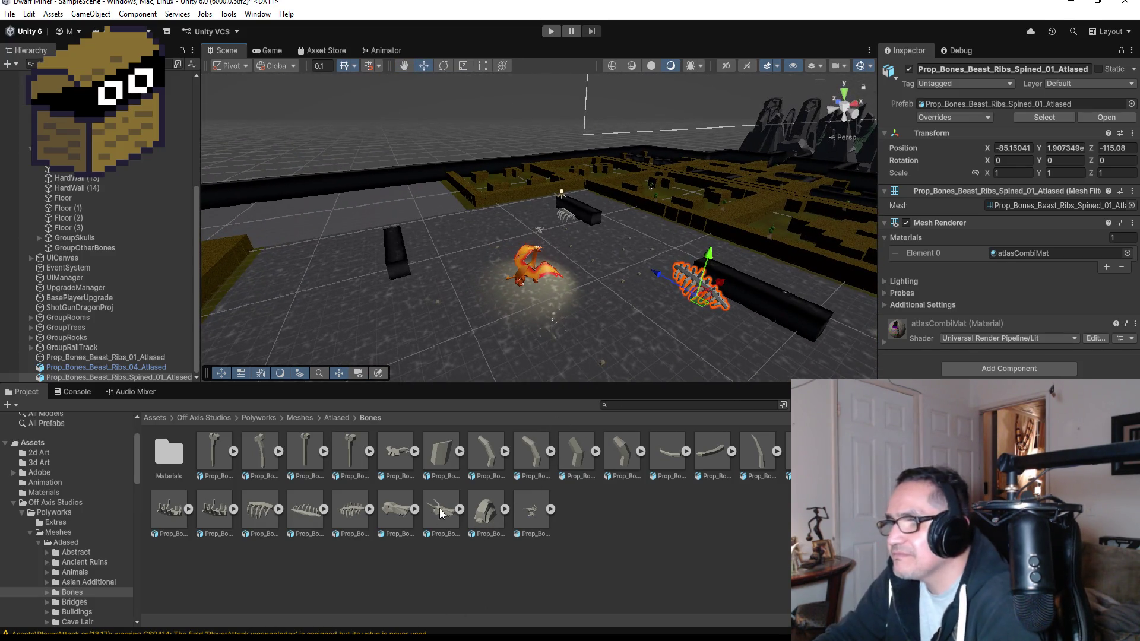
{"action": "left_click", "coordinate": [393, 514]}
{"action": "mouse_move", "coordinate": [394, 511]}
{"action": "left_mouse_down"}
{"action": "mouse_move", "coordinate": [423, 417]}
{"action": "mouse_move", "coordinate": [419, 263]}
{"action": "mouse_move", "coordinate": [455, 262]}
{"action": "left_mouse_up"}
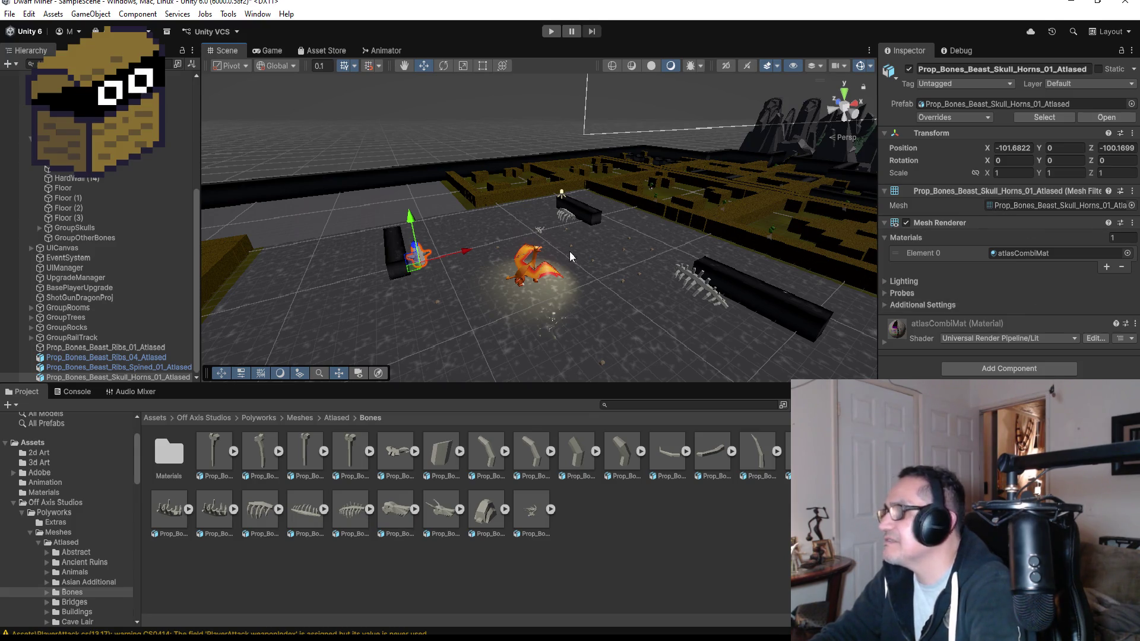
Step: Select the placed bone props and fully unpack them from their prefabs
{"action": "left_click", "coordinate": [119, 357]}
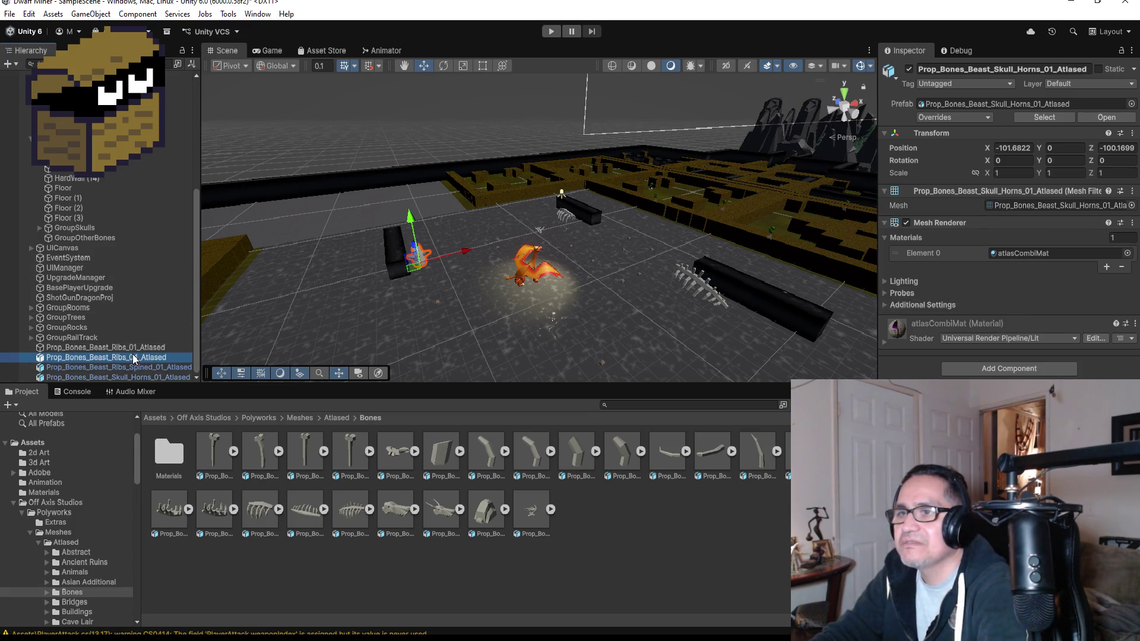
{"action": "left_click", "coordinate": [141, 377], "text": "shift"}
{"action": "right_click", "coordinate": [141, 377]}
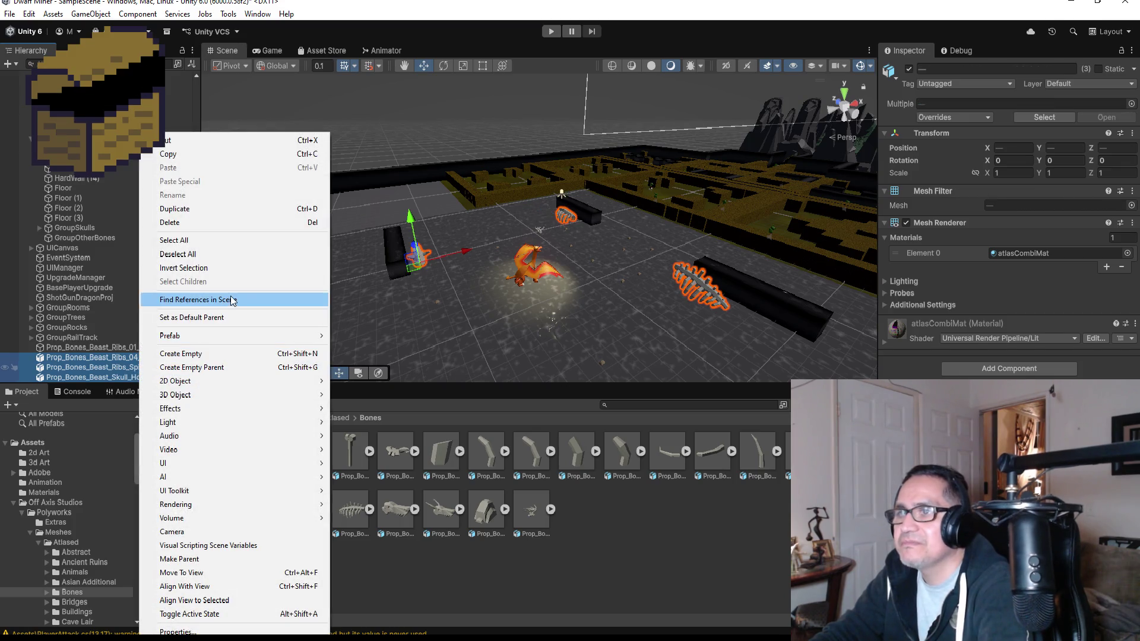
{"action": "mouse_move", "coordinate": [303, 337]}
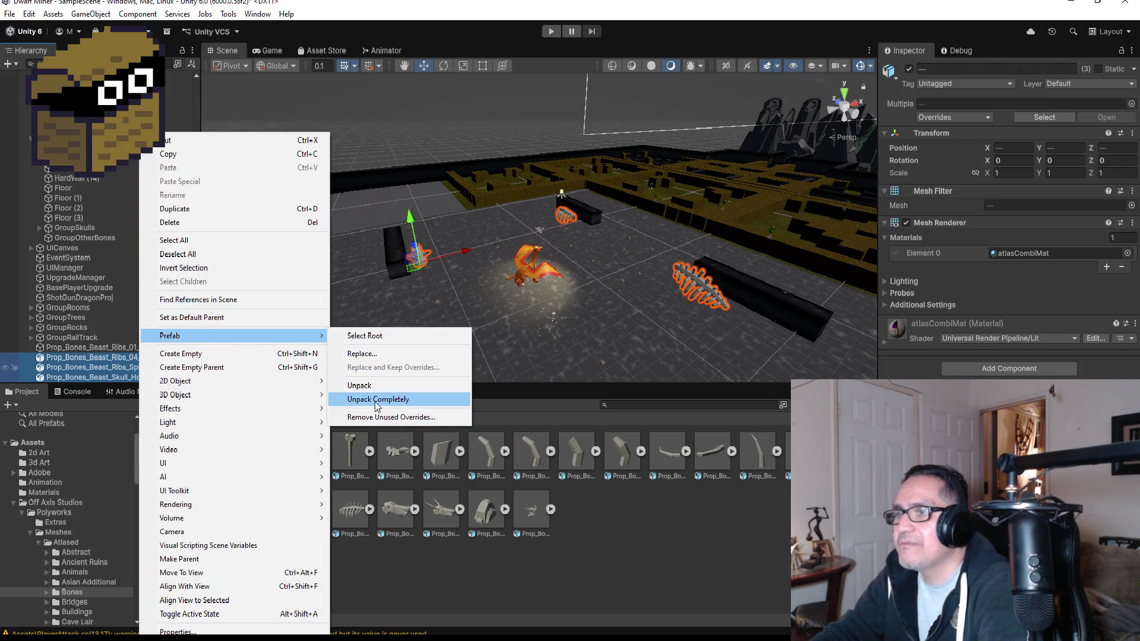
{"action": "left_click", "coordinate": [378, 399]}
Step: Set the selected bones' scale to 0.7 on X, Y and Z
{"action": "left_click", "coordinate": [1011, 141]}
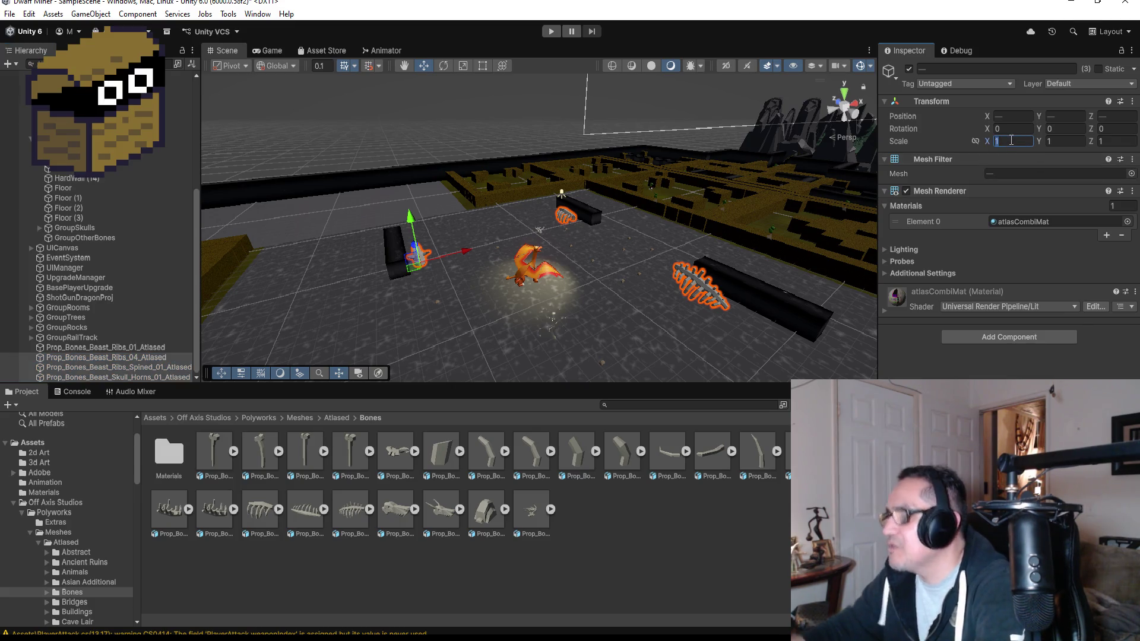
{"action": "type", "text": "0.7"}
{"action": "key", "text": "Tab"}
{"action": "type", "text": "0.7"}
{"action": "key", "text": "Tab"}
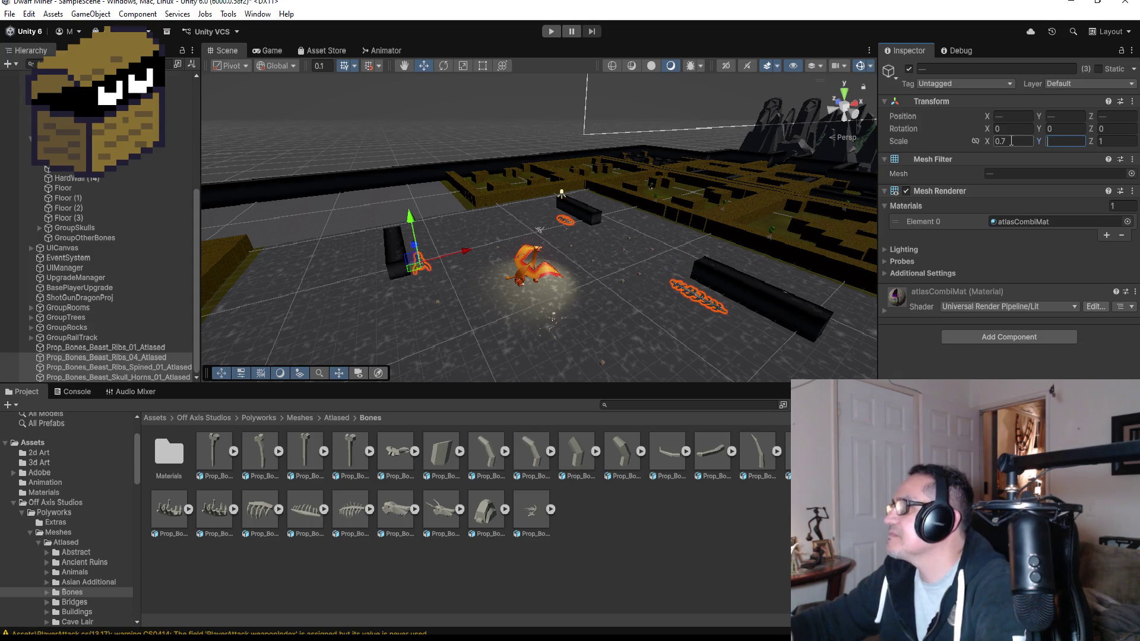
{"action": "type", "text": ".7"}
{"action": "key", "text": "Return"}
Step: Select the horned skull prop, frame it and view it from the side
{"action": "left_click", "coordinate": [766, 273]}
{"action": "scroll", "coordinate": [766, 273], "scroll_direction": "up", "scroll_amount": 2}
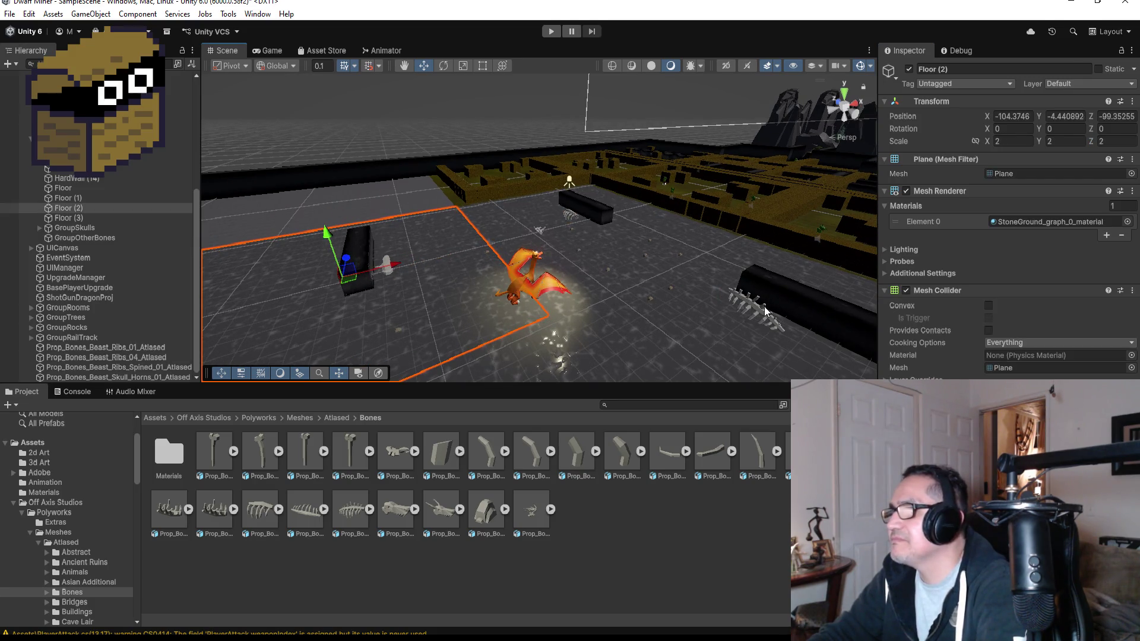
{"action": "left_click", "coordinate": [766, 310]}
{"action": "scroll", "coordinate": [769, 303], "scroll_direction": "up", "scroll_amount": 1}
{"action": "left_click", "coordinate": [345, 278]}
{"action": "key", "text": "f"}
{"action": "mouse_move", "coordinate": [671, 256]}
{"action": "left_mouse_down", "text": "alt"}
{"action": "mouse_move", "coordinate": [729, 231]}
{"action": "mouse_move", "coordinate": [548, 217]}
{"action": "left_mouse_up", "text": "alt"}
{"action": "left_click_drag", "start_coordinate": [714, 222], "coordinate": [758, 185], "text": "alt"}
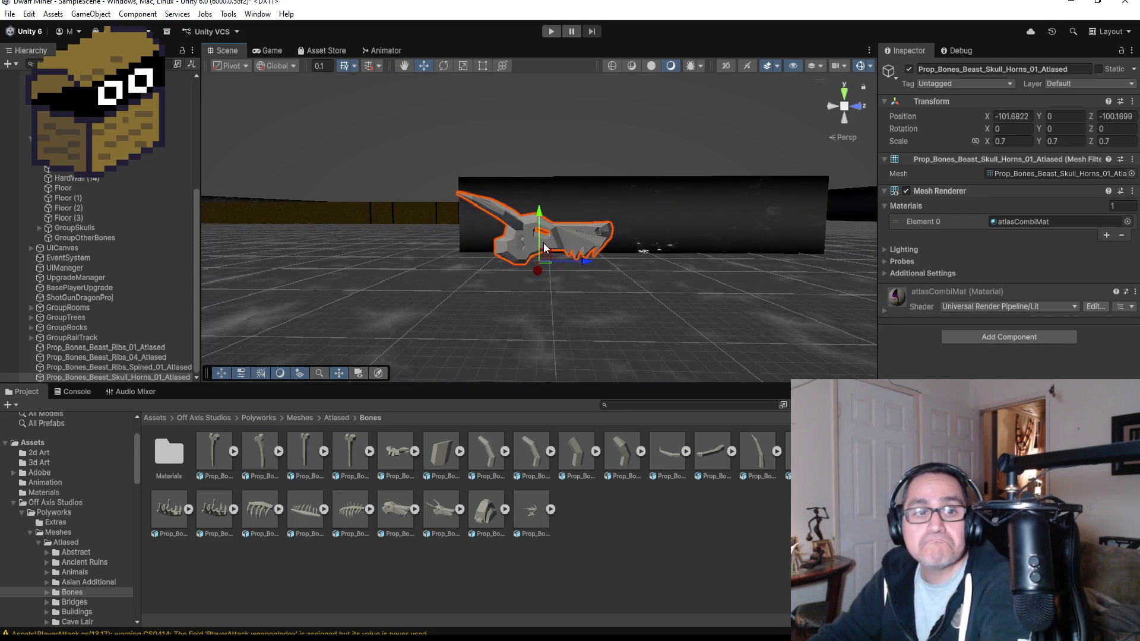
Step: Change the skull's scale from 0.7 to 0.3 on X, Y and Z
{"action": "left_click", "coordinate": [1019, 143]}
{"action": "left_click", "coordinate": [1019, 142]}
{"action": "key", "text": "BackSpace"}
{"action": "type", "text": "3"}
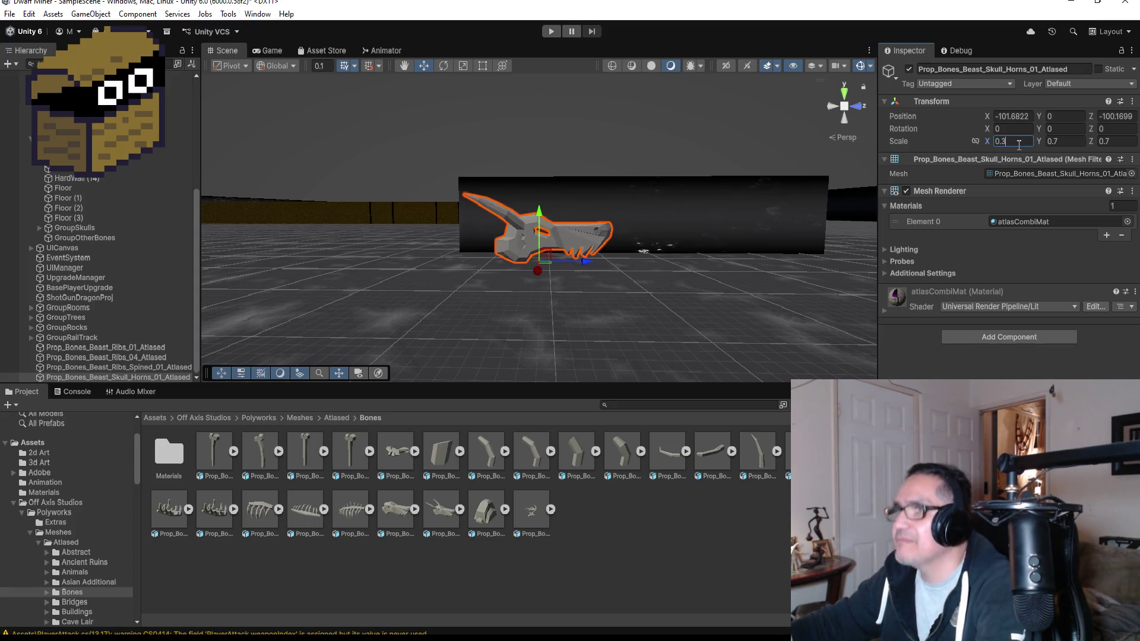
{"action": "key", "text": "BackSpace"}
{"action": "type", "text": "3"}
{"action": "key", "text": "Tab"}
{"action": "key", "text": "End"}
{"action": "type", "text": "3"}
{"action": "key", "text": "BackSpace"}
{"action": "key", "text": "BackSpace"}
{"action": "type", "text": "3"}
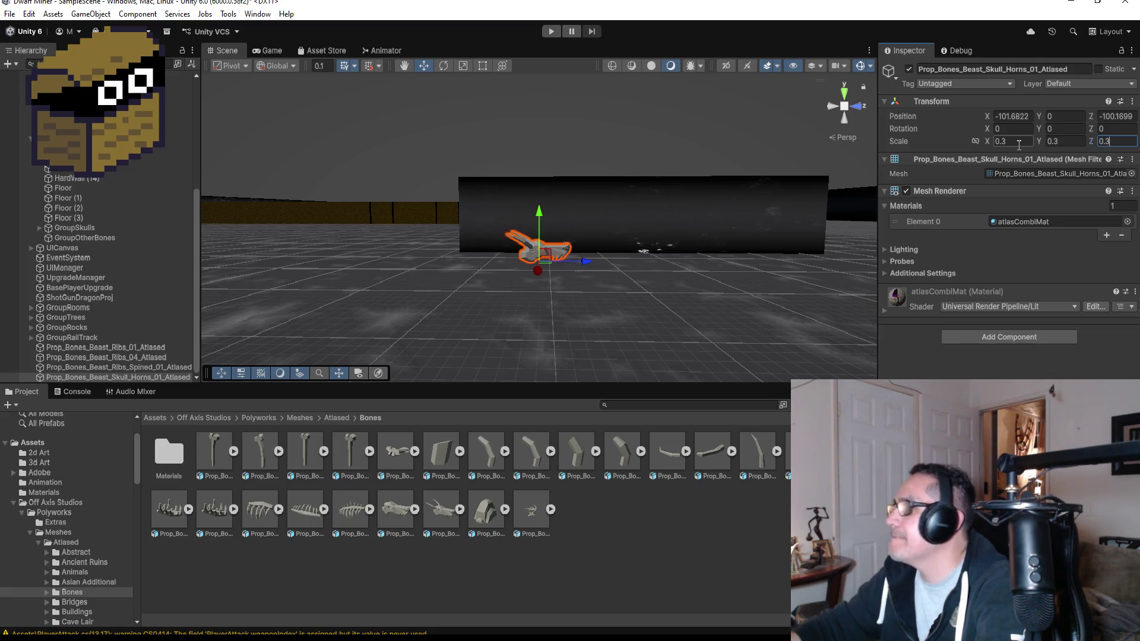
Step: Seat the skull just above the floor at Y -0.017 and view the arena from above
{"action": "scroll", "coordinate": [569, 222], "scroll_direction": "up", "scroll_amount": 3}
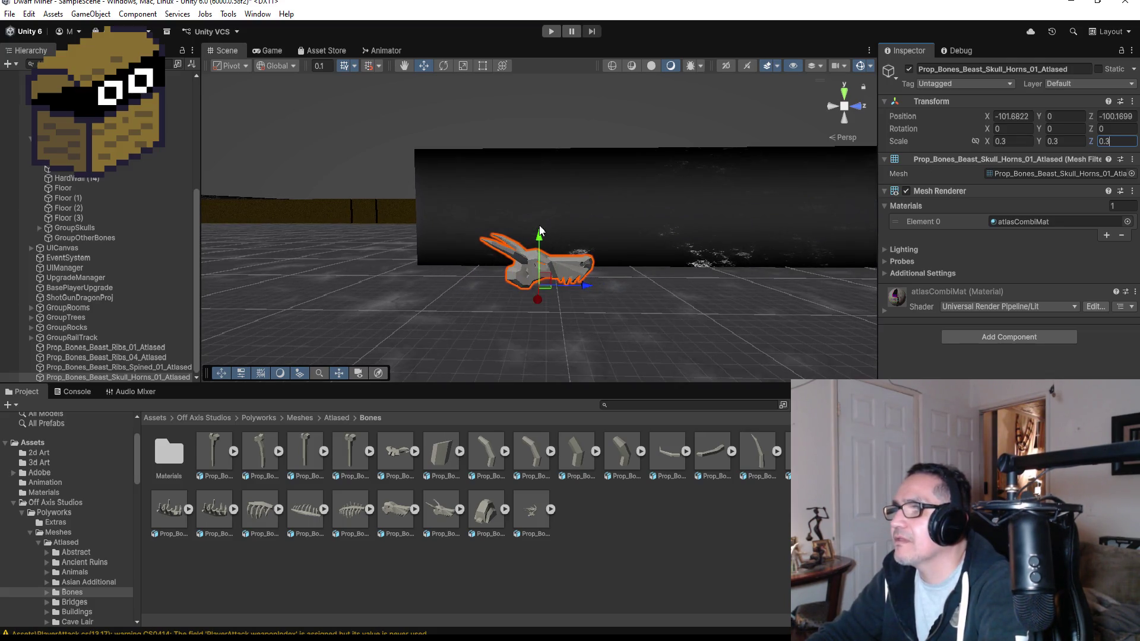
{"action": "mouse_move", "coordinate": [538, 246]}
{"action": "left_mouse_down"}
{"action": "mouse_move", "coordinate": [538, 255]}
{"action": "mouse_move", "coordinate": [538, 237]}
{"action": "left_mouse_up"}
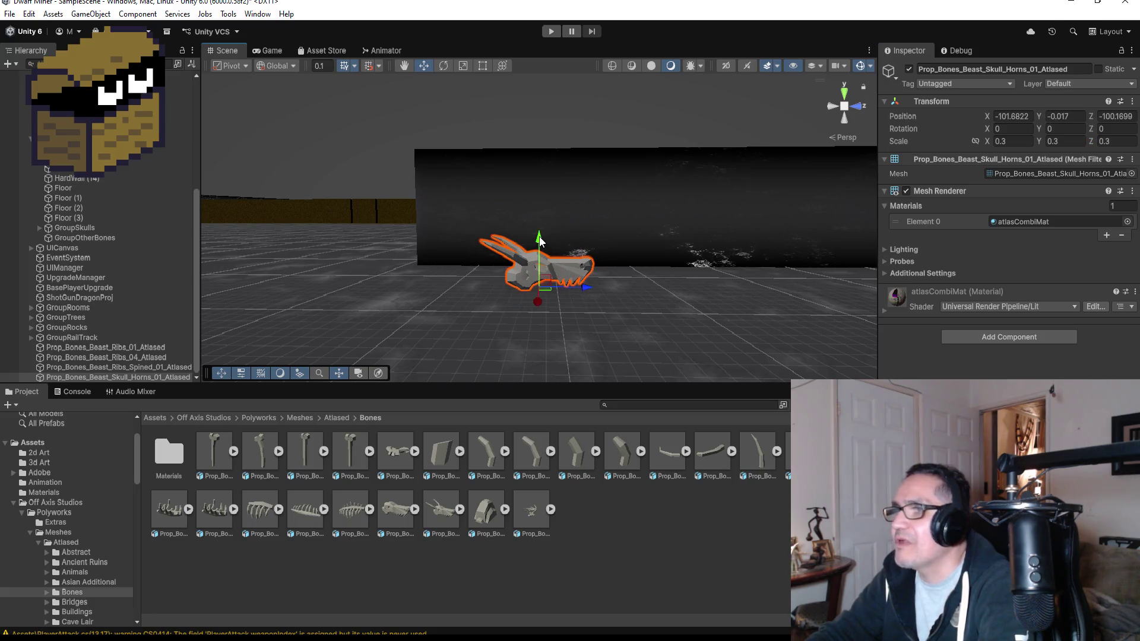
{"action": "scroll", "coordinate": [639, 289], "scroll_direction": "down", "scroll_amount": 1}
{"action": "scroll", "coordinate": [639, 284], "scroll_direction": "down", "scroll_amount": 5}
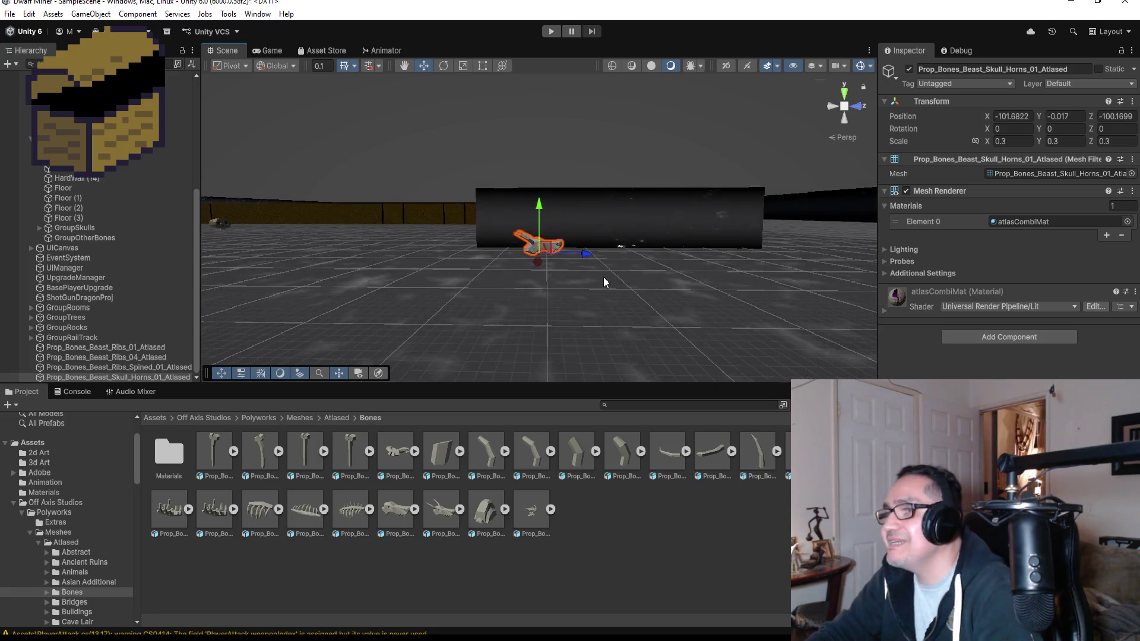
{"action": "scroll", "coordinate": [568, 296], "scroll_direction": "down", "scroll_amount": 3}
{"action": "mouse_move", "coordinate": [501, 200]}
{"action": "left_mouse_down"}
{"action": "mouse_move", "coordinate": [455, 287]}
{"action": "mouse_move", "coordinate": [473, 291]}
{"action": "mouse_move", "coordinate": [443, 268]}
{"action": "mouse_move", "coordinate": [764, 356]}
{"action": "left_mouse_up"}
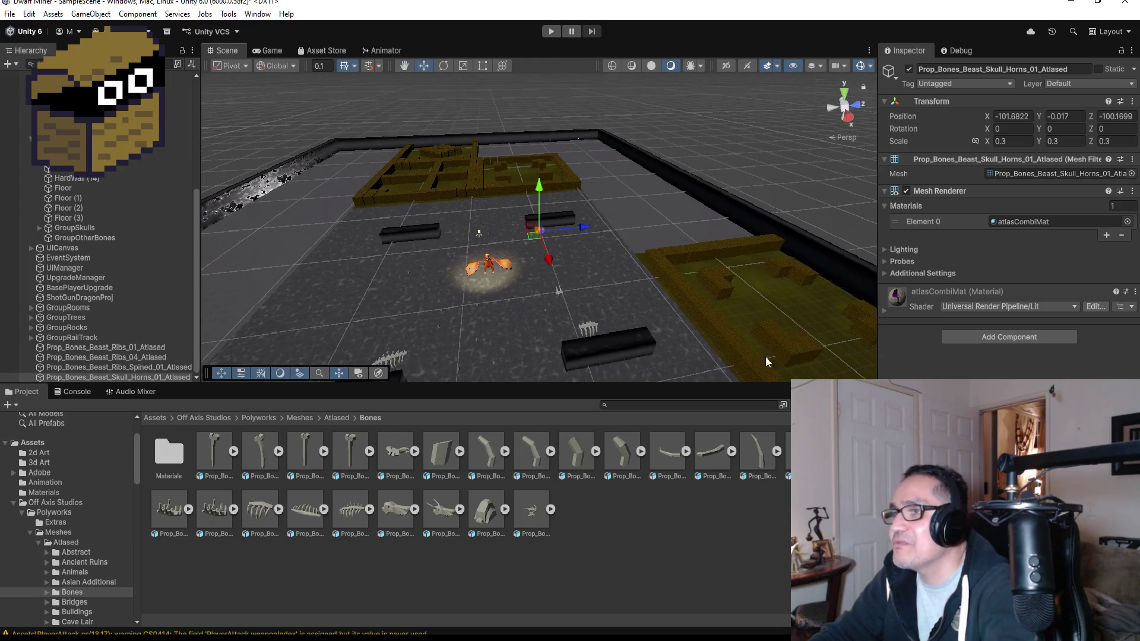
Step: Browse the bone assets and place a Prop_Bones_Beast_Ribs_02_Atlased prop into the arena
{"action": "left_click", "coordinate": [438, 510]}
{"action": "left_click", "coordinate": [490, 511]}
{"action": "left_click", "coordinate": [527, 508]}
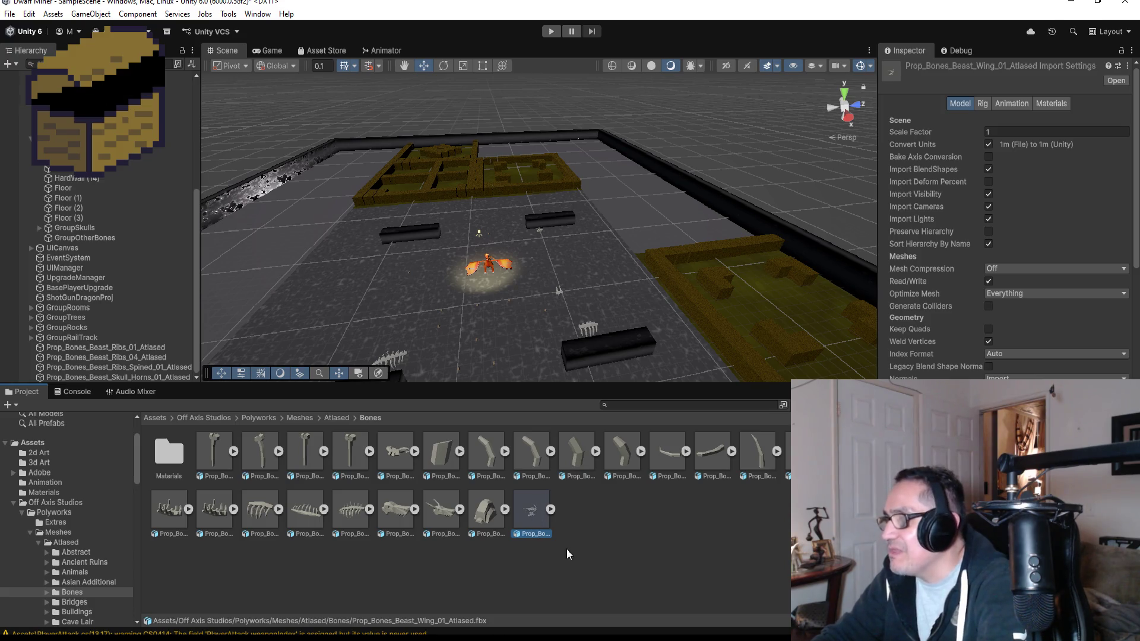
{"action": "left_click", "coordinate": [251, 512]}
{"action": "left_click", "coordinate": [226, 510]}
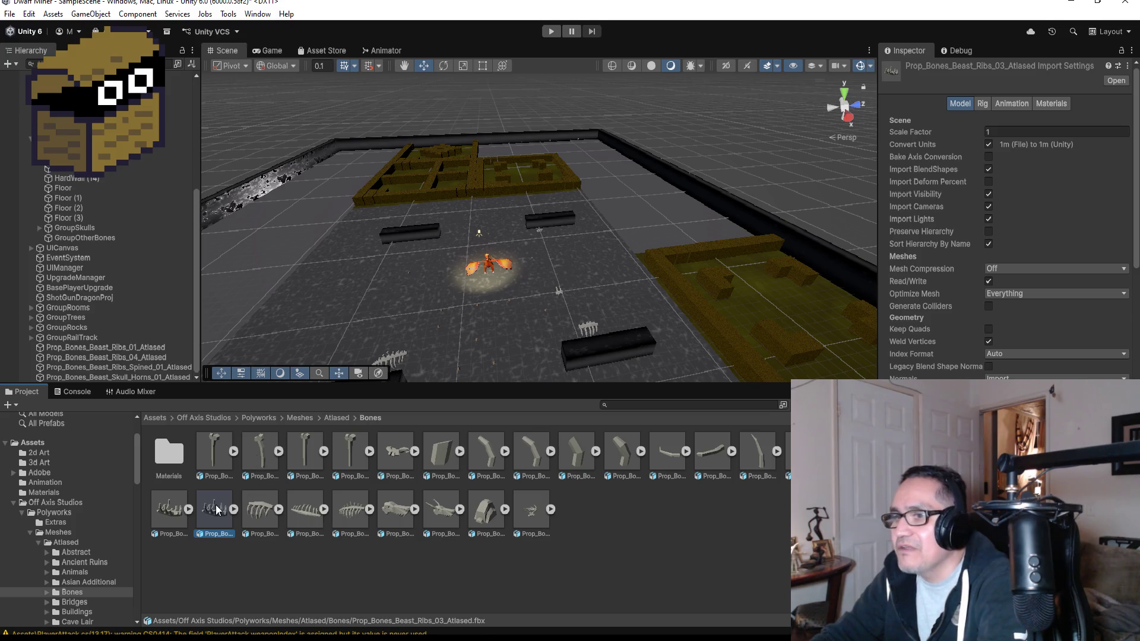
{"action": "mouse_move", "coordinate": [162, 514]}
{"action": "left_mouse_down"}
{"action": "mouse_move", "coordinate": [363, 258]}
{"action": "mouse_move", "coordinate": [384, 300]}
{"action": "left_mouse_up"}
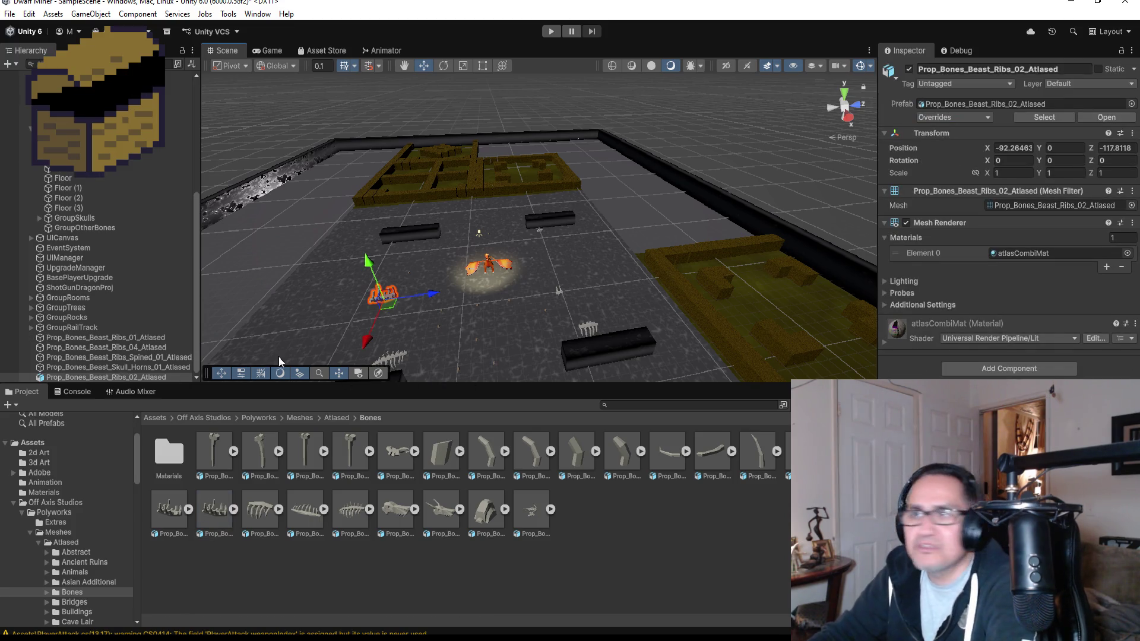
Step: Unpack the Ribs_02 prop completely and move all five bone props under GroupOtherBones
{"action": "left_click", "coordinate": [127, 378]}
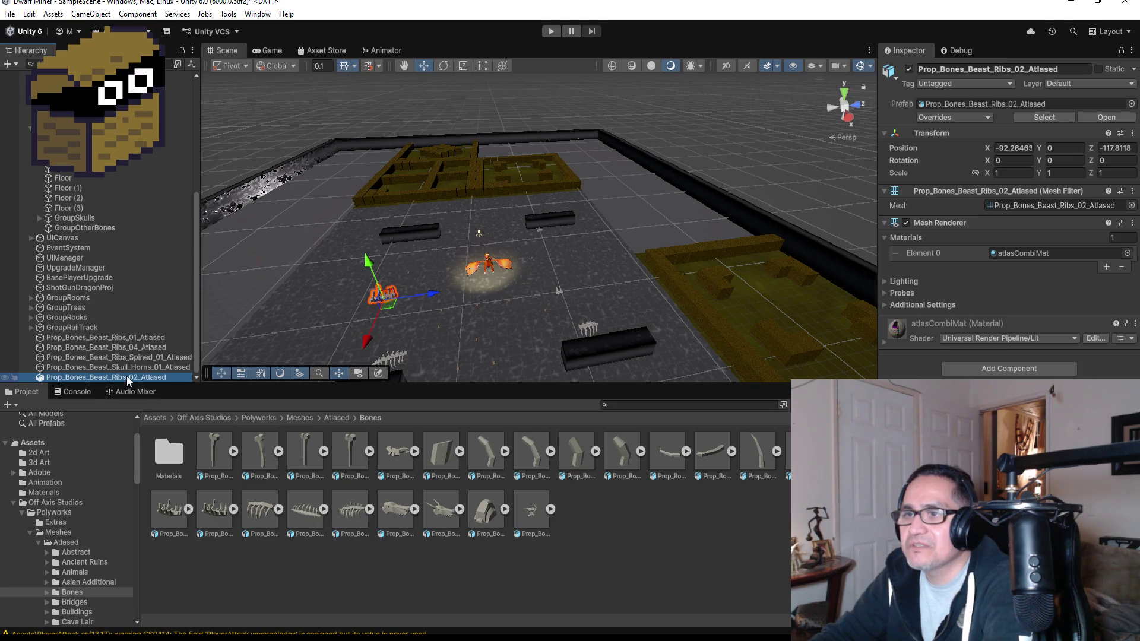
{"action": "right_click", "coordinate": [127, 376]}
{"action": "mouse_move", "coordinate": [208, 352]}
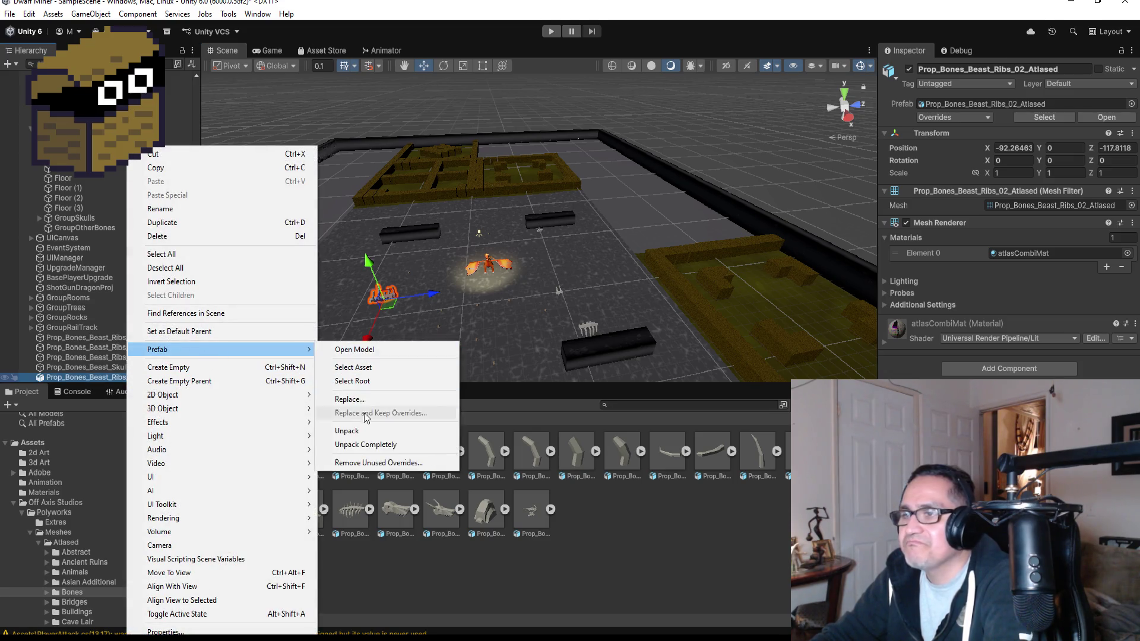
{"action": "left_click", "coordinate": [364, 445]}
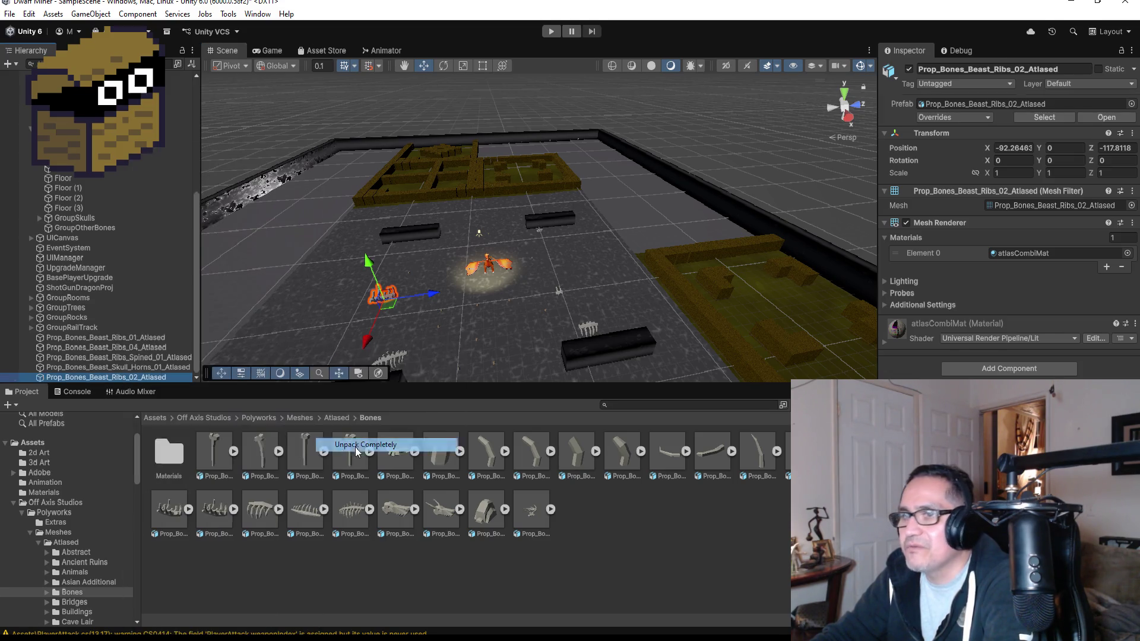
{"action": "left_click", "coordinate": [88, 339], "text": "shift"}
{"action": "left_click_drag", "start_coordinate": [88, 340], "coordinate": [104, 228]}
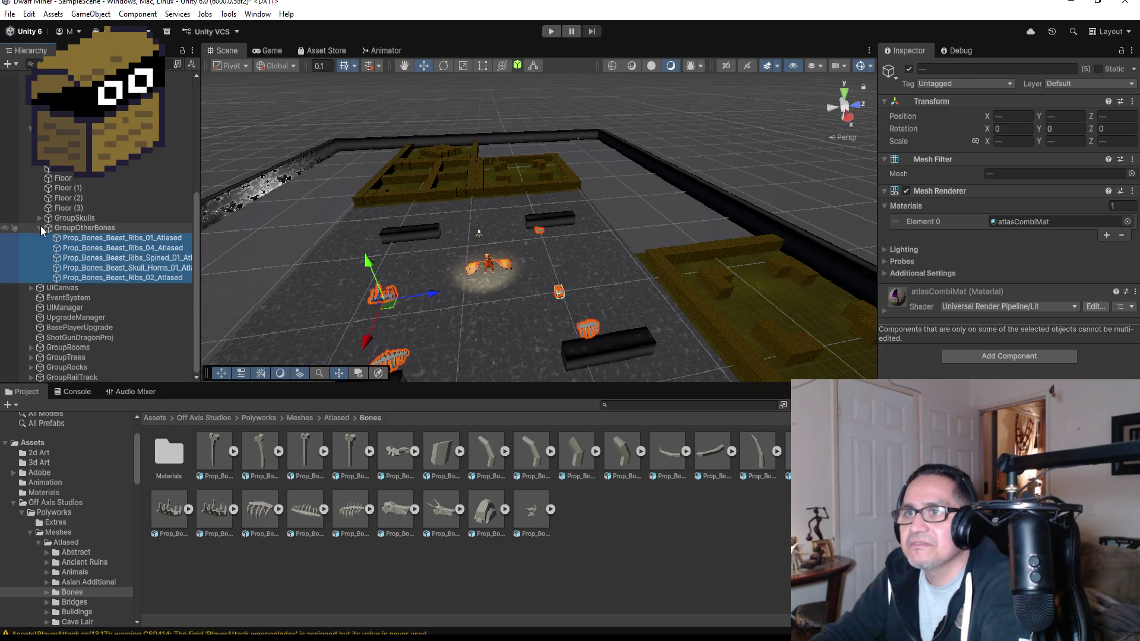
Step: Collapse the GroupOtherBones, Dragon and GoldBar groups and frame the bone props
{"action": "left_click", "coordinate": [41, 227]}
{"action": "scroll", "coordinate": [107, 264], "scroll_direction": "up", "scroll_amount": 7}
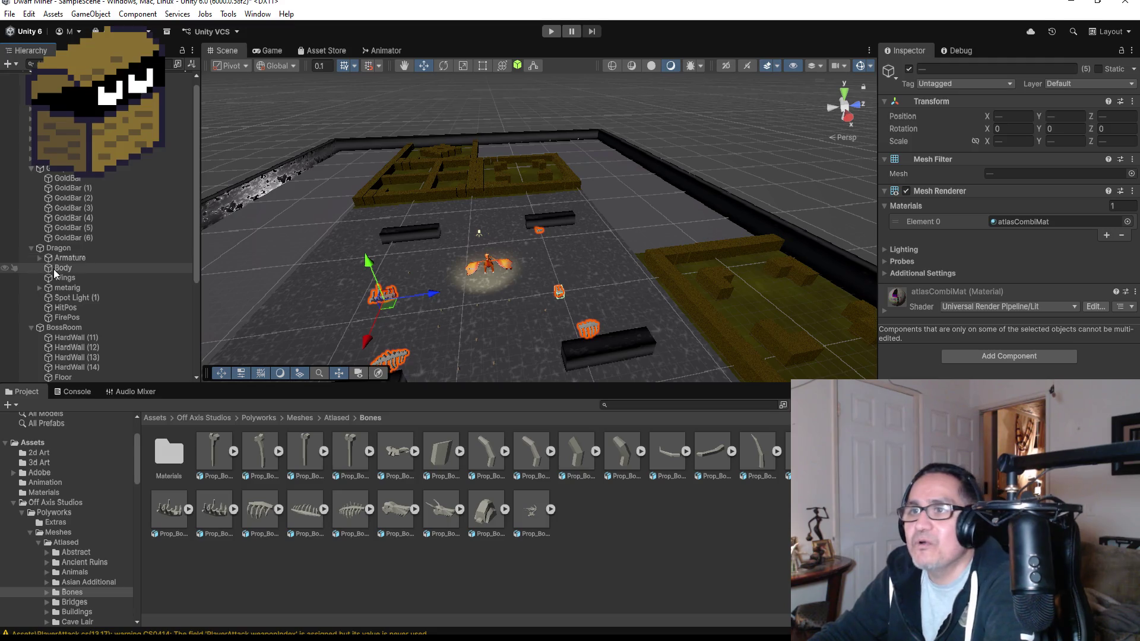
{"action": "left_click", "coordinate": [31, 247]}
{"action": "left_click", "coordinate": [31, 168]}
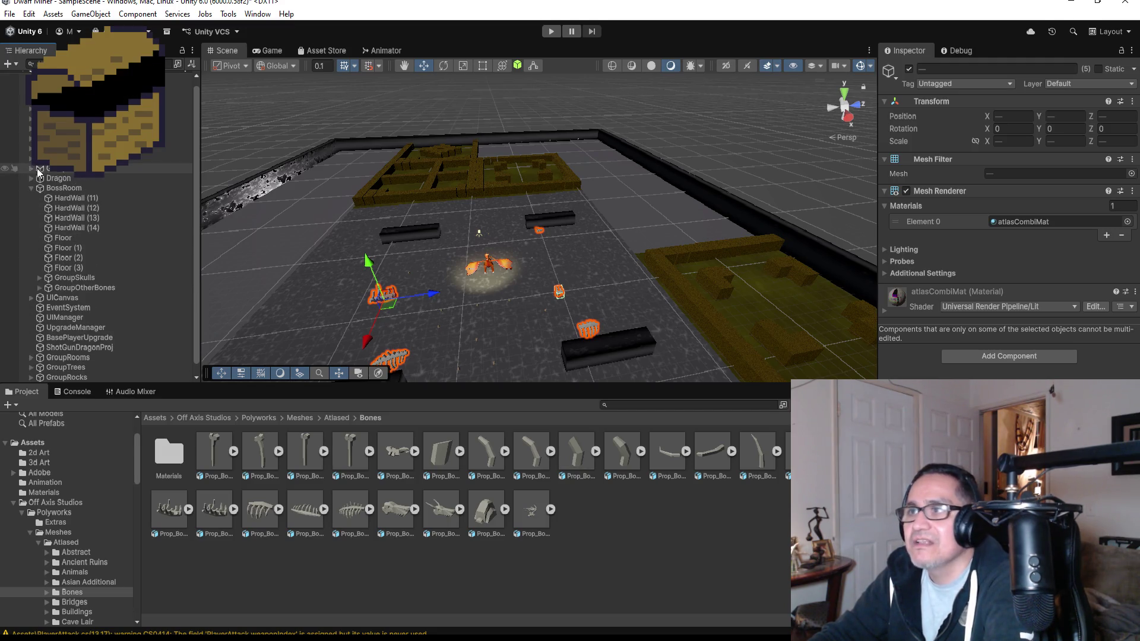
{"action": "key", "text": "f"}
{"action": "mouse_move", "coordinate": [628, 236]}
{"action": "left_mouse_down", "text": "alt"}
{"action": "mouse_move", "coordinate": [531, 210]}
{"action": "mouse_move", "coordinate": [712, 174]}
{"action": "left_mouse_up", "text": "alt"}
{"action": "scroll", "coordinate": [465, 243], "scroll_direction": "down", "scroll_amount": 6}
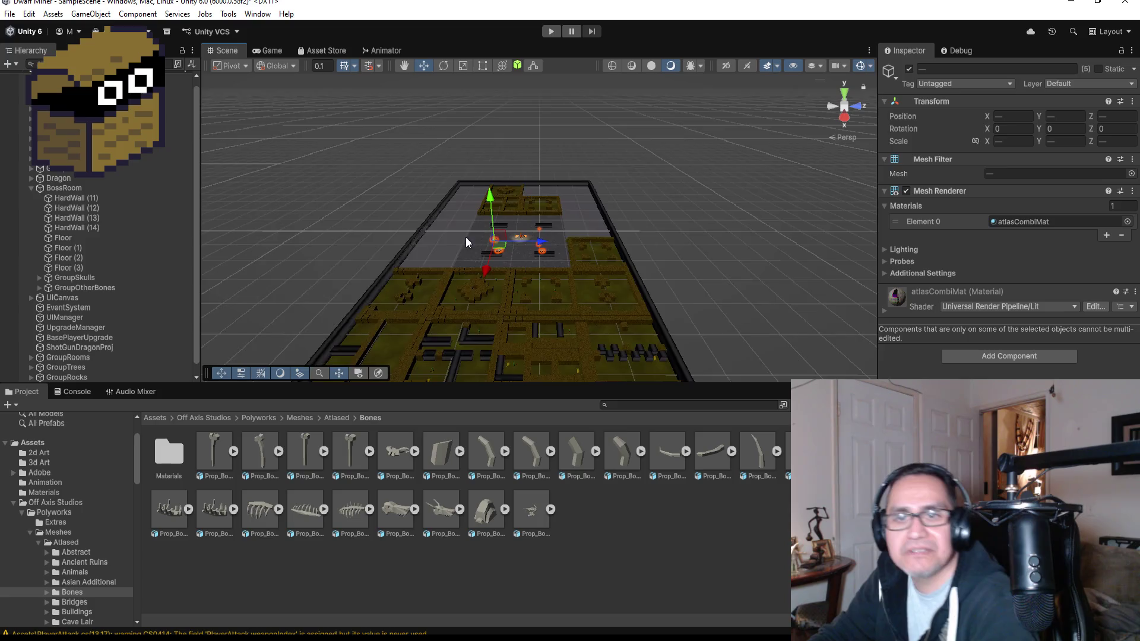
Step: Save the scene and collapse the BossRoom group
{"action": "left_click", "coordinate": [9, 13]}
{"action": "left_click", "coordinate": [27, 73]}
{"action": "scroll", "coordinate": [25, 196], "scroll_direction": "up", "scroll_amount": 1}
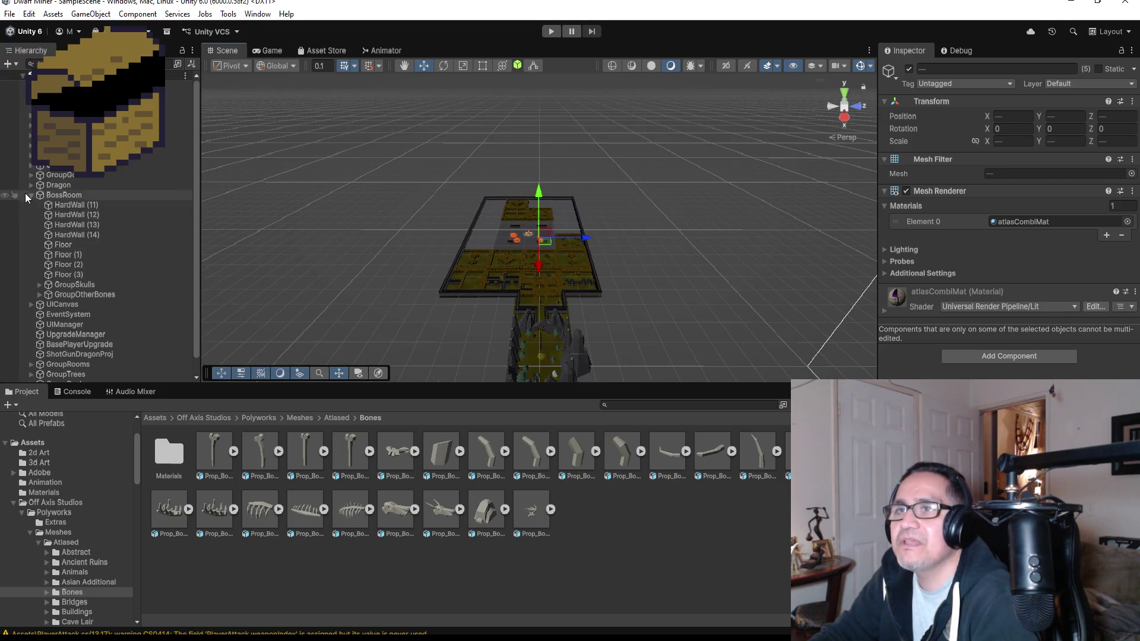
{"action": "left_click", "coordinate": [30, 194]}
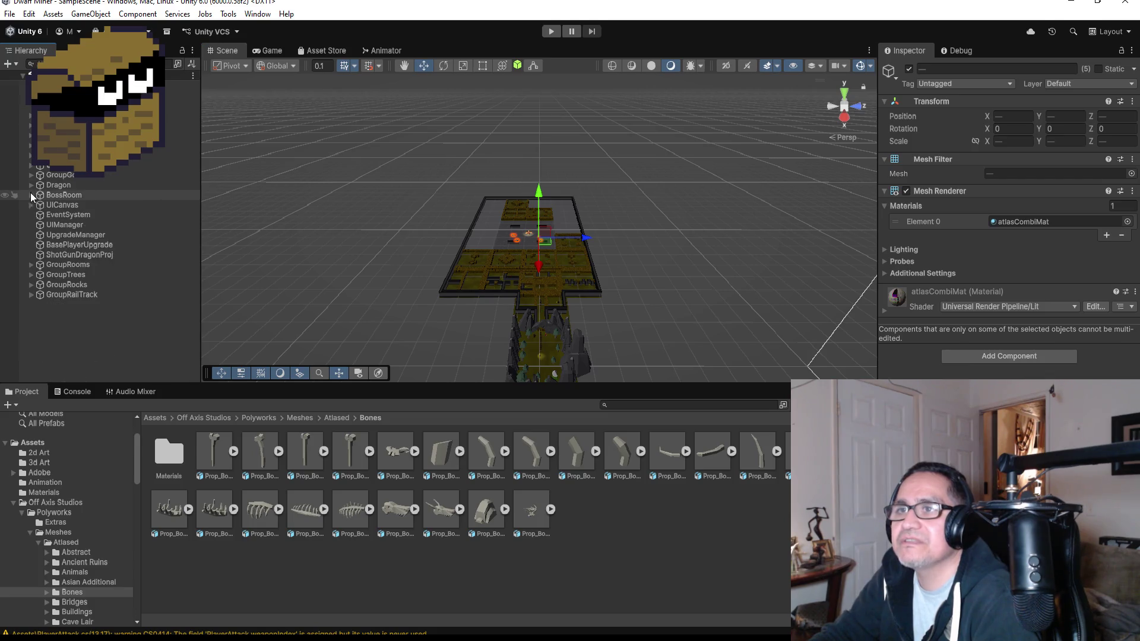
Step: Return the Project panel to the root Assets folder and bring up the My Unity Built Assets window
{"action": "left_click", "coordinate": [162, 417]}
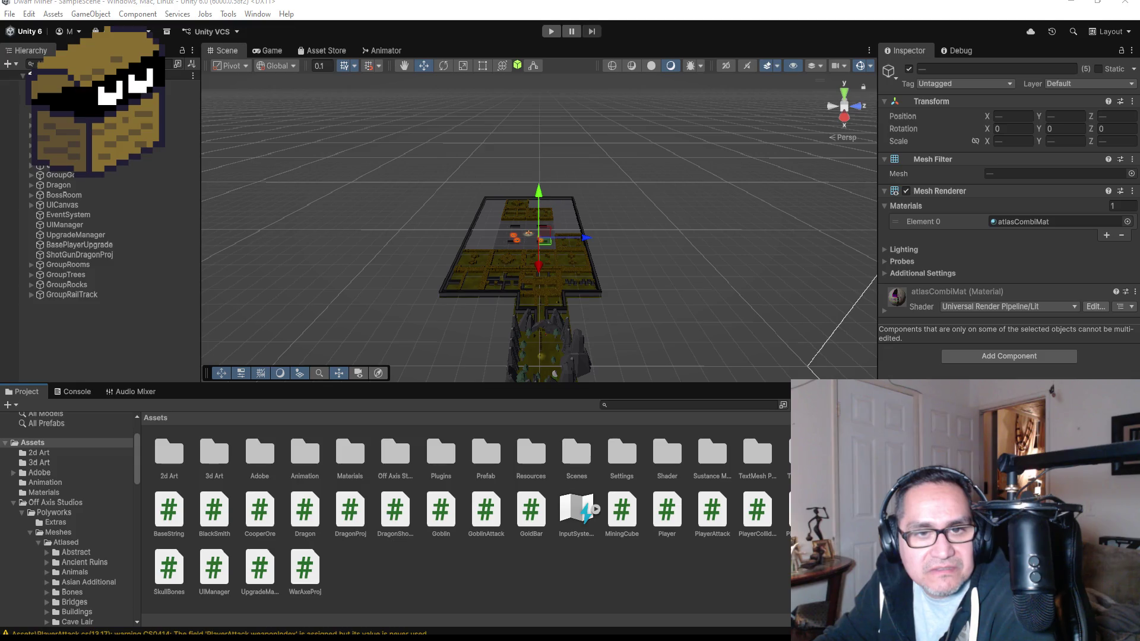
{"action": "mouse_move", "coordinate": [0, 136]}
{"action": "left_mouse_down"}
{"action": "mouse_move", "coordinate": [838, 191]}
{"action": "mouse_move", "coordinate": [603, 118]}
{"action": "mouse_move", "coordinate": [550, 125]}
{"action": "left_mouse_up"}
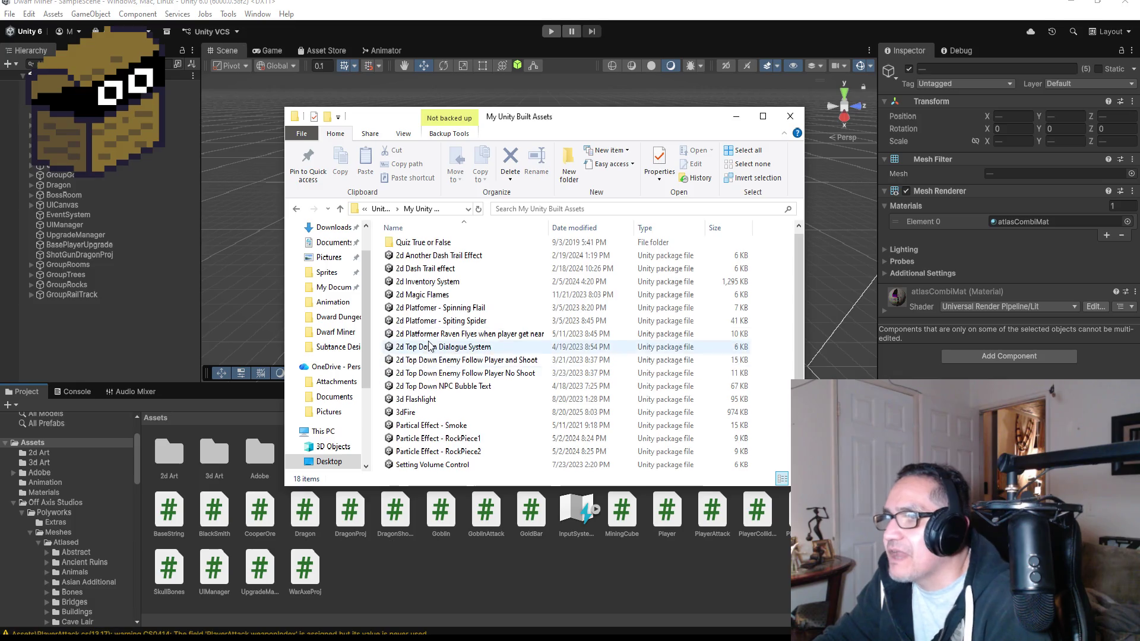
Step: Drag Setting Volume Control.unitypackage from File Explorer into Unity's Assets to import it
{"action": "left_click", "coordinate": [437, 467]}
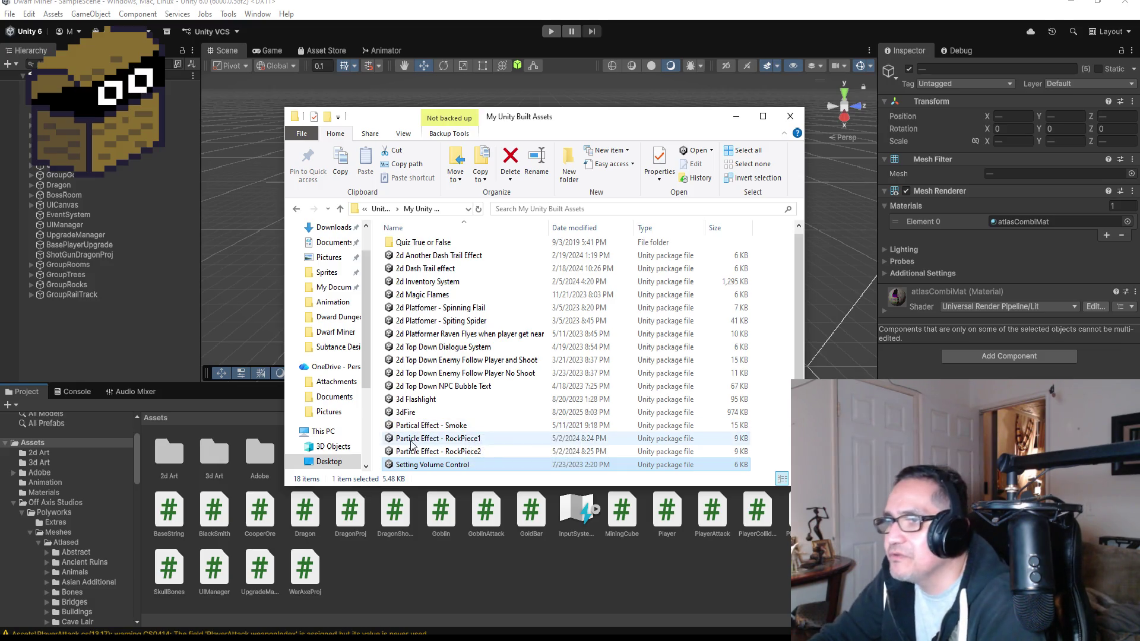
{"action": "left_click_drag", "start_coordinate": [397, 590], "coordinate": [398, 589]}
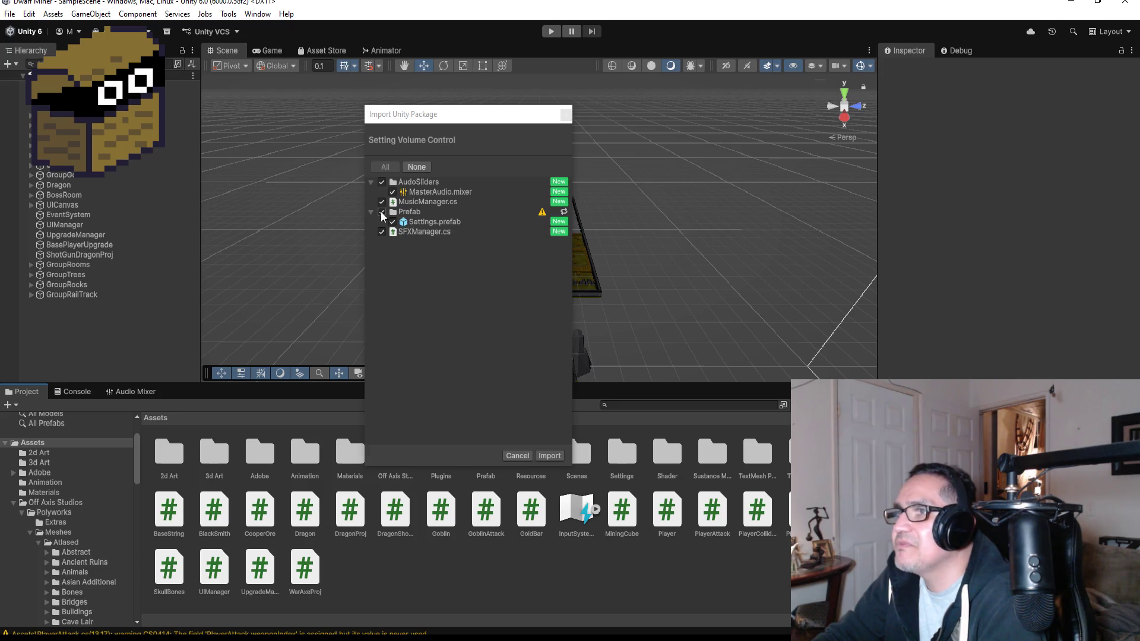
Step: Import all files from the Setting Volume Control package, then minimize Visual Studio to return to Unity
{"action": "left_click", "coordinate": [555, 457]}
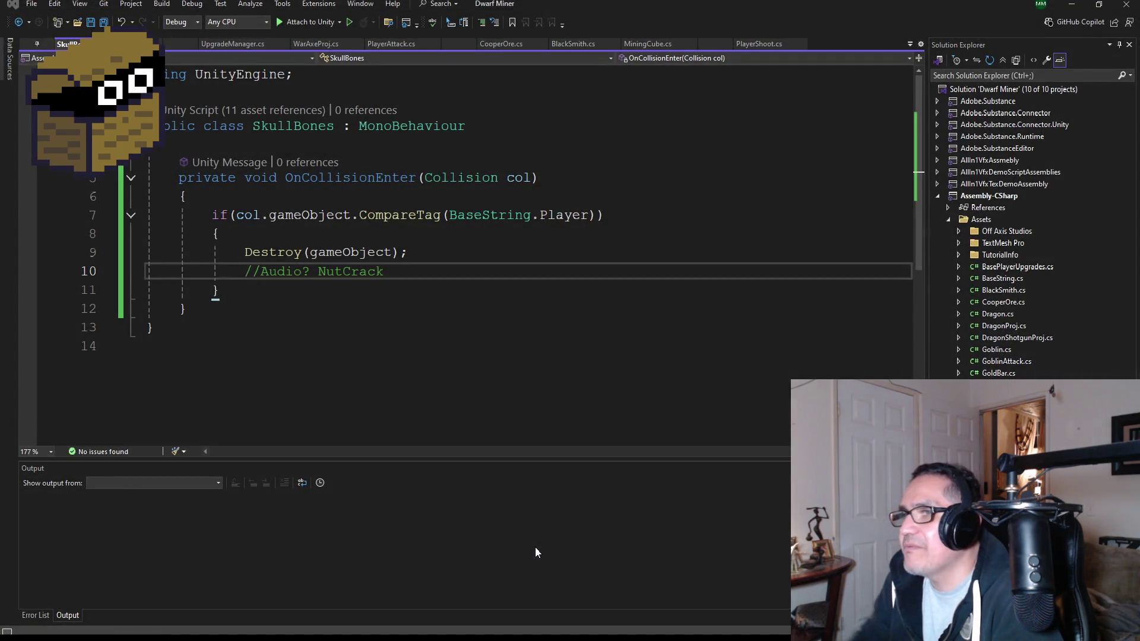
{"action": "left_click", "coordinate": [1073, 7]}
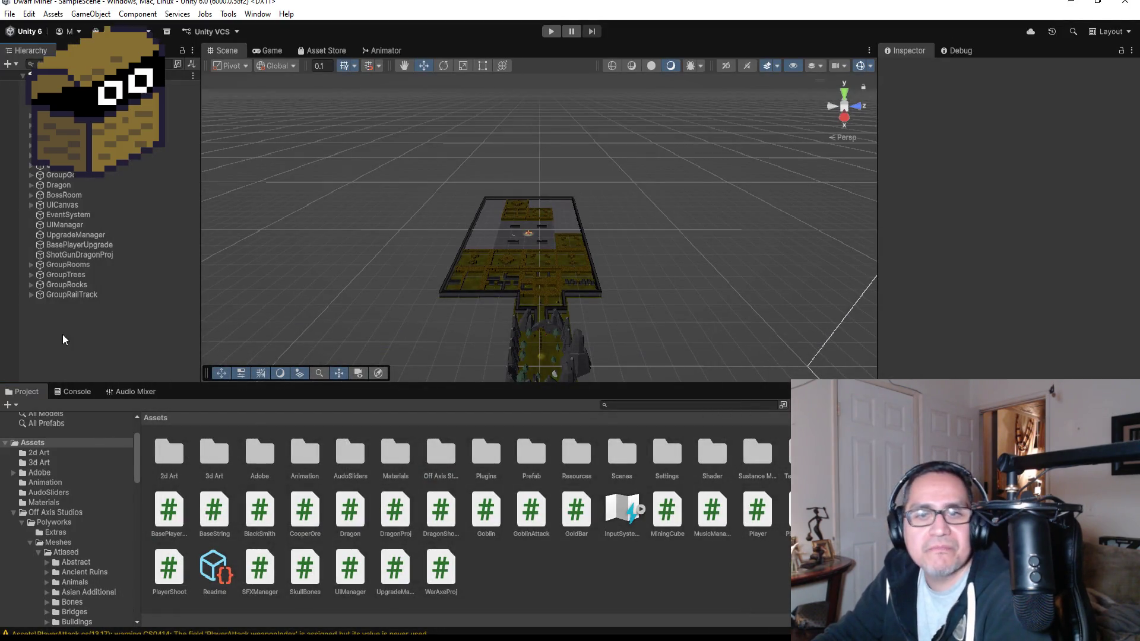
Step: Expand UICanvas in the Hierarchy and frame the whole canvas in the Scene view
{"action": "left_click", "coordinate": [33, 212]}
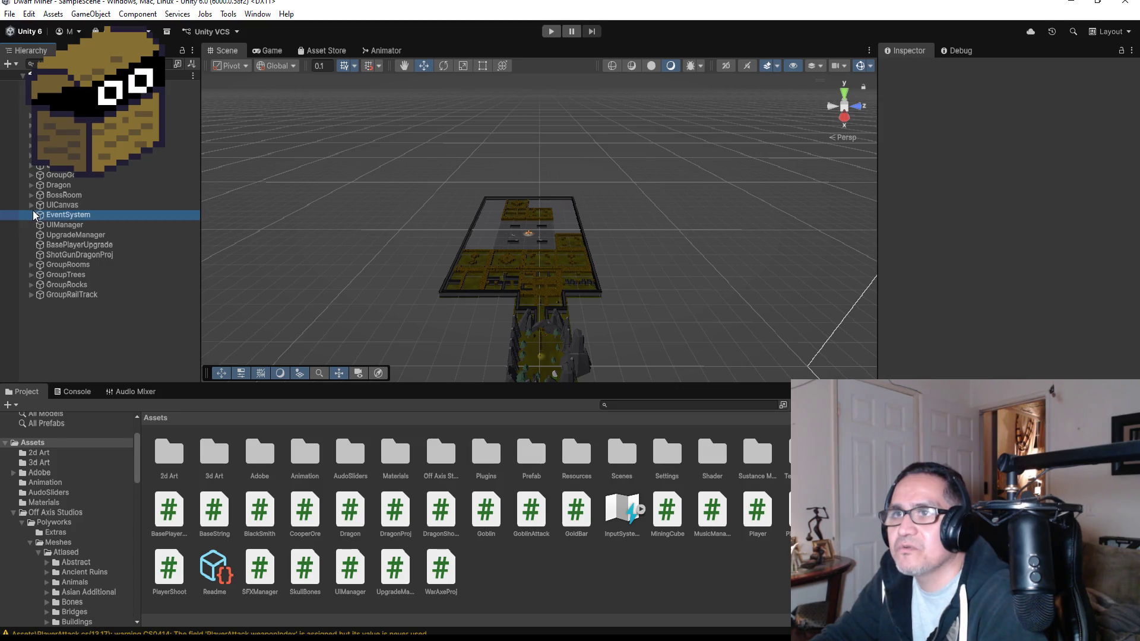
{"action": "left_click", "coordinate": [27, 205]}
{"action": "left_click", "coordinate": [31, 205]}
{"action": "left_click", "coordinate": [56, 215]}
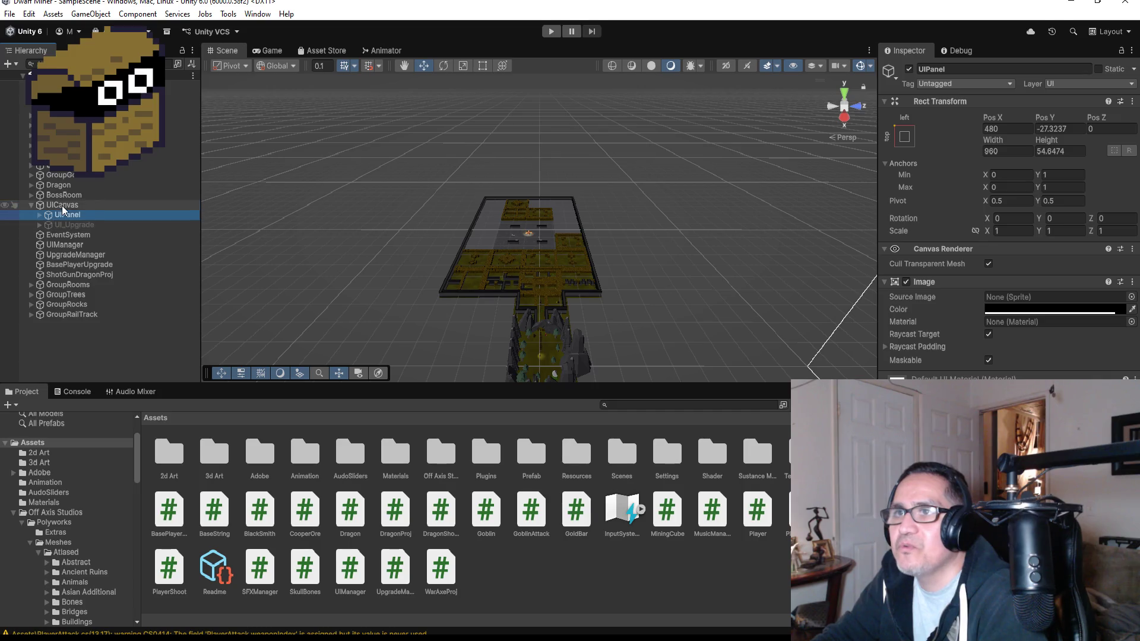
{"action": "double_click", "coordinate": [62, 206]}
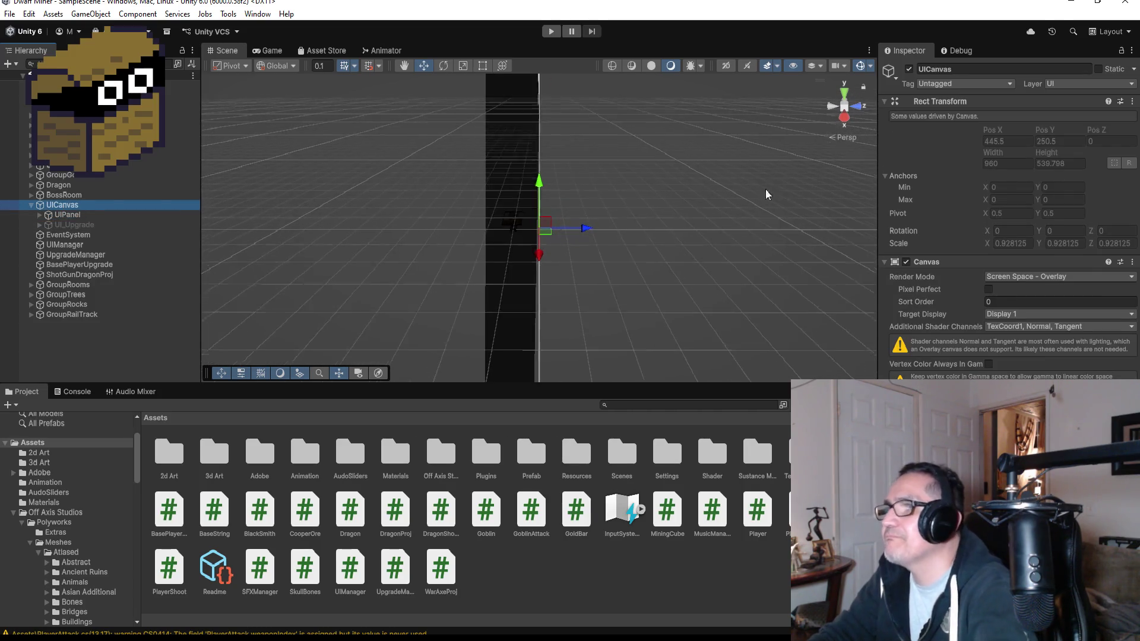
Step: Snap the Scene view to Front, then Back, so the UI reads unmirrored, and select UIPanel
{"action": "left_click", "coordinate": [856, 107]}
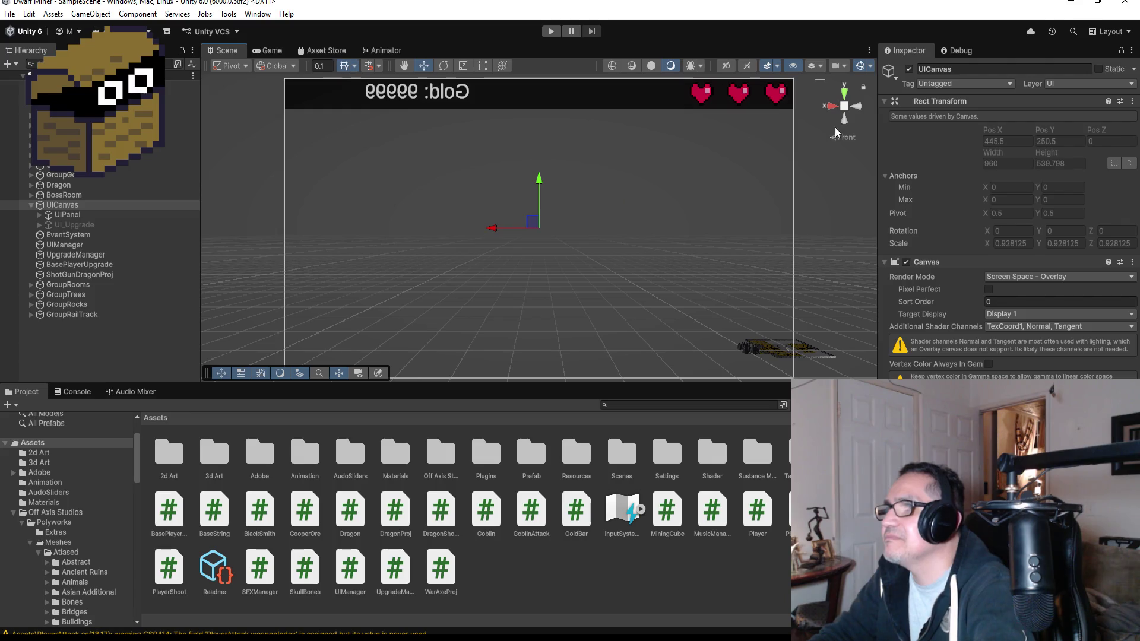
{"action": "left_click", "coordinate": [833, 105]}
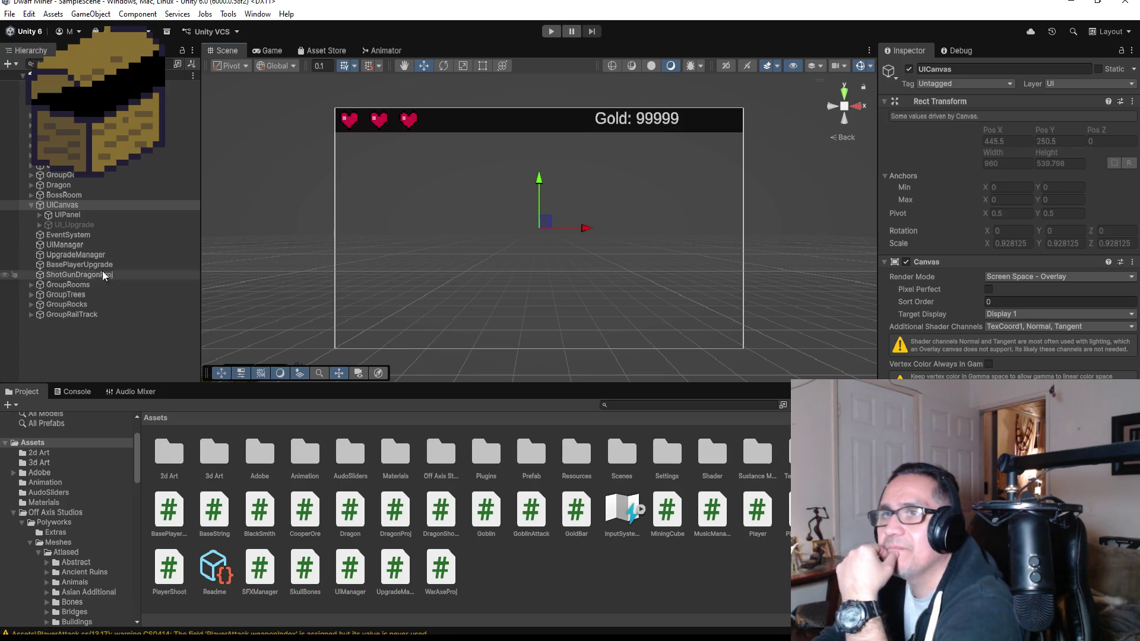
{"action": "left_click", "coordinate": [42, 214]}
{"action": "left_click", "coordinate": [39, 215]}
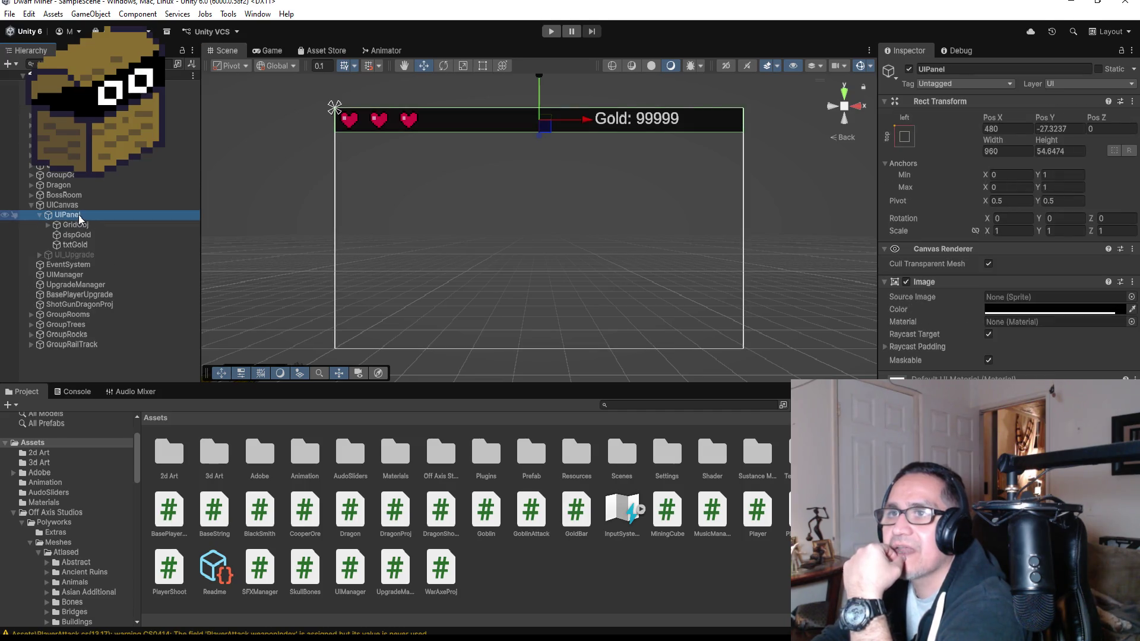
Step: Add a UI Image under UIPanel, anchored top-left and moved just below the hearts bar
{"action": "right_click", "coordinate": [79, 214]}
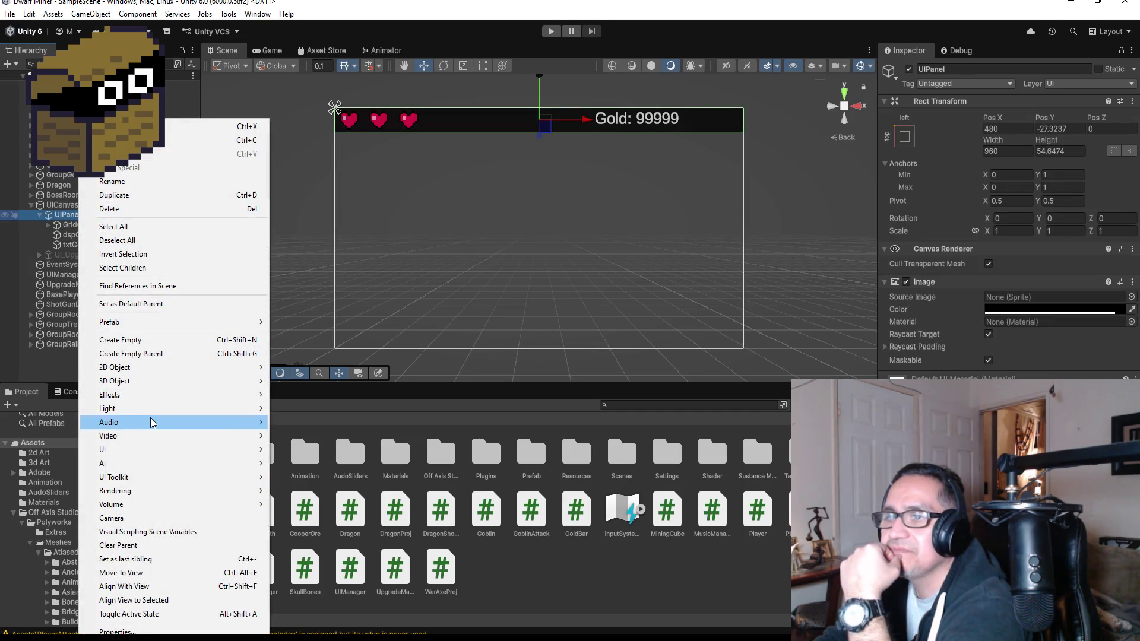
{"action": "mouse_move", "coordinate": [167, 450]}
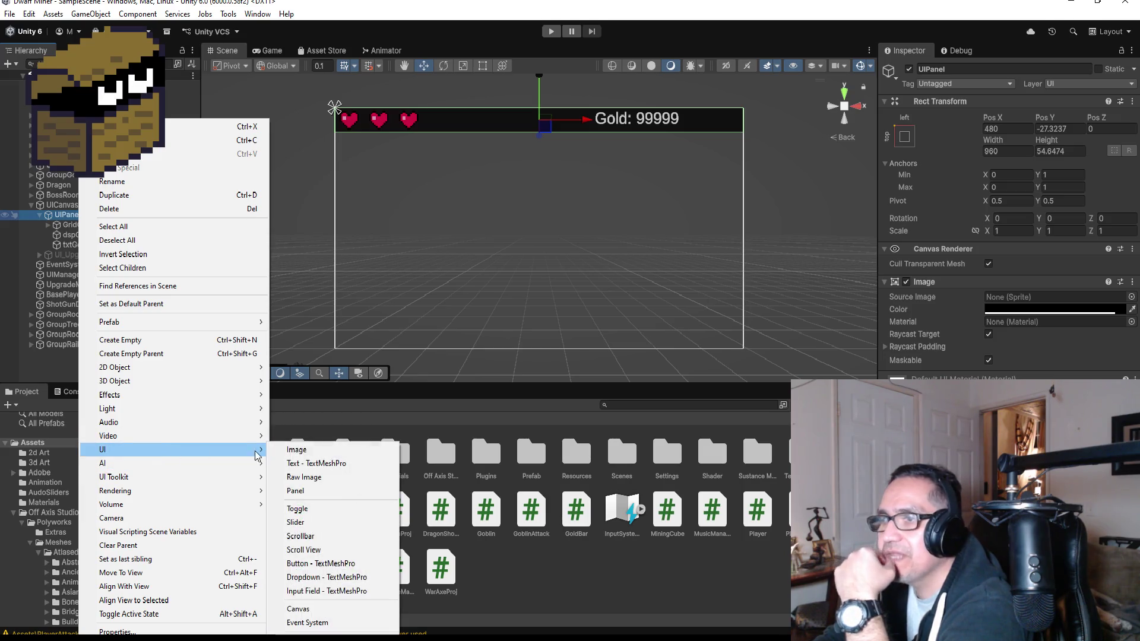
{"action": "left_click", "coordinate": [294, 451]}
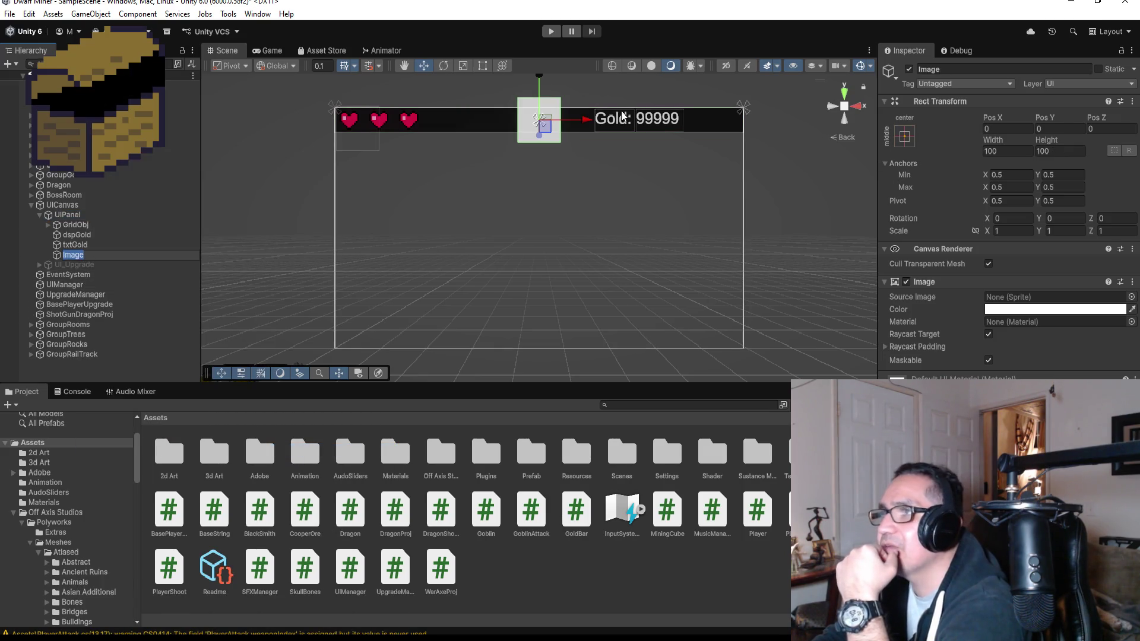
{"action": "left_click", "coordinate": [904, 137]}
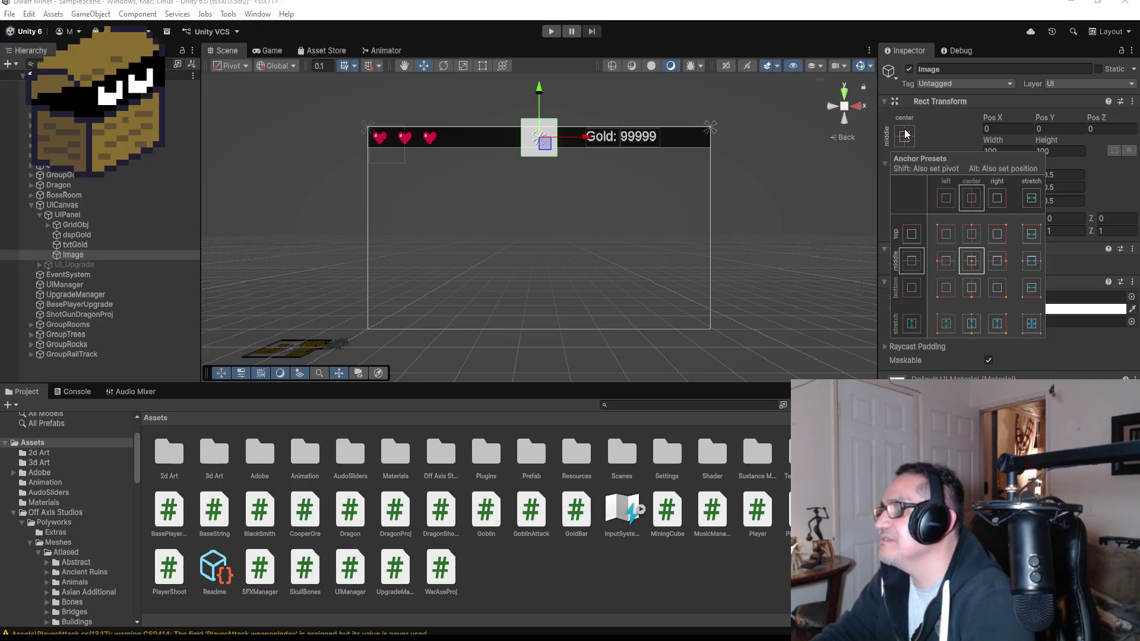
{"action": "left_click", "coordinate": [945, 236], "text": "alt"}
{"action": "left_click_drag", "start_coordinate": [383, 98], "coordinate": [385, 119]}
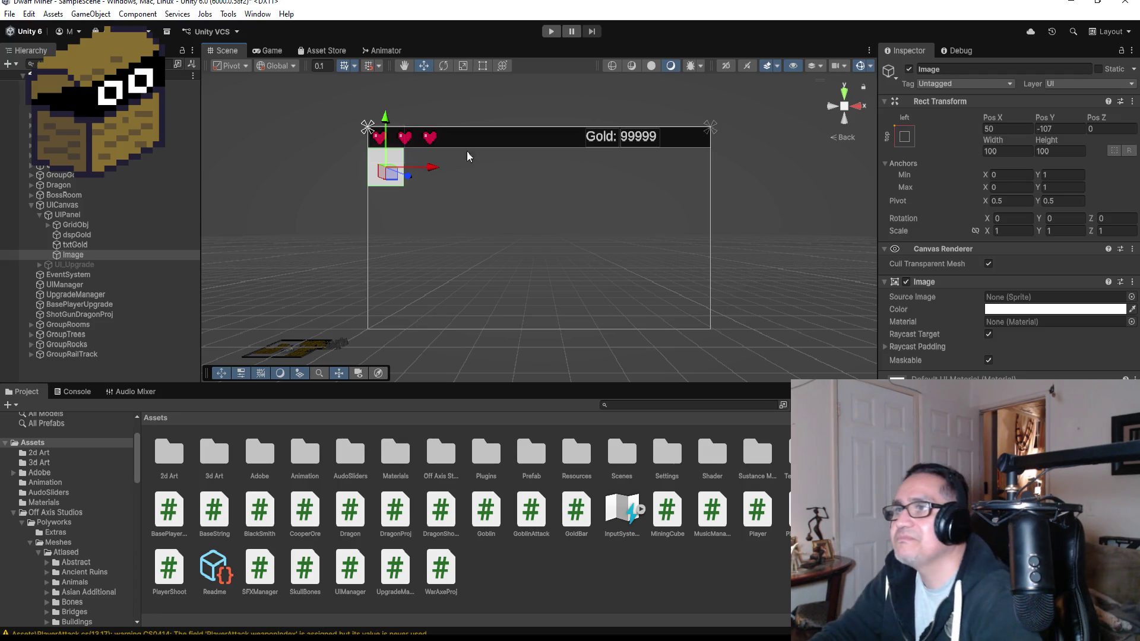
{"action": "key", "text": "f"}
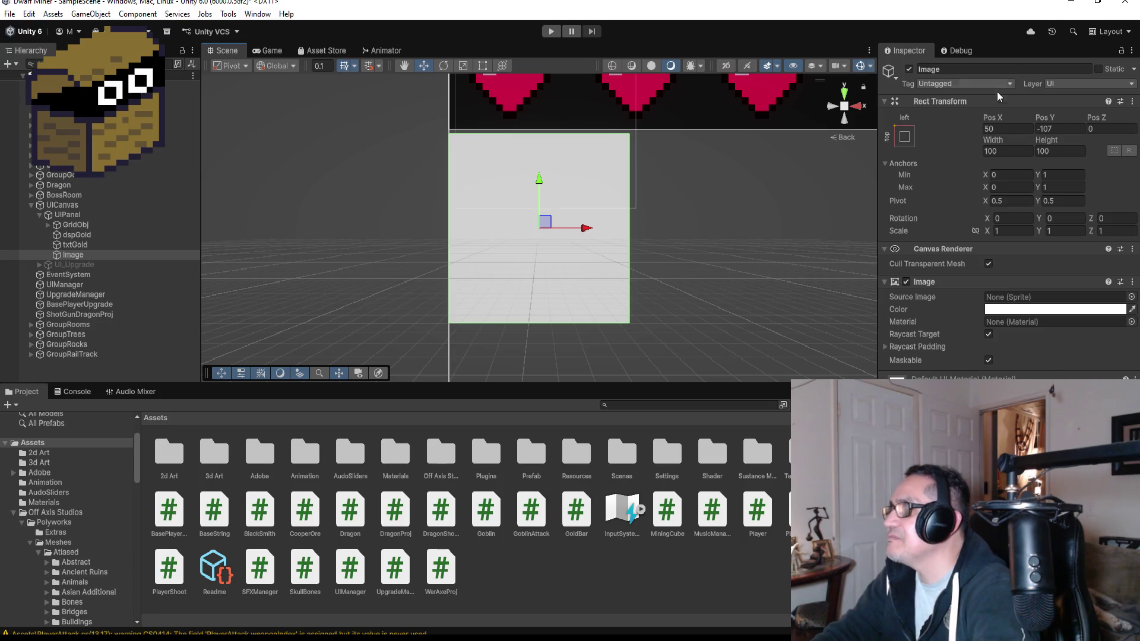
Step: Rename the new image to ImgAxe in the Inspector, then open the 2d Art folder
{"action": "left_click", "coordinate": [976, 69]}
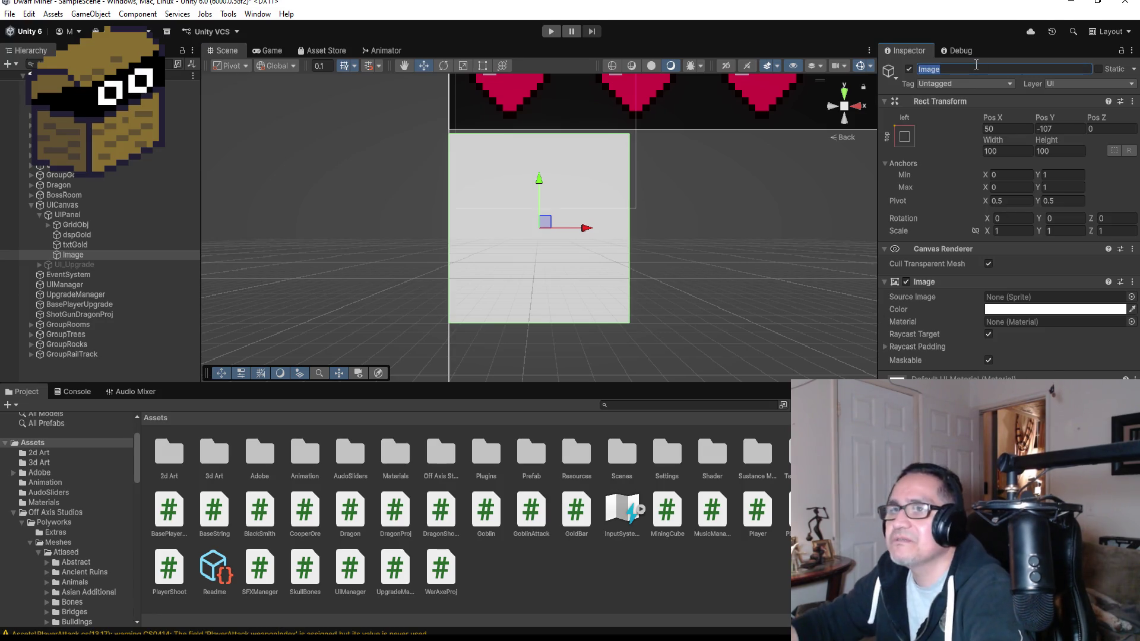
{"action": "type", "text": "ImgWeapon"}
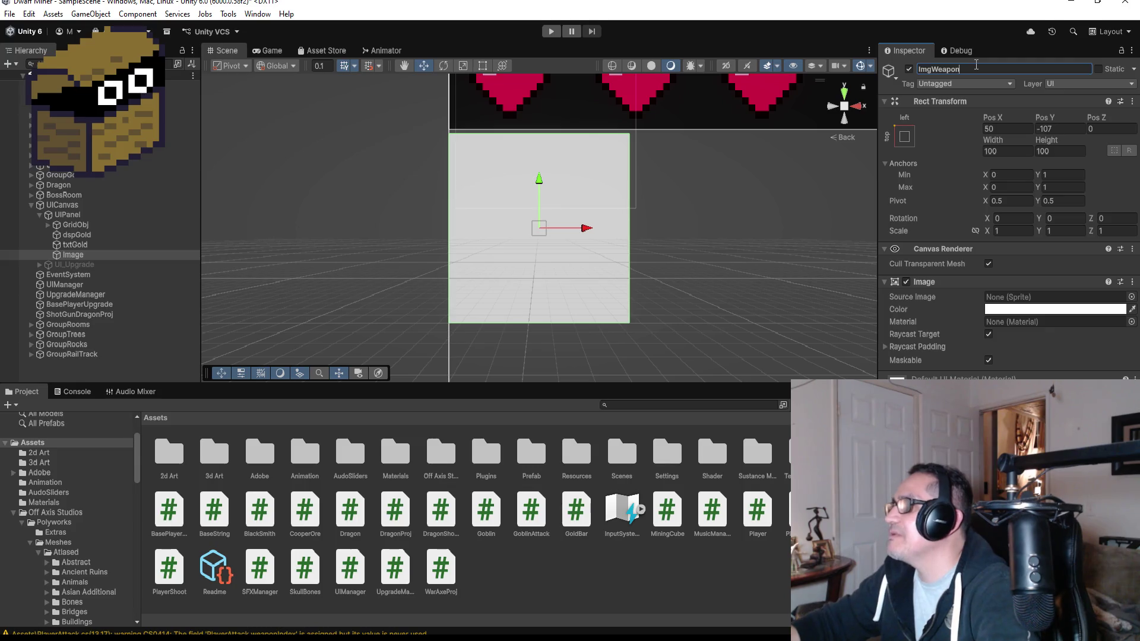
{"action": "type", "text": "Equiped"}
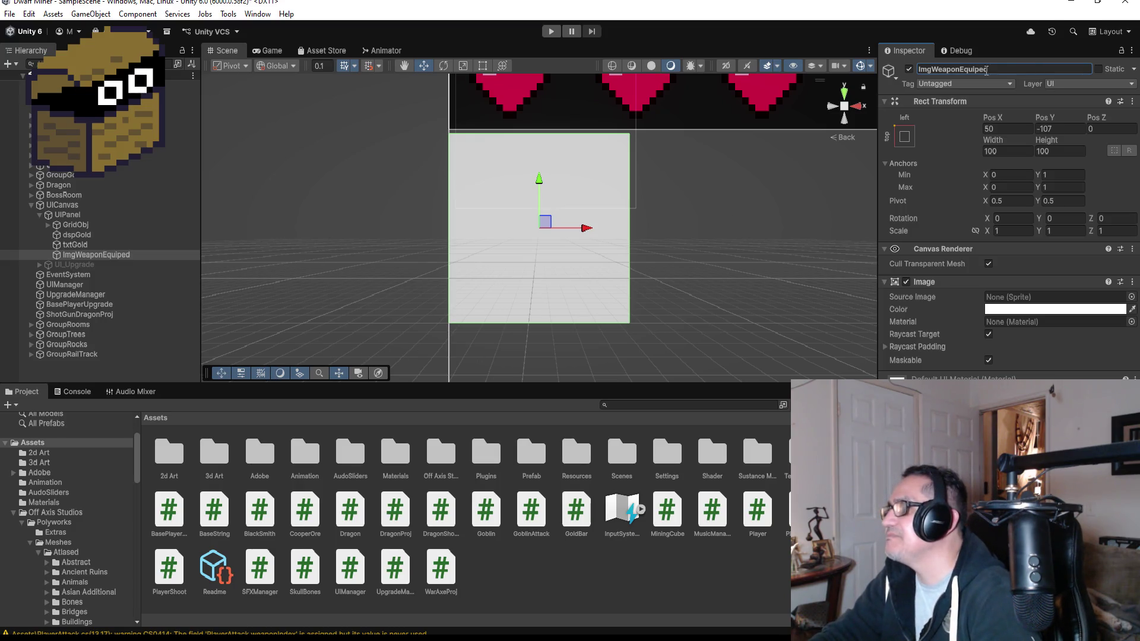
{"action": "double_click", "coordinate": [1008, 69]}
{"action": "left_click", "coordinate": [1008, 69]}
{"action": "key", "text": "BackSpace"}
{"action": "type", "text": "ImgAxe"}
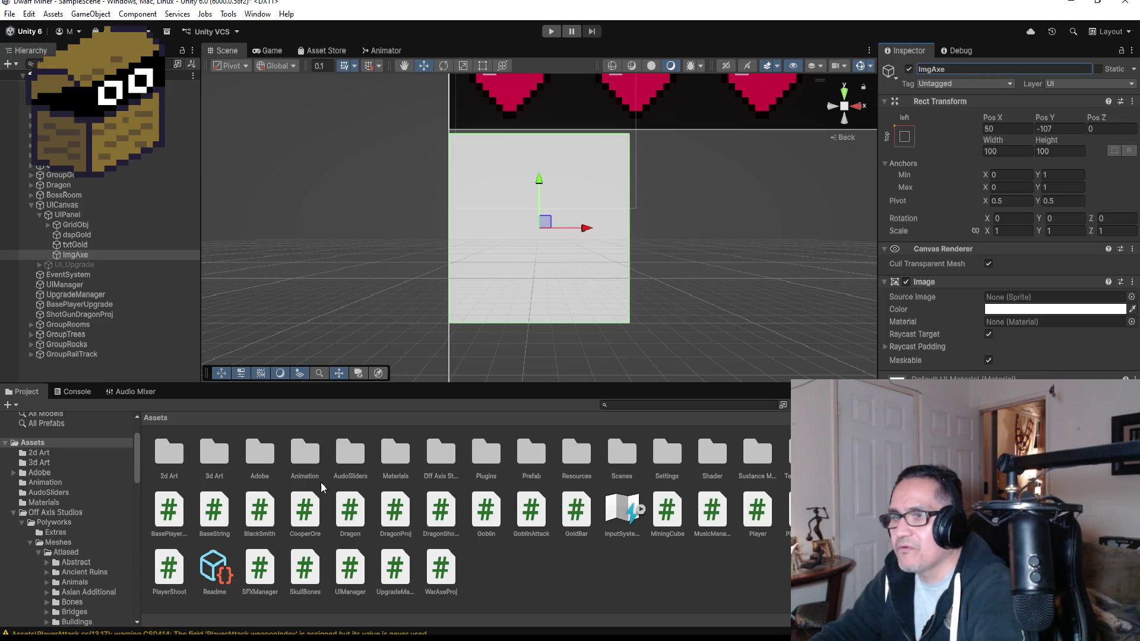
{"action": "double_click", "coordinate": [168, 450]}
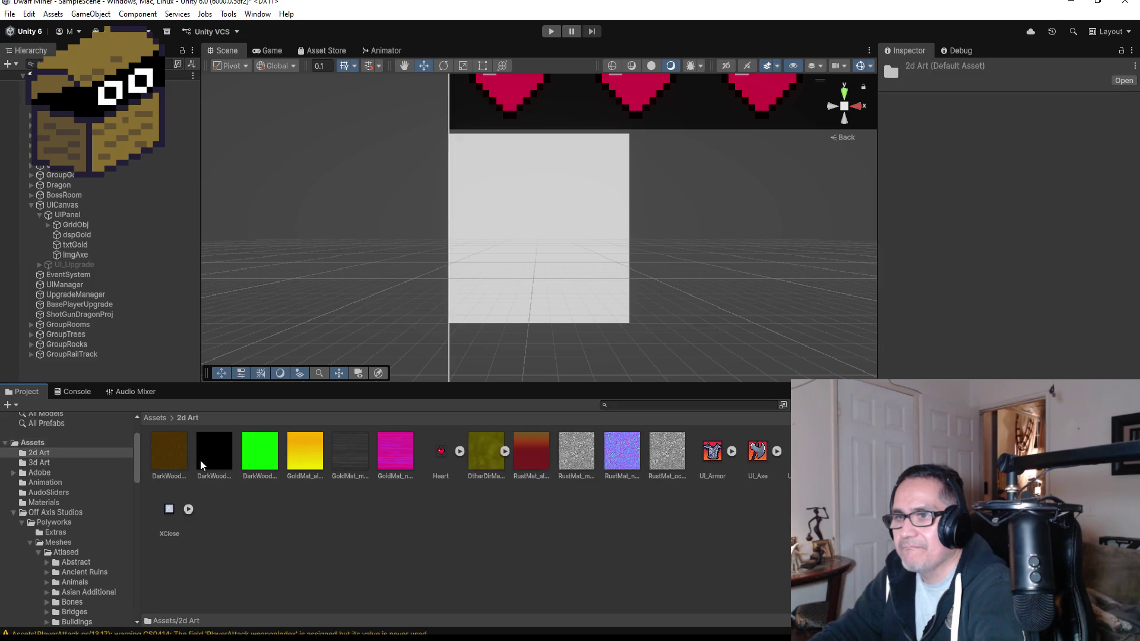
Step: Return to the Assets root, and minimize File Explorer and the Unity editor to reach the desktop
{"action": "left_click", "coordinate": [152, 418]}
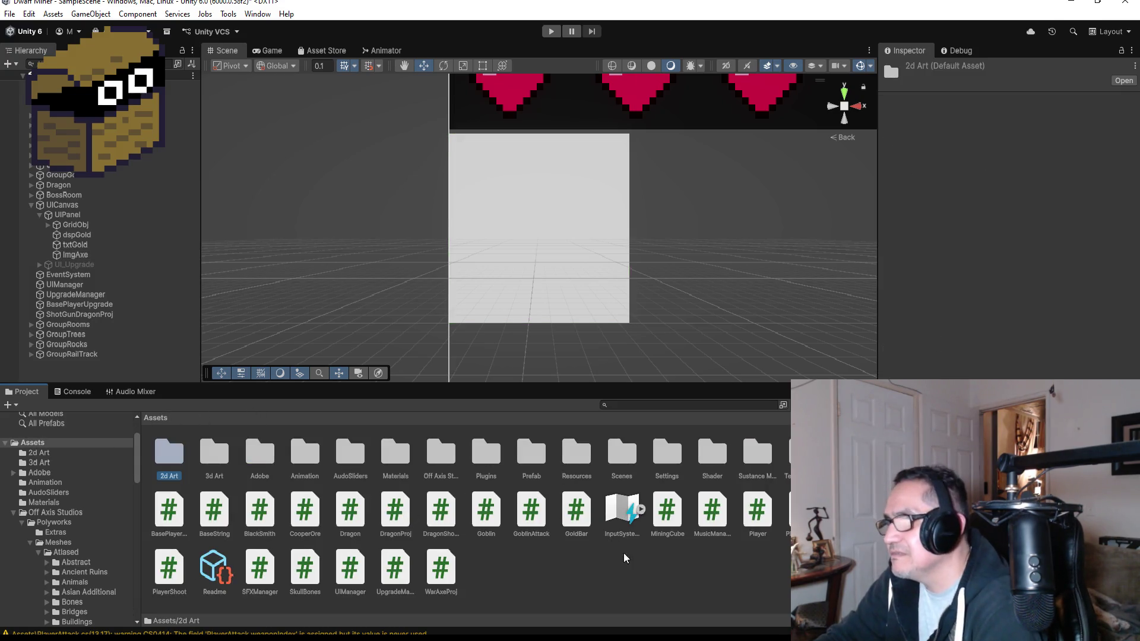
{"action": "key", "text": "alt+Tab"}
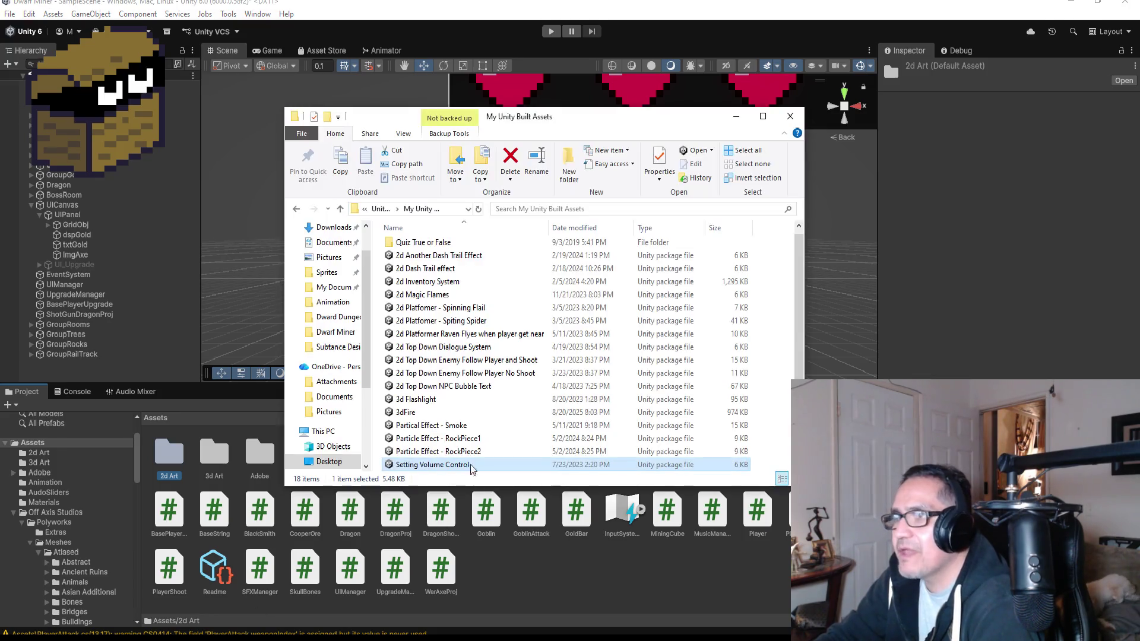
{"action": "left_click", "coordinate": [734, 114]}
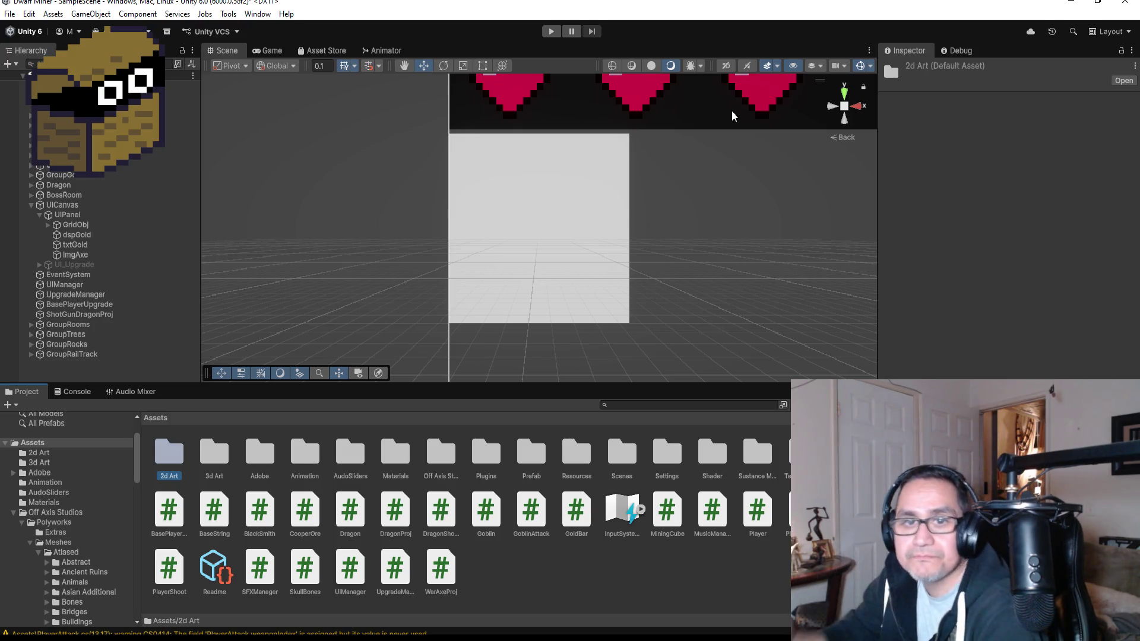
{"action": "left_click", "coordinate": [1072, 3]}
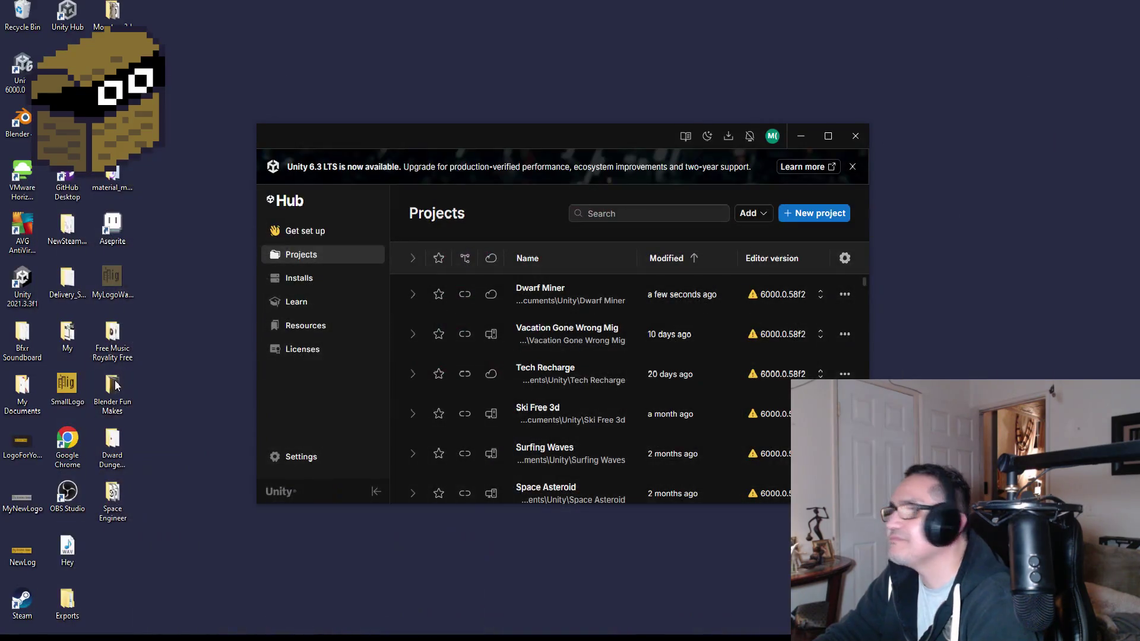
Step: Launch Aseprite, open UI_Axe.png, and zoom in on the axe sprite
{"action": "left_click", "coordinate": [113, 229]}
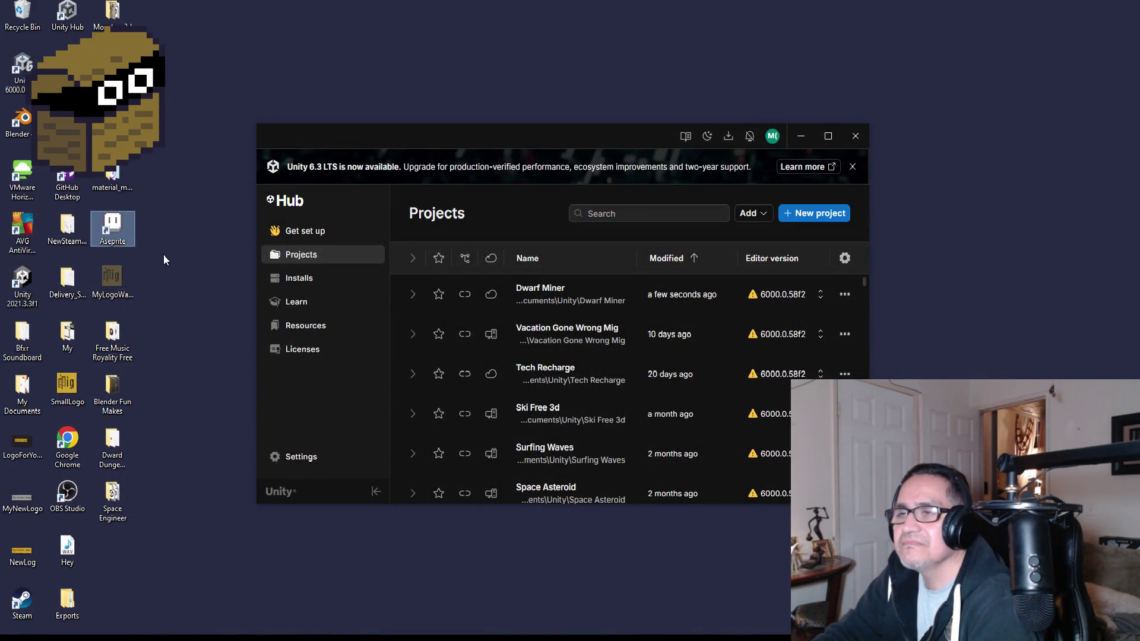
{"action": "key", "text": "Return"}
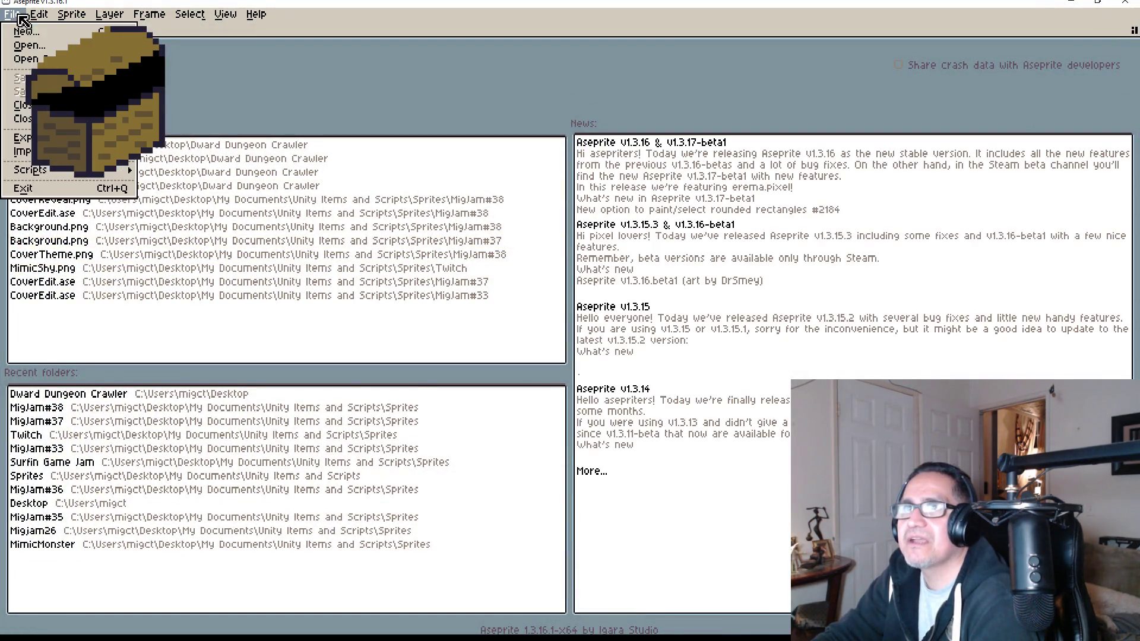
{"action": "left_click", "coordinate": [12, 13]}
{"action": "left_click", "coordinate": [30, 48]}
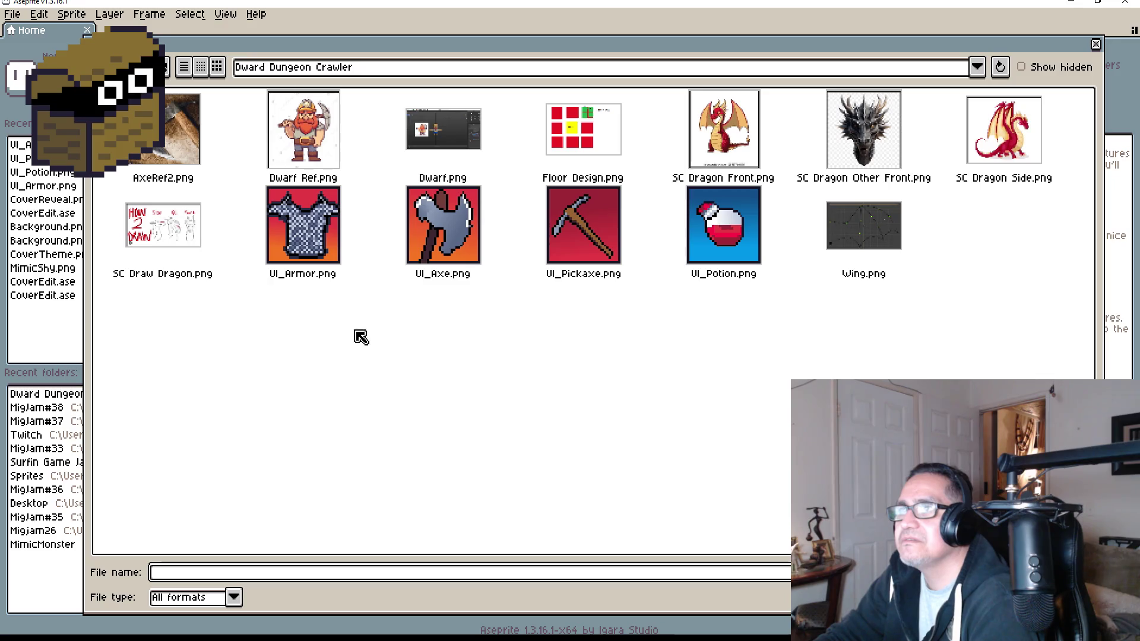
{"action": "double_click", "coordinate": [443, 235]}
{"action": "scroll", "coordinate": [639, 281], "scroll_direction": "up", "scroll_amount": 6}
{"action": "mouse_move", "coordinate": [639, 281]}
{"action": "left_mouse_down"}
{"action": "mouse_move", "coordinate": [643, 172]}
{"action": "mouse_move", "coordinate": [620, 200]}
{"action": "mouse_move", "coordinate": [571, 209]}
{"action": "left_mouse_up"}
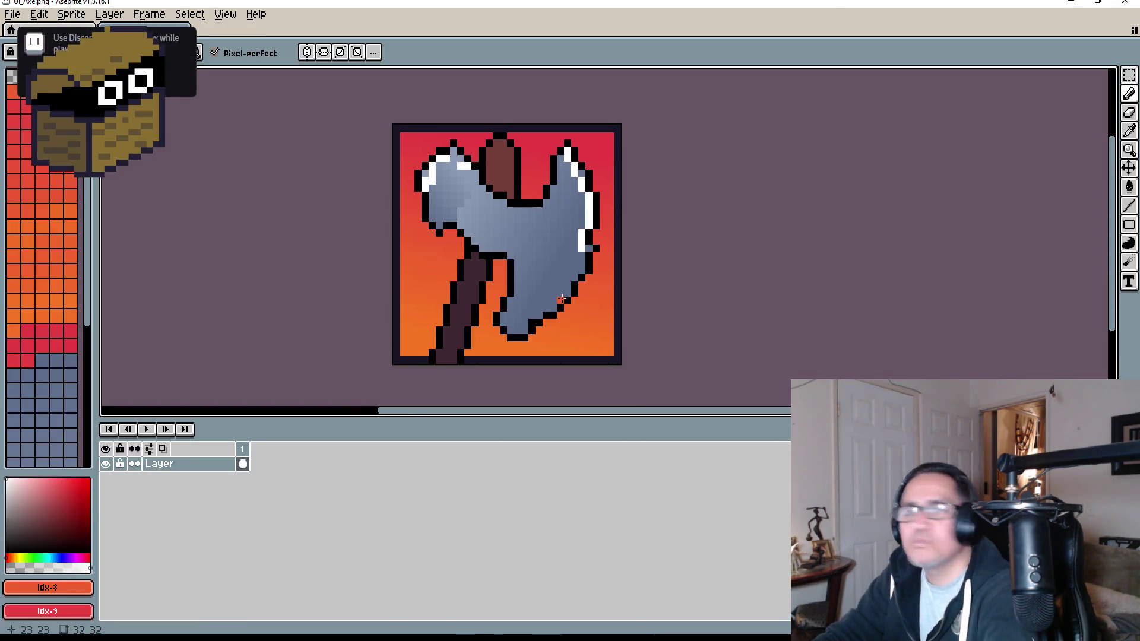
{"action": "scroll", "coordinate": [571, 333], "scroll_direction": "up", "scroll_amount": 3}
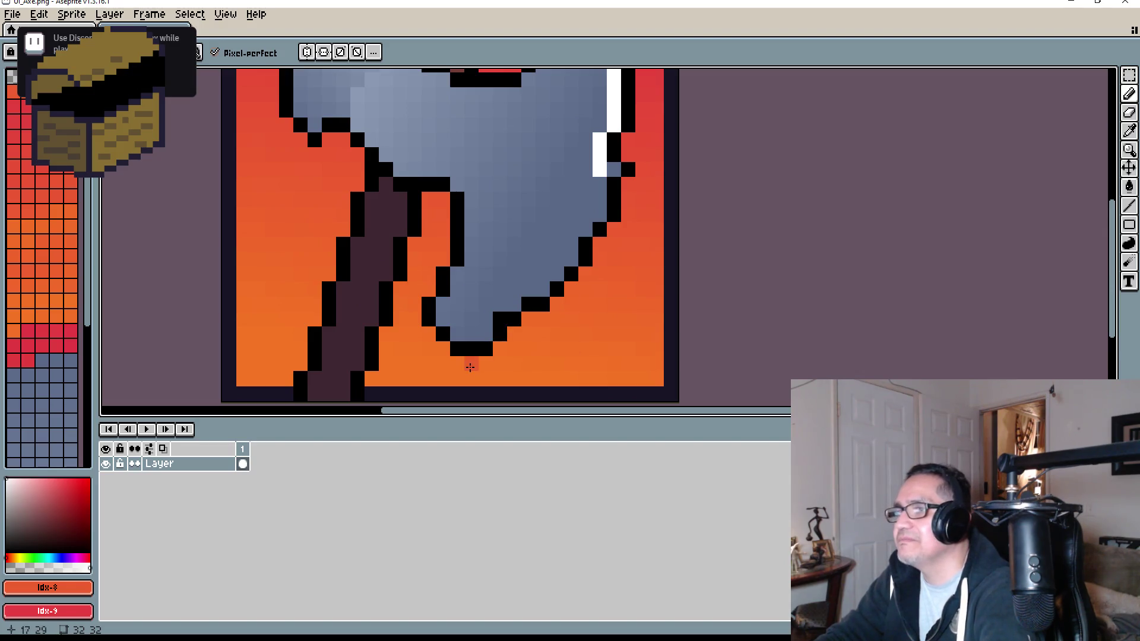
Step: Draw grey lines along the bottom rows and delete a small patch of orange pixels
{"action": "key", "text": "l"}
{"action": "mouse_move", "coordinate": [436, 364]}
{"action": "left_mouse_down"}
{"action": "mouse_move", "coordinate": [642, 362]}
{"action": "mouse_move", "coordinate": [628, 364]}
{"action": "left_mouse_up"}
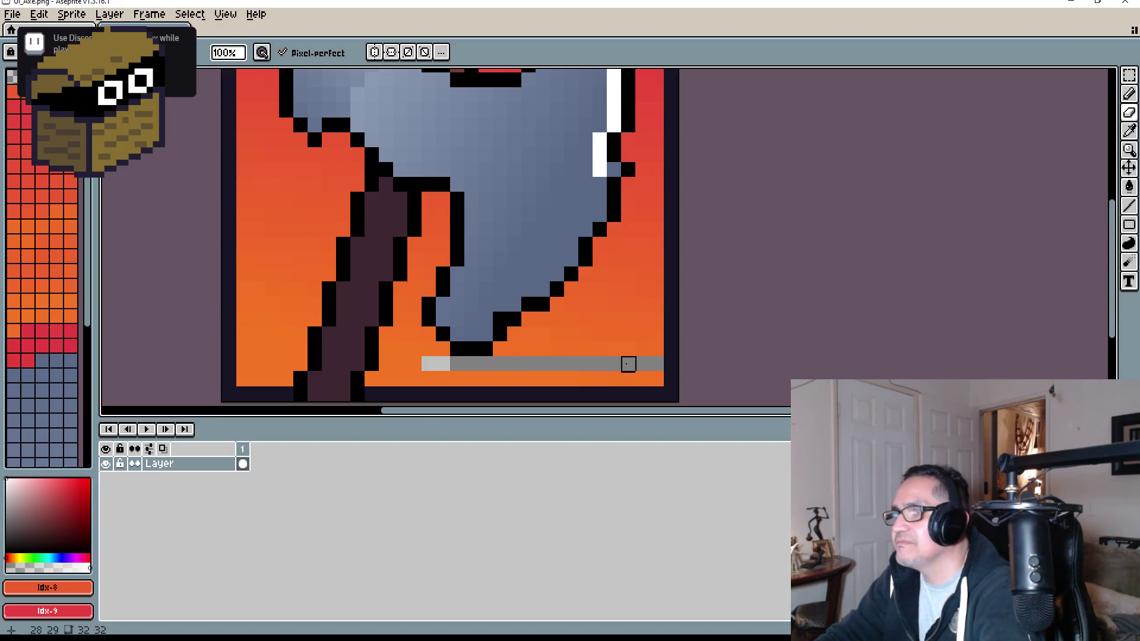
{"action": "scroll", "coordinate": [629, 364], "scroll_direction": "up", "scroll_amount": 3}
{"action": "scroll", "coordinate": [461, 364], "scroll_direction": "down", "scroll_amount": 2}
{"action": "left_click_drag", "start_coordinate": [368, 326], "coordinate": [464, 326]}
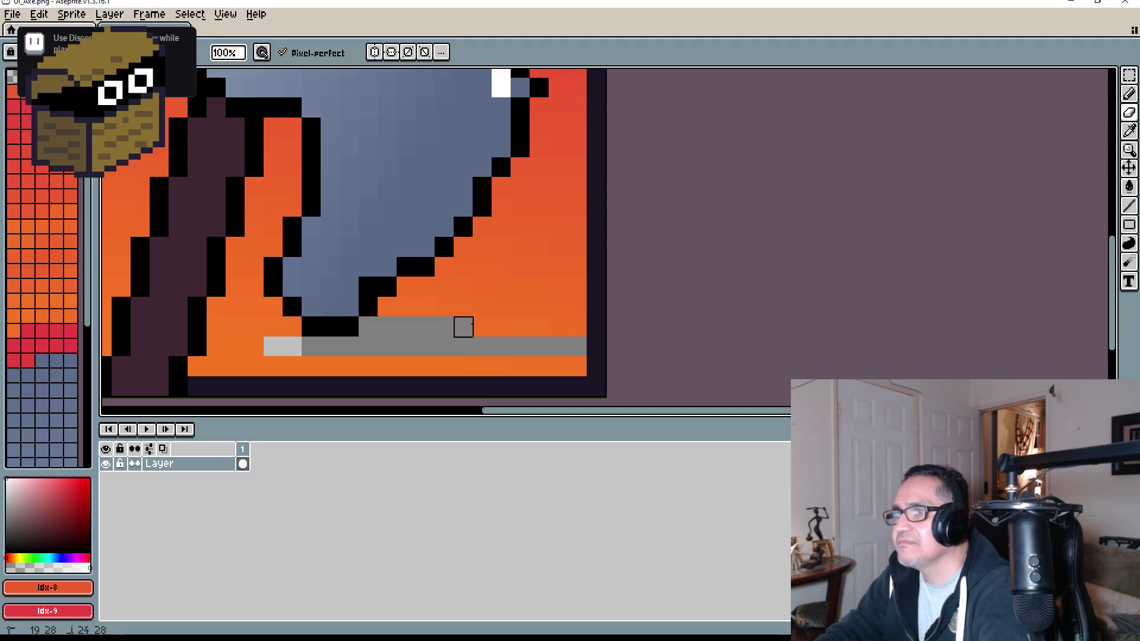
{"action": "key", "text": "m"}
{"action": "left_click_drag", "start_coordinate": [489, 274], "coordinate": [532, 300]}
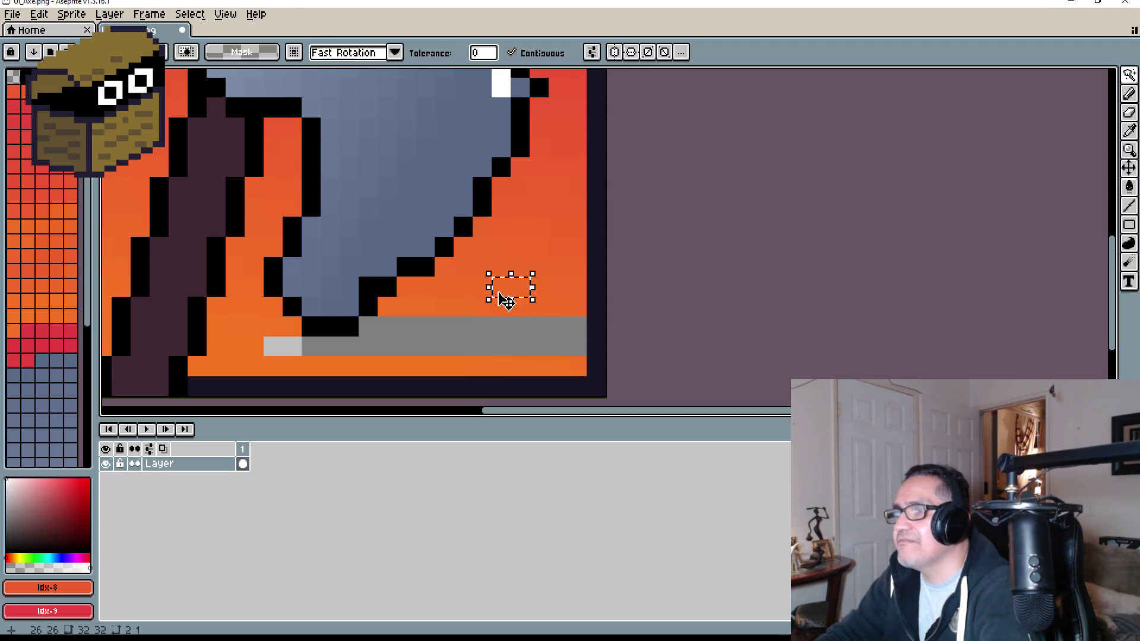
{"action": "key", "text": "Delete"}
{"action": "scroll", "coordinate": [501, 293], "scroll_direction": "up", "scroll_amount": 3}
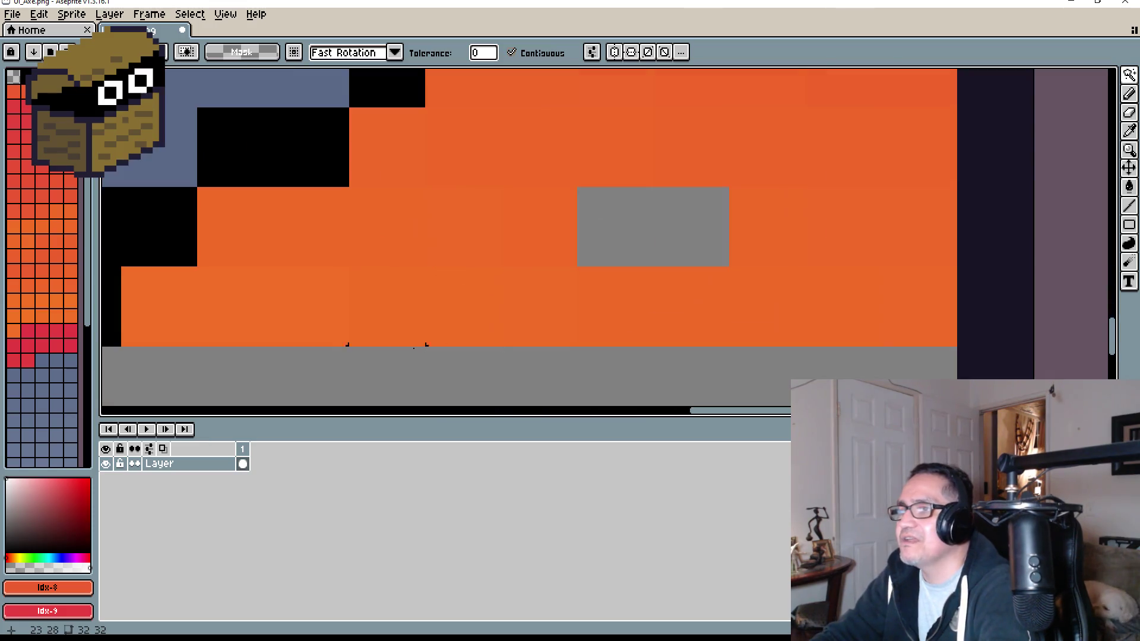
{"action": "scroll", "coordinate": [314, 352], "scroll_direction": "down", "scroll_amount": 2}
Step: Erase the remaining orange pixels in the lower-right rows and right column to grey
{"action": "key", "text": "e"}
{"action": "left_click_drag", "start_coordinate": [248, 321], "coordinate": [268, 324]}
{"action": "mouse_move", "coordinate": [590, 321]}
{"action": "left_mouse_down"}
{"action": "mouse_move", "coordinate": [628, 281]}
{"action": "mouse_move", "coordinate": [362, 280]}
{"action": "left_mouse_up"}
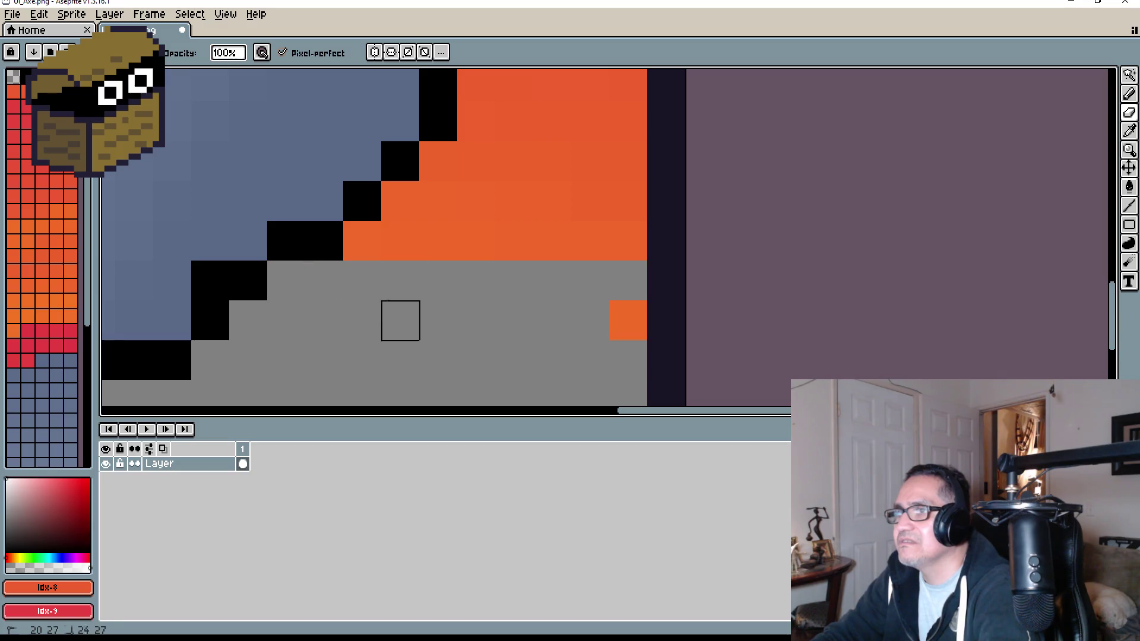
{"action": "left_click_drag", "start_coordinate": [362, 237], "coordinate": [548, 233]}
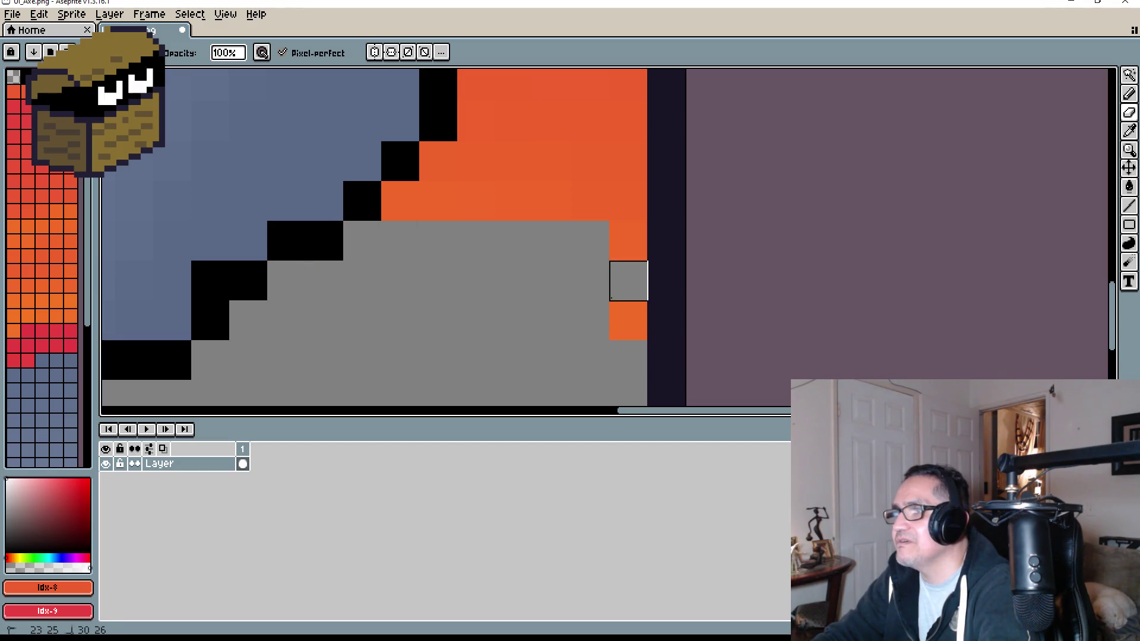
{"action": "mouse_move", "coordinate": [618, 315]}
{"action": "left_mouse_down"}
{"action": "mouse_move", "coordinate": [626, 198]}
{"action": "mouse_move", "coordinate": [453, 198]}
{"action": "left_mouse_up"}
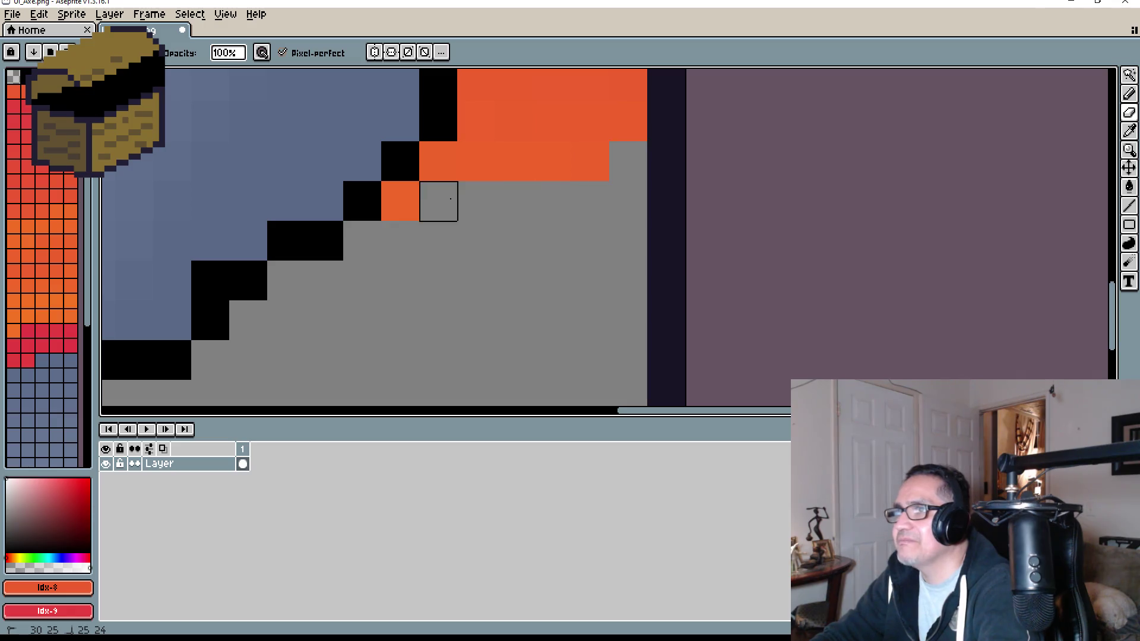
{"action": "scroll", "coordinate": [476, 251], "scroll_direction": "up", "scroll_amount": 3}
{"action": "left_click_drag", "start_coordinate": [395, 264], "coordinate": [521, 261]}
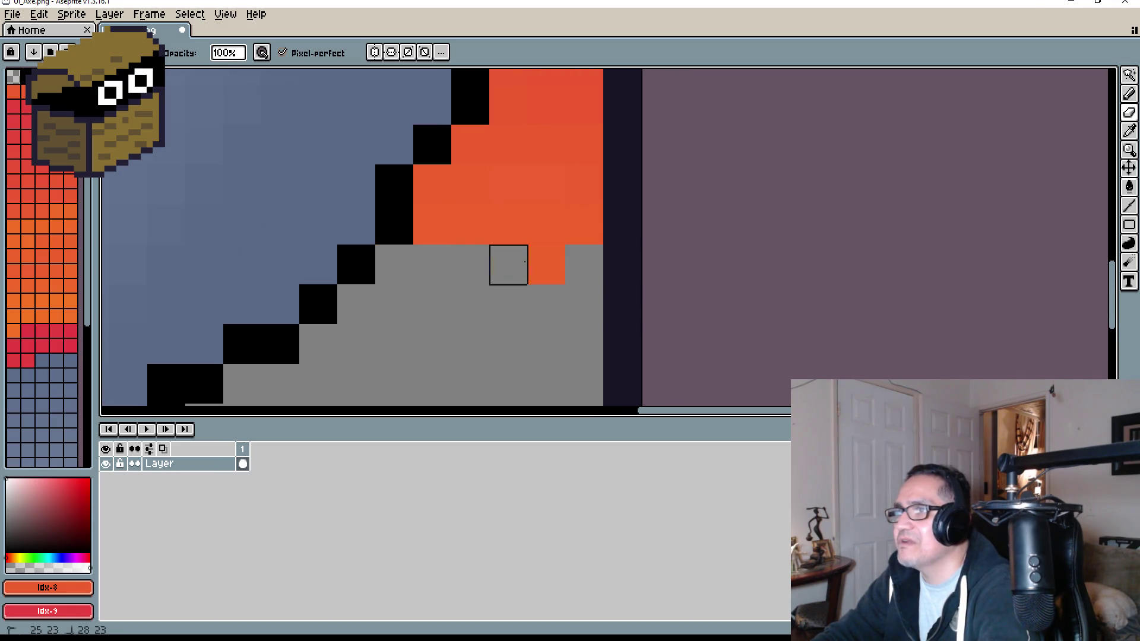
{"action": "left_click_drag", "start_coordinate": [580, 223], "coordinate": [463, 218]}
{"action": "left_click_drag", "start_coordinate": [585, 184], "coordinate": [479, 187]}
{"action": "scroll", "coordinate": [504, 234], "scroll_direction": "down", "scroll_amount": 7}
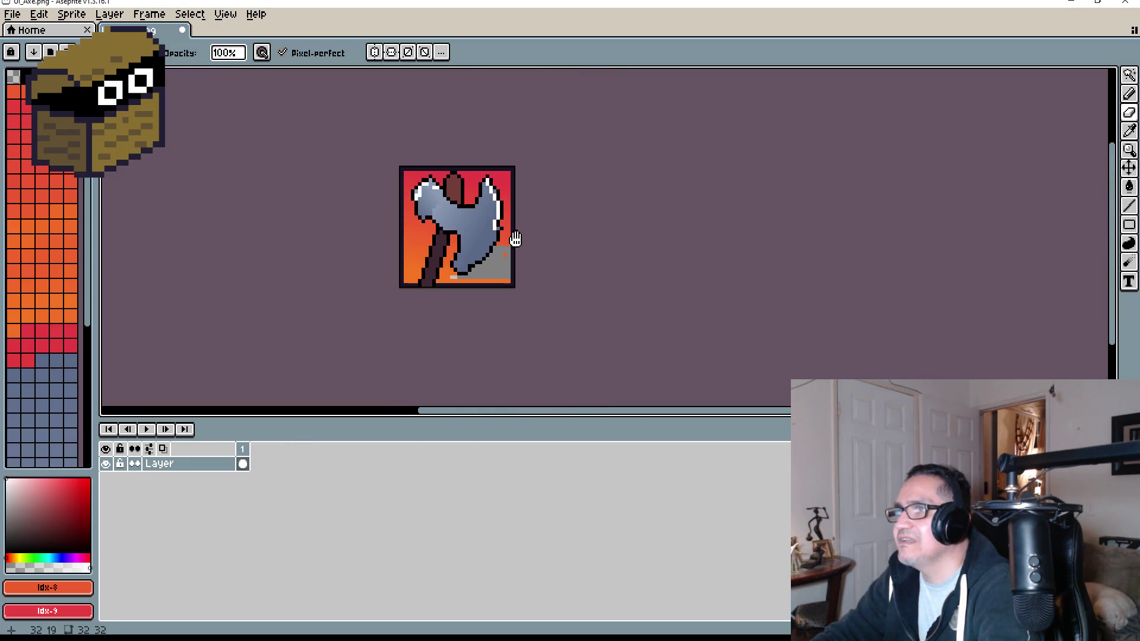
{"action": "scroll", "coordinate": [604, 260], "scroll_direction": "up", "scroll_amount": 2}
{"action": "left_click", "coordinate": [1130, 73]}
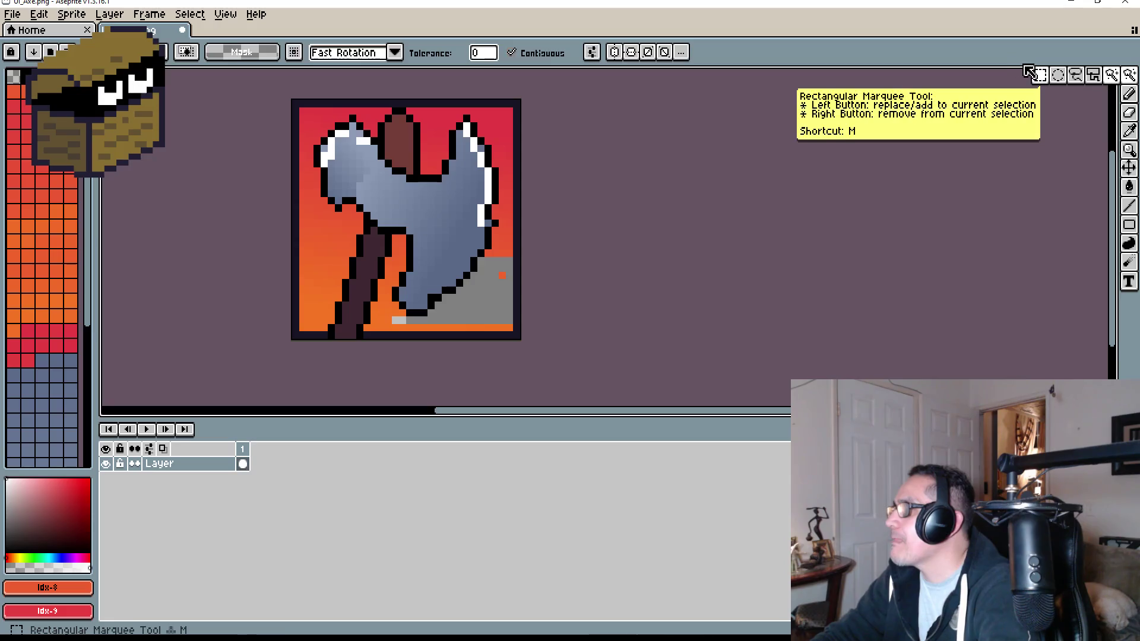
Step: Marquee-select the whole axe icon and copy it
{"action": "left_click", "coordinate": [1043, 76]}
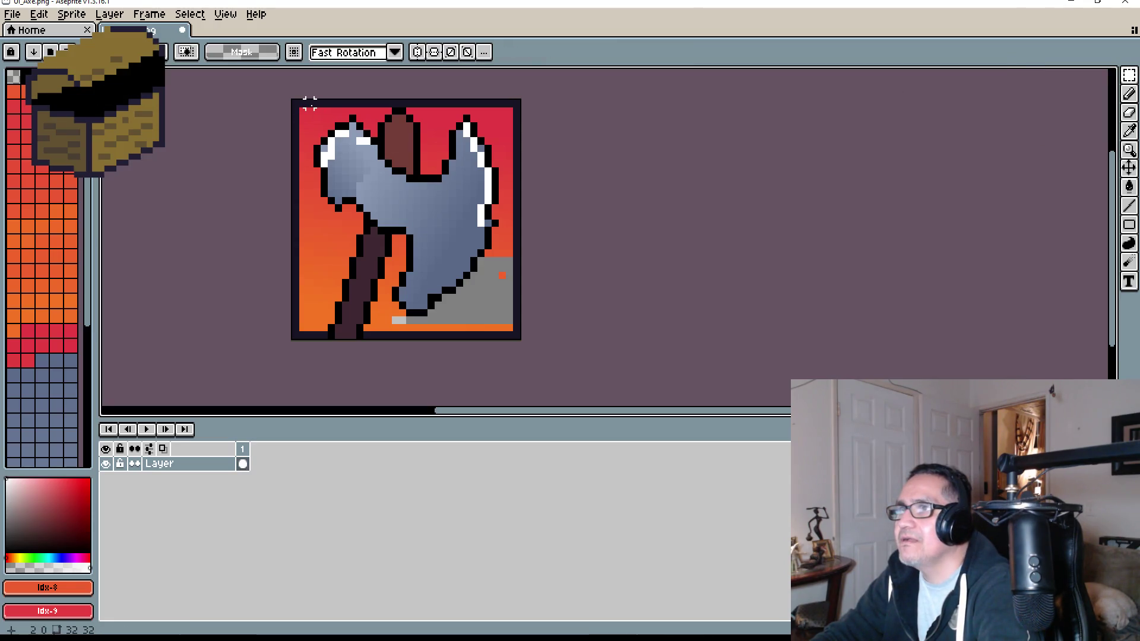
{"action": "left_click_drag", "start_coordinate": [310, 111], "coordinate": [512, 330]}
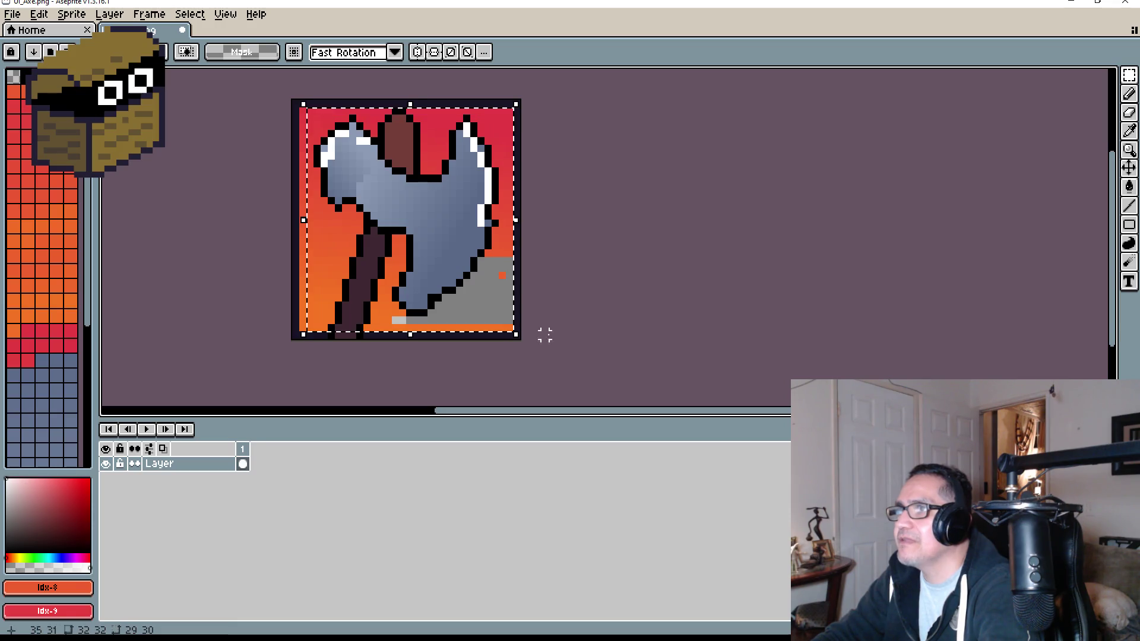
{"action": "left_click", "coordinate": [36, 14]}
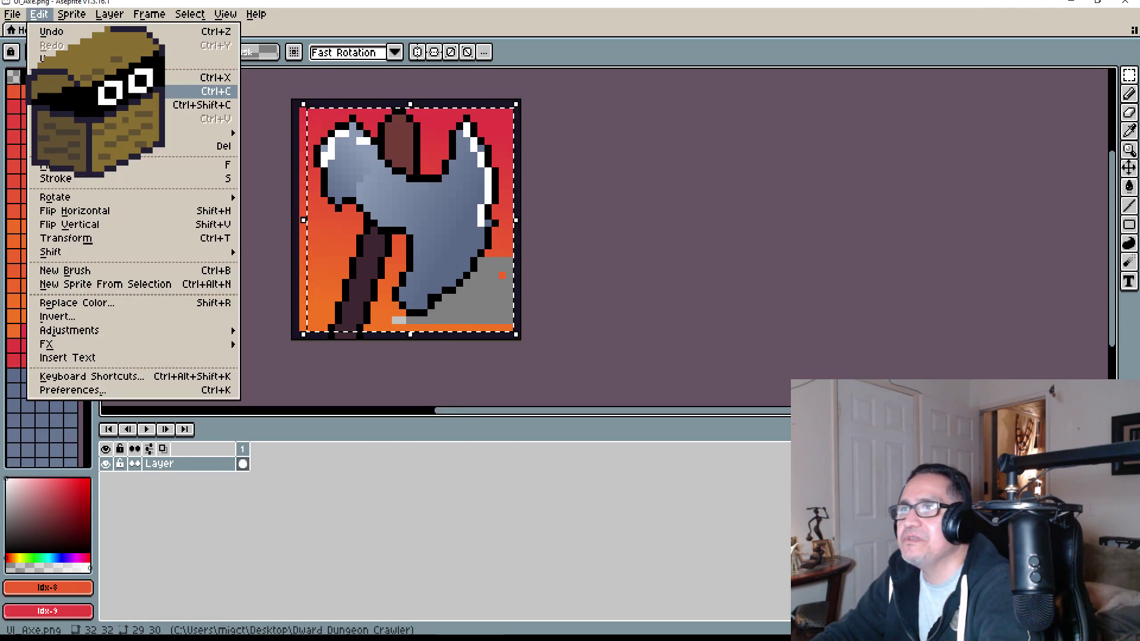
{"action": "left_click", "coordinate": [89, 91]}
Step: Create a new 32x32 sprite, Sprite-0001, to hold the copied axe
{"action": "left_click", "coordinate": [12, 14]}
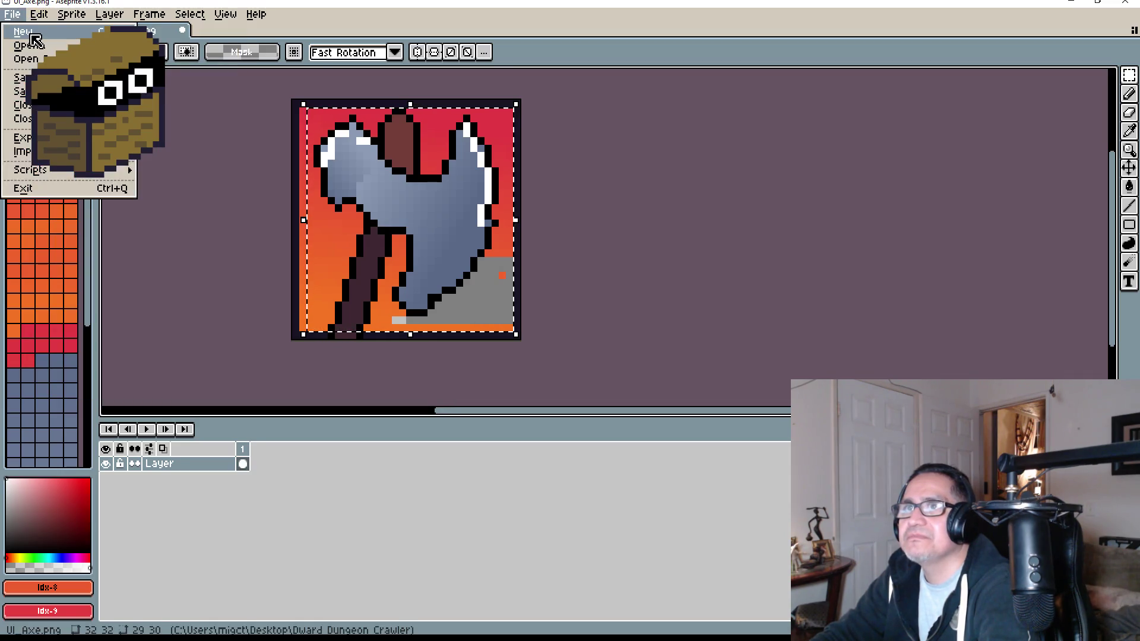
{"action": "left_click", "coordinate": [26, 31]}
{"action": "key", "text": "Return"}
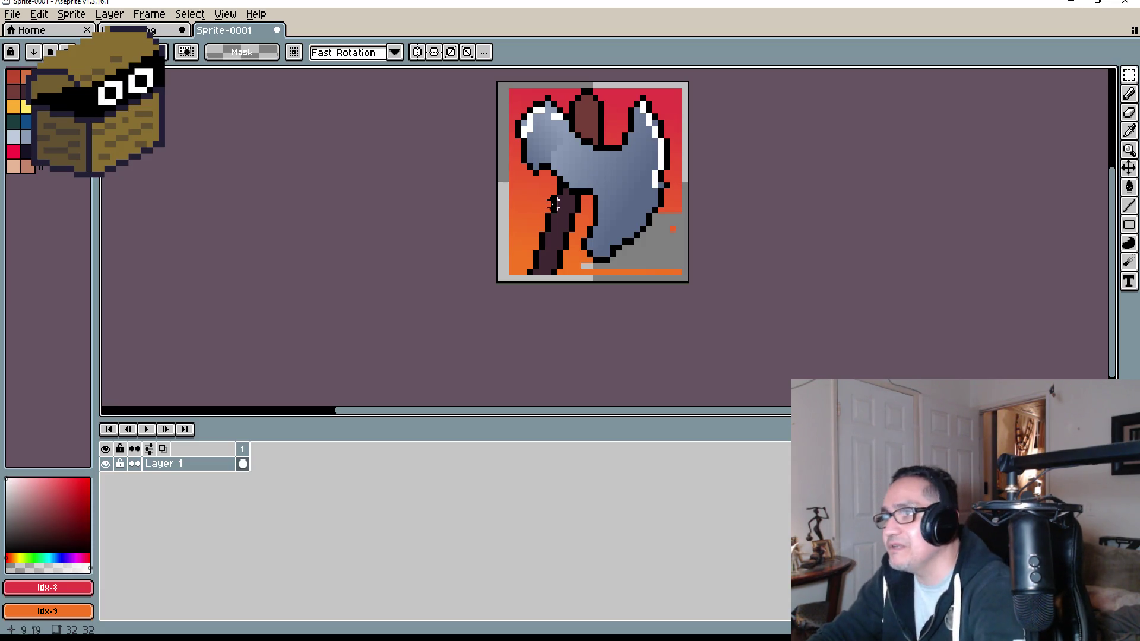
Step: Erase the orange pixels beside the lower handle and along the bottom row
{"action": "scroll", "coordinate": [554, 205], "scroll_direction": "up", "scroll_amount": 5}
{"action": "key", "text": "e"}
{"action": "mouse_move", "coordinate": [639, 172]}
{"action": "left_mouse_down"}
{"action": "mouse_move", "coordinate": [665, 186]}
{"action": "mouse_move", "coordinate": [668, 160]}
{"action": "mouse_move", "coordinate": [635, 252]}
{"action": "mouse_move", "coordinate": [607, 278]}
{"action": "mouse_move", "coordinate": [656, 283]}
{"action": "mouse_move", "coordinate": [607, 247]}
{"action": "left_mouse_up"}
{"action": "scroll", "coordinate": [605, 245], "scroll_direction": "down", "scroll_amount": 3}
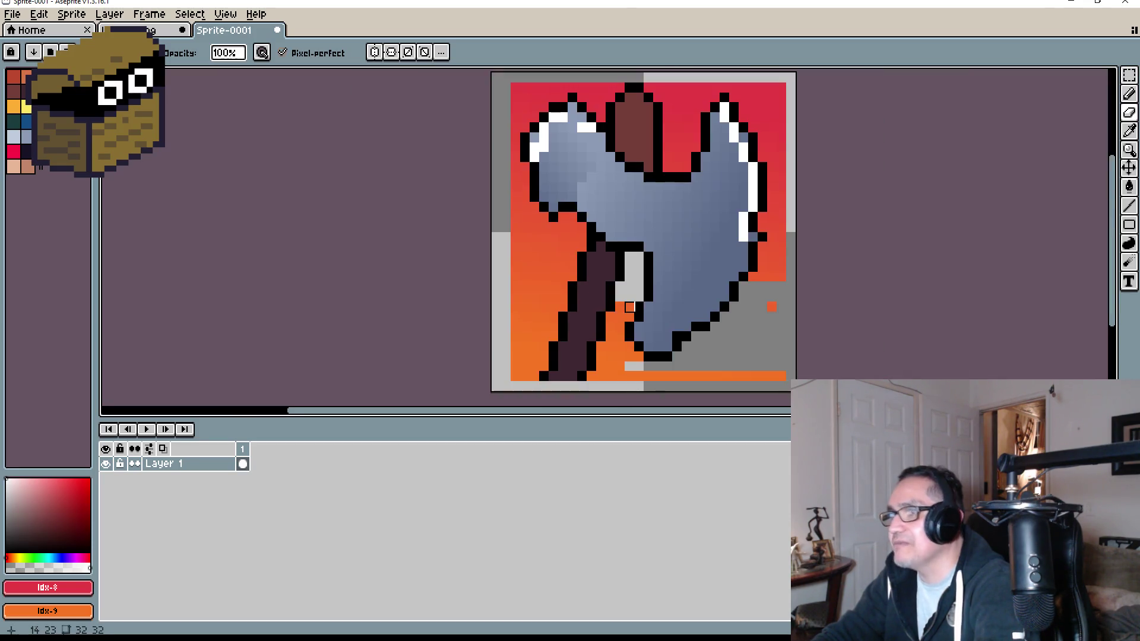
{"action": "scroll", "coordinate": [588, 227], "scroll_direction": "up", "scroll_amount": 2}
{"action": "mouse_move", "coordinate": [606, 207]}
{"action": "left_mouse_down"}
{"action": "mouse_move", "coordinate": [601, 217]}
{"action": "mouse_move", "coordinate": [588, 204]}
{"action": "mouse_move", "coordinate": [567, 347]}
{"action": "mouse_move", "coordinate": [586, 326]}
{"action": "mouse_move", "coordinate": [587, 267]}
{"action": "mouse_move", "coordinate": [567, 226]}
{"action": "left_mouse_up"}
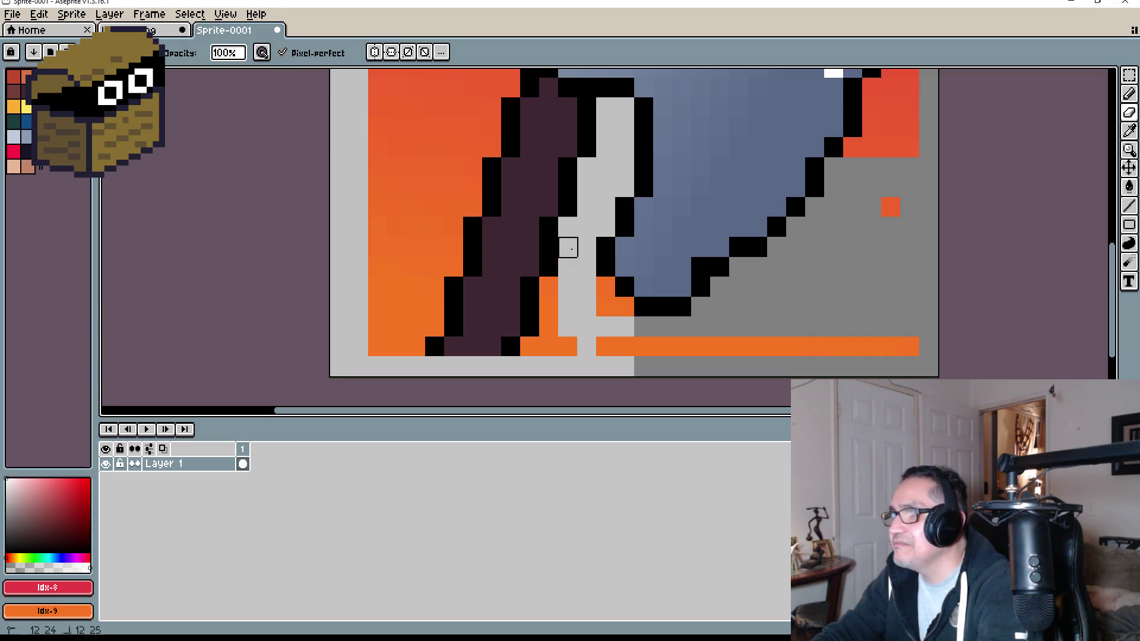
{"action": "left_click", "coordinate": [548, 347]}
{"action": "mouse_move", "coordinate": [549, 347]}
{"action": "left_mouse_down"}
{"action": "mouse_move", "coordinate": [548, 285]}
{"action": "mouse_move", "coordinate": [568, 347]}
{"action": "mouse_move", "coordinate": [948, 347]}
{"action": "left_mouse_up"}
{"action": "left_click", "coordinate": [625, 307]}
{"action": "left_click", "coordinate": [606, 287]}
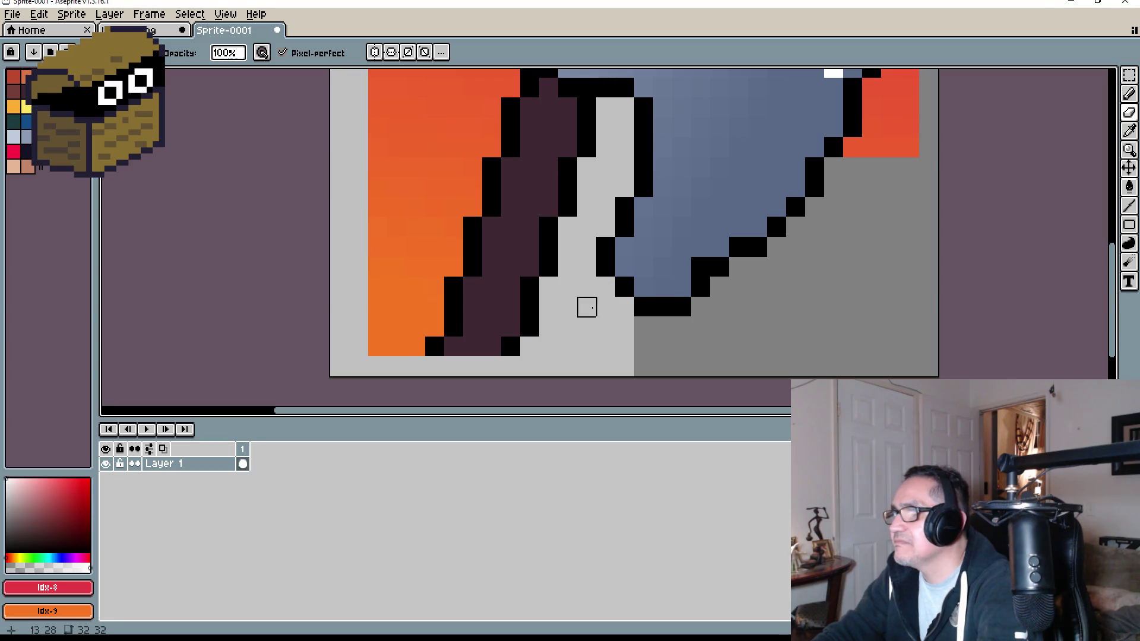
Step: Bring the axe head's right side into view and marquee-select the right-edge strip
{"action": "scroll", "coordinate": [804, 252], "scroll_direction": "down", "scroll_amount": 5}
{"action": "left_click_drag", "start_coordinate": [804, 252], "coordinate": [685, 270]}
{"action": "scroll", "coordinate": [667, 313], "scroll_direction": "up", "scroll_amount": 4}
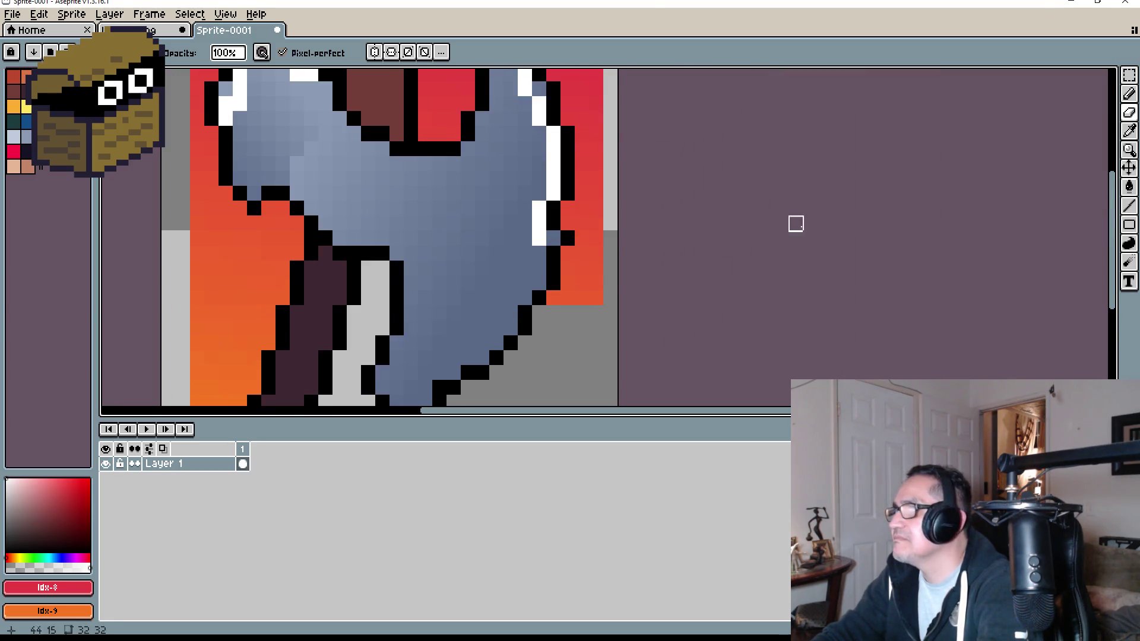
{"action": "left_click", "coordinate": [1129, 75]}
{"action": "scroll", "coordinate": [638, 158], "scroll_direction": "down", "scroll_amount": 2}
{"action": "scroll", "coordinate": [573, 170], "scroll_direction": "down", "scroll_amount": 1}
{"action": "mouse_move", "coordinate": [532, 116]}
{"action": "left_mouse_down"}
{"action": "mouse_move", "coordinate": [555, 146]}
{"action": "mouse_move", "coordinate": [561, 230]}
{"action": "left_mouse_up"}
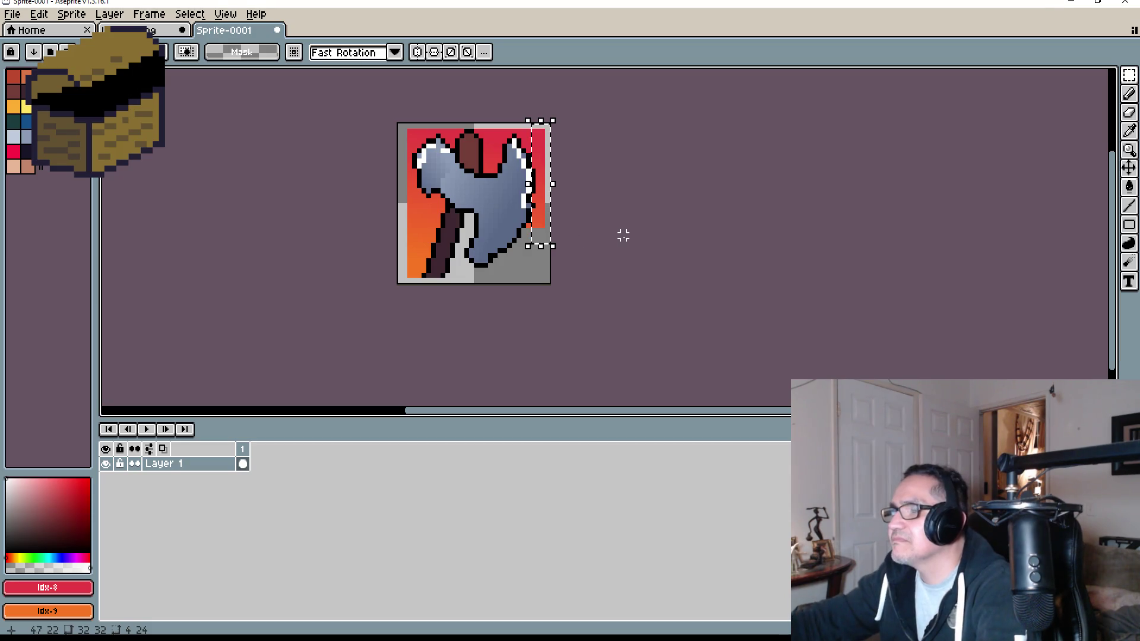
Step: Try nudging the right-edge strip one pixel, then undo the edit
{"action": "scroll", "coordinate": [580, 190], "scroll_direction": "up", "scroll_amount": 3}
{"action": "mouse_move", "coordinate": [499, 174]}
{"action": "left_mouse_down"}
{"action": "mouse_move", "coordinate": [511, 178]}
{"action": "mouse_move", "coordinate": [500, 179]}
{"action": "left_mouse_up"}
{"action": "left_click", "coordinate": [692, 190]}
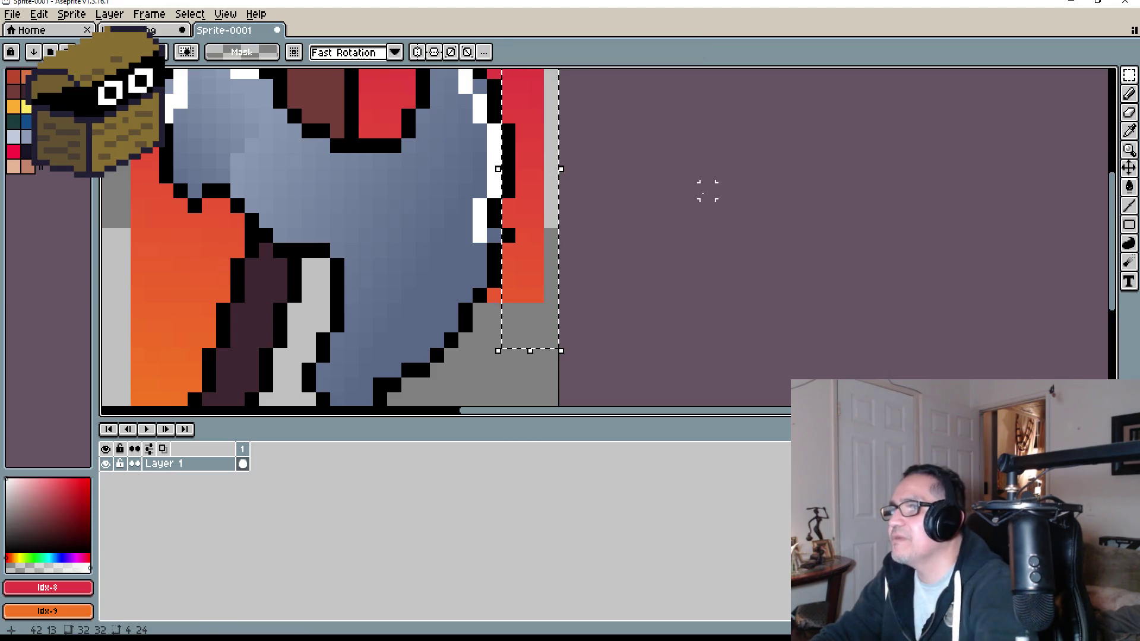
{"action": "key", "text": "ctrl+z"}
{"action": "key", "text": "ctrl+z"}
{"action": "key", "text": "ctrl+y"}
{"action": "key", "text": "ctrl+y"}
{"action": "mouse_move", "coordinate": [523, 324]}
{"action": "left_mouse_down"}
{"action": "mouse_move", "coordinate": [529, 89]}
{"action": "mouse_move", "coordinate": [551, 74]}
{"action": "left_mouse_up"}
{"action": "key", "text": "ctrl+z"}
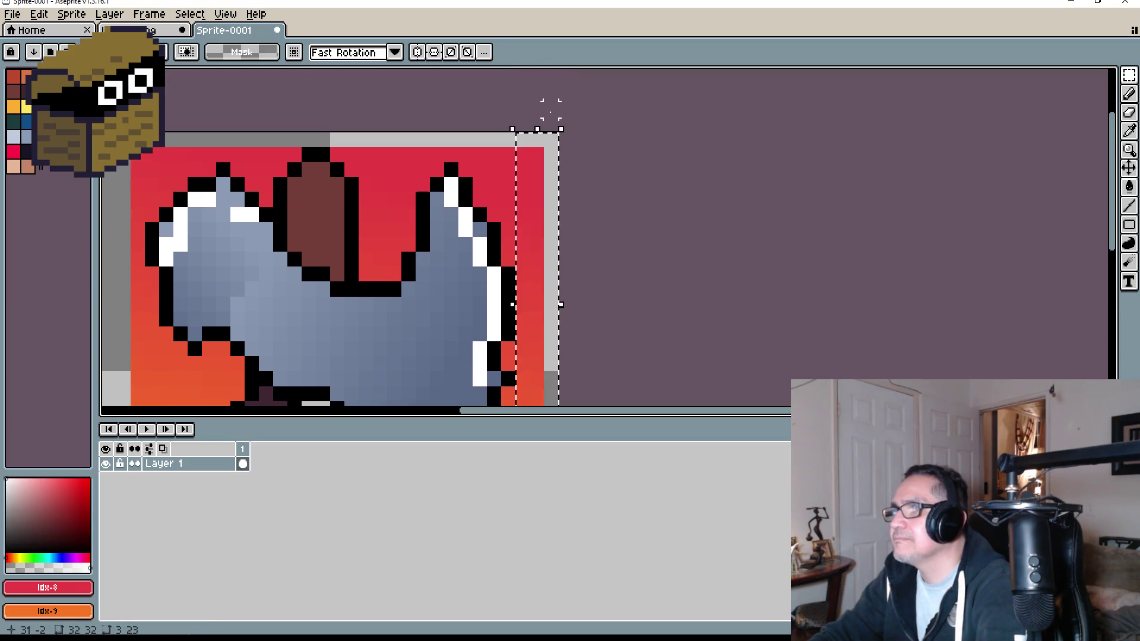
{"action": "scroll", "coordinate": [560, 202], "scroll_direction": "up", "scroll_amount": 3}
Step: Erase the red column along the right edge and the red top row above the handle
{"action": "key", "text": "e"}
{"action": "left_click_drag", "start_coordinate": [514, 377], "coordinate": [513, 172]}
{"action": "left_click_drag", "start_coordinate": [520, 84], "coordinate": [504, 126]}
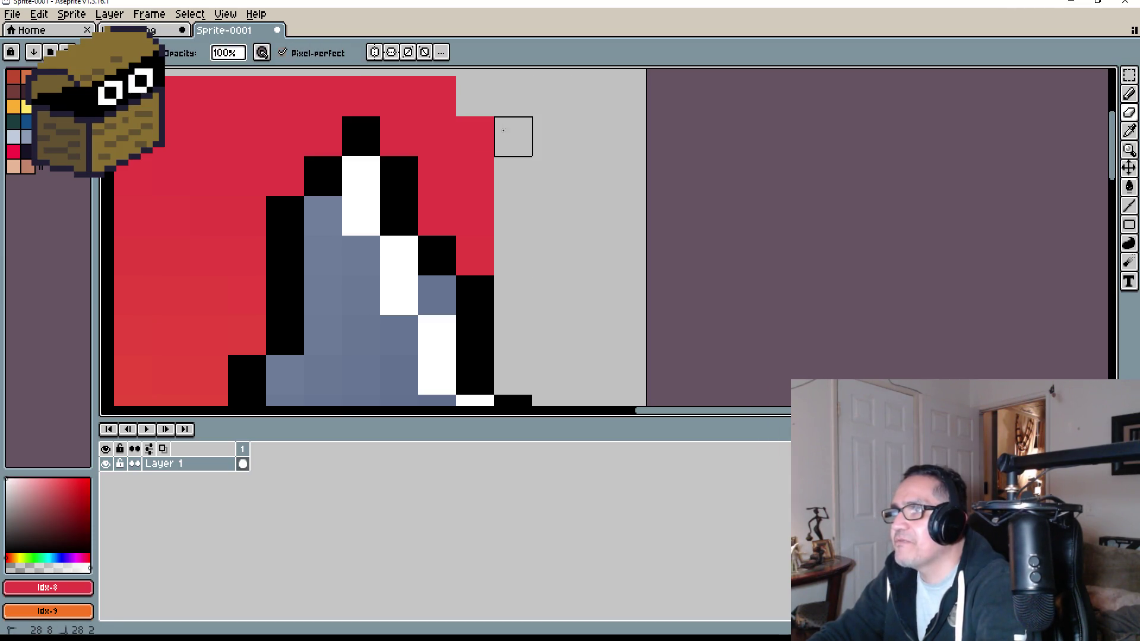
{"action": "mouse_move", "coordinate": [471, 227]}
{"action": "left_mouse_down"}
{"action": "mouse_move", "coordinate": [475, 255]}
{"action": "mouse_move", "coordinate": [475, 135]}
{"action": "mouse_move", "coordinate": [323, 97]}
{"action": "mouse_move", "coordinate": [493, 101]}
{"action": "mouse_move", "coordinate": [440, 214]}
{"action": "mouse_move", "coordinate": [440, 136]}
{"action": "mouse_move", "coordinate": [409, 137]}
{"action": "left_mouse_up"}
{"action": "scroll", "coordinate": [534, 208], "scroll_direction": "down", "scroll_amount": 2}
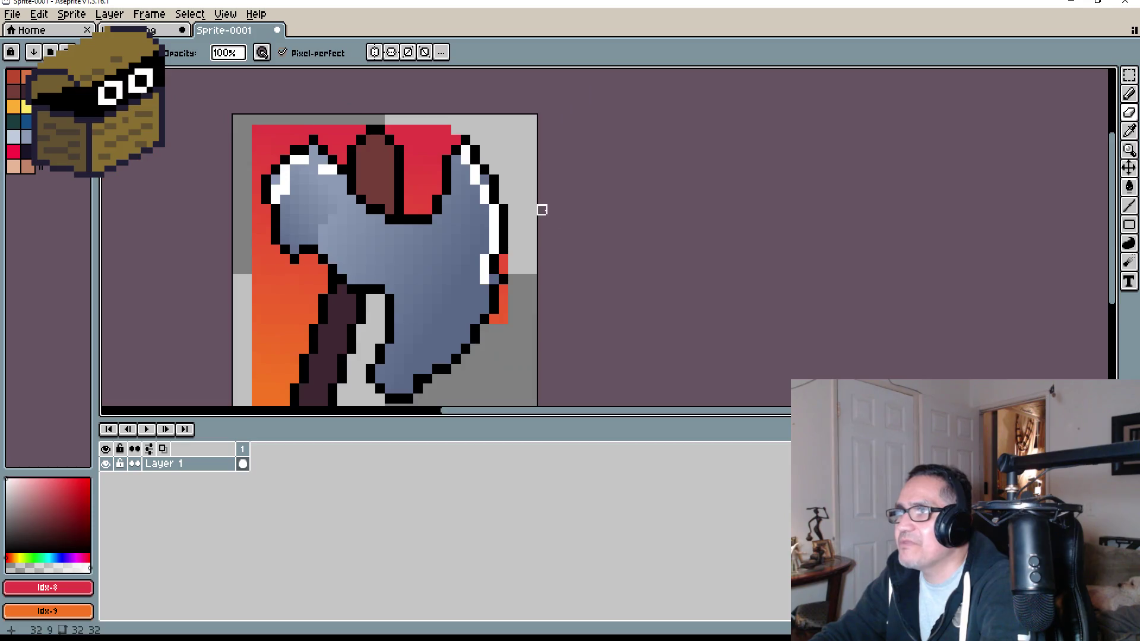
{"action": "left_click_drag", "start_coordinate": [540, 209], "coordinate": [465, 170]}
{"action": "scroll", "coordinate": [466, 173], "scroll_direction": "up", "scroll_amount": 2}
{"action": "mouse_move", "coordinate": [631, 214]}
{"action": "left_mouse_down"}
{"action": "mouse_move", "coordinate": [631, 265]}
{"action": "mouse_move", "coordinate": [619, 201]}
{"action": "mouse_move", "coordinate": [487, 69]}
{"action": "left_mouse_up"}
{"action": "left_click", "coordinate": [499, 126]}
{"action": "mouse_move", "coordinate": [498, 126]}
{"action": "left_mouse_down"}
{"action": "mouse_move", "coordinate": [483, 229]}
{"action": "mouse_move", "coordinate": [448, 232]}
{"action": "left_mouse_up"}
{"action": "scroll", "coordinate": [517, 255], "scroll_direction": "down", "scroll_amount": 8}
{"action": "scroll", "coordinate": [466, 179], "scroll_direction": "up", "scroll_amount": 6}
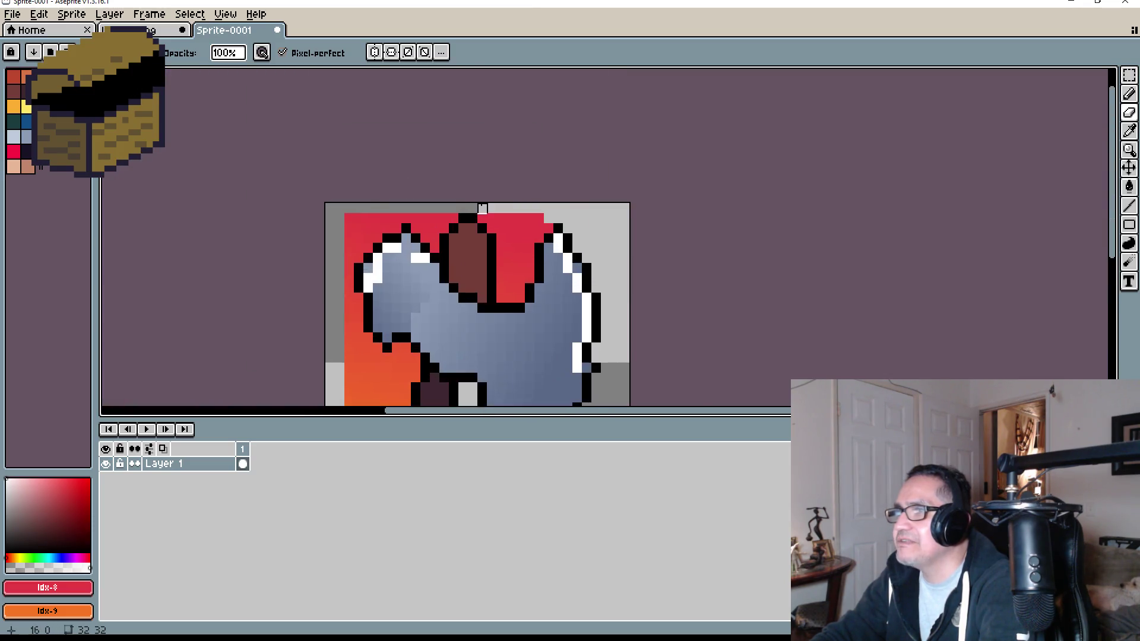
{"action": "mouse_move", "coordinate": [486, 208]}
{"action": "left_mouse_down"}
{"action": "mouse_move", "coordinate": [505, 229]}
{"action": "mouse_move", "coordinate": [619, 229]}
{"action": "mouse_move", "coordinate": [504, 247]}
{"action": "mouse_move", "coordinate": [600, 248]}
{"action": "mouse_move", "coordinate": [581, 267]}
{"action": "mouse_move", "coordinate": [601, 248]}
{"action": "mouse_move", "coordinate": [561, 248]}
{"action": "mouse_move", "coordinate": [562, 327]}
{"action": "mouse_move", "coordinate": [582, 327]}
{"action": "mouse_move", "coordinate": [581, 349]}
{"action": "mouse_move", "coordinate": [582, 285]}
{"action": "mouse_move", "coordinate": [542, 265]}
{"action": "mouse_move", "coordinate": [543, 348]}
{"action": "mouse_move", "coordinate": [547, 278]}
{"action": "left_mouse_up"}
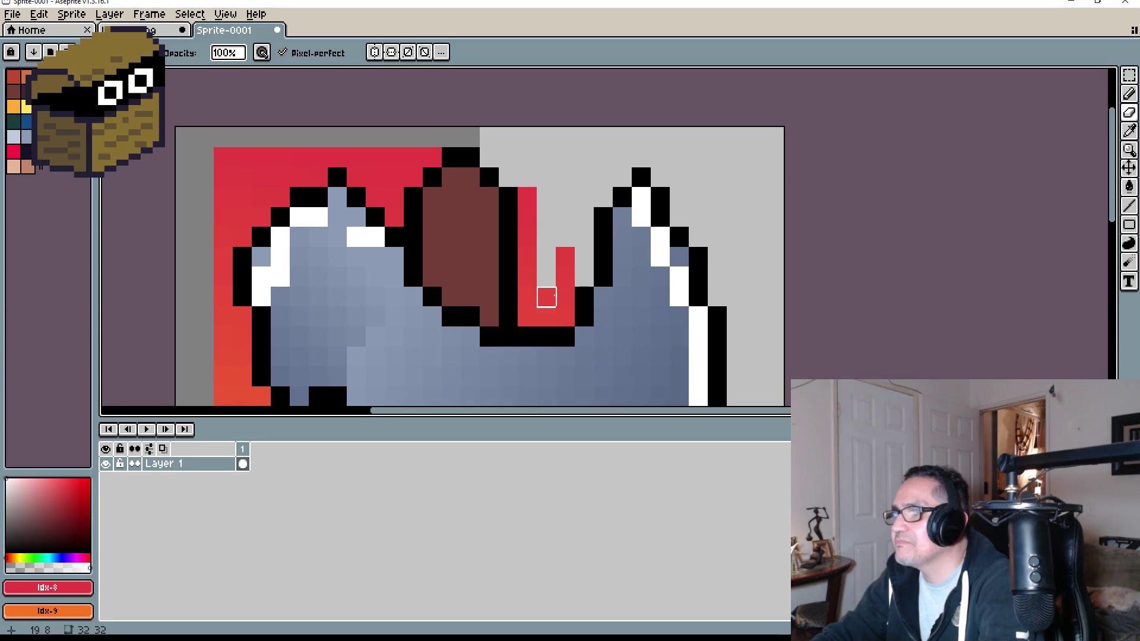
Step: Undo the last few strokes across the top of the axe
{"action": "left_click", "coordinate": [1129, 75]}
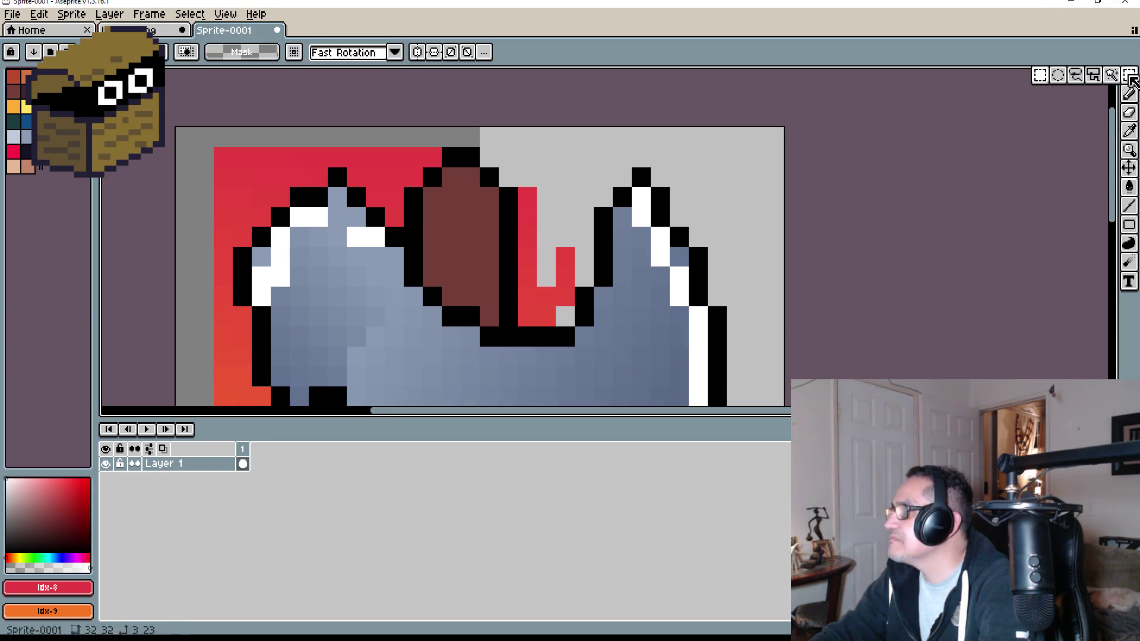
{"action": "key", "text": "ctrl+z"}
{"action": "key", "text": "ctrl+z"}
{"action": "key", "text": "ctrl+z"}
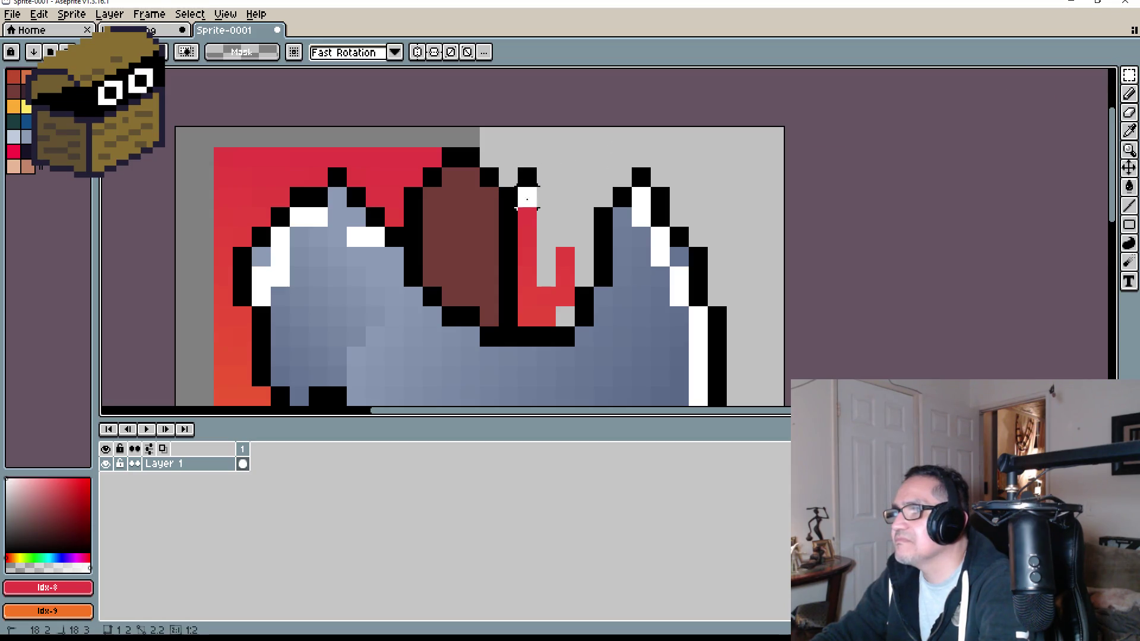
{"action": "key", "text": "ctrl+z"}
{"action": "key", "text": "ctrl+z"}
{"action": "key", "text": "ctrl+z"}
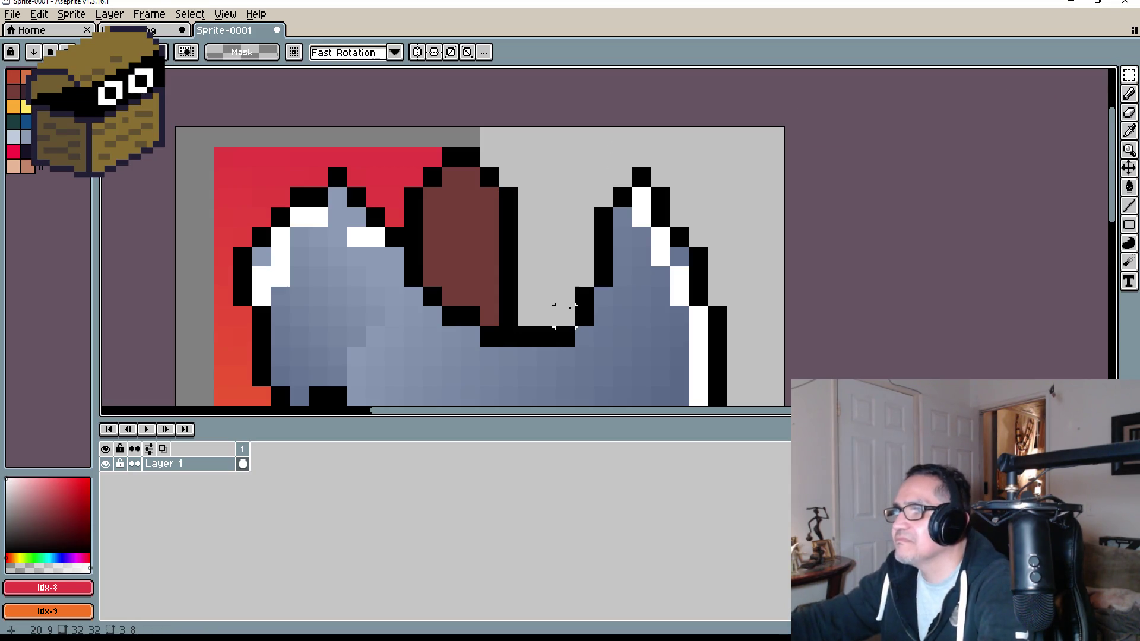
{"action": "mouse_move", "coordinate": [337, 137]}
{"action": "left_mouse_down"}
{"action": "mouse_move", "coordinate": [482, 226]}
{"action": "mouse_move", "coordinate": [537, 224]}
{"action": "mouse_move", "coordinate": [540, 235]}
{"action": "mouse_move", "coordinate": [398, 224]}
{"action": "mouse_move", "coordinate": [330, 245]}
{"action": "left_mouse_up"}
{"action": "key", "text": "ctrl+z"}
{"action": "key", "text": "ctrl+z"}
{"action": "key", "text": "ctrl+z"}
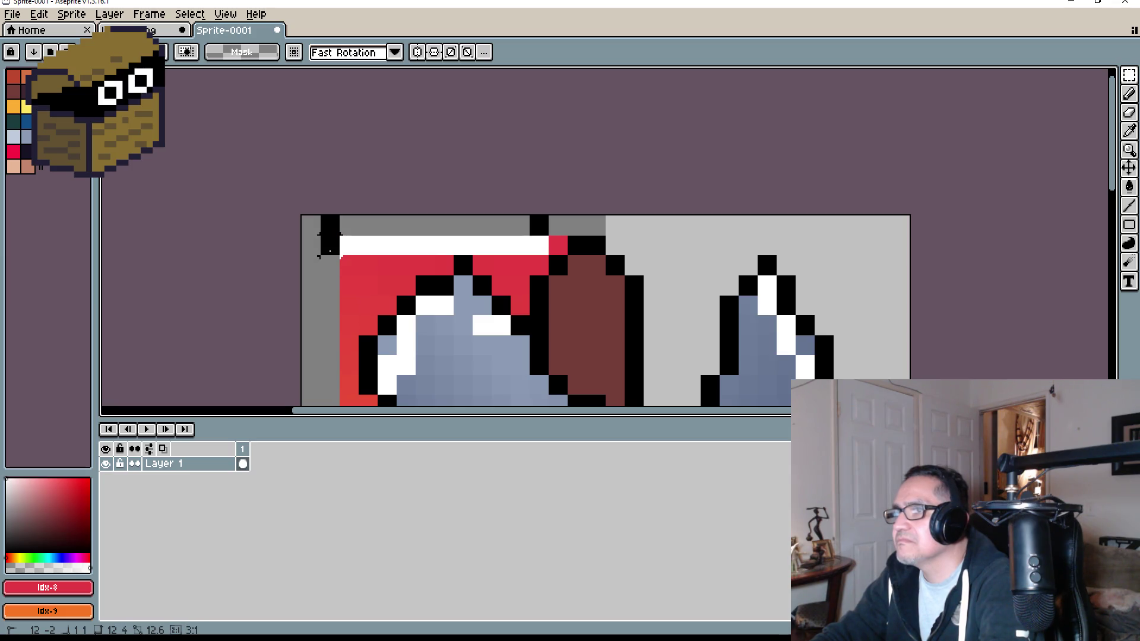
{"action": "key", "text": "ctrl+z"}
Step: Erase red pixels along the top row, beside the blade tip, and in the column left of the blade
{"action": "key", "text": "b"}
{"action": "scroll", "coordinate": [392, 247], "scroll_direction": "up", "scroll_amount": 1}
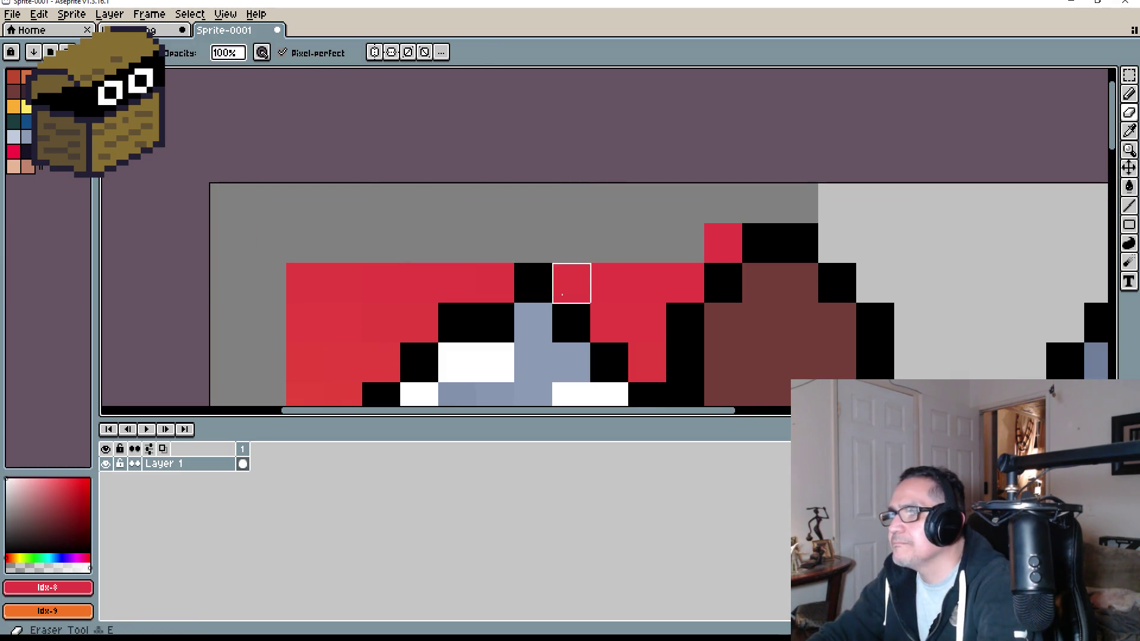
{"action": "mouse_move", "coordinate": [697, 268]}
{"action": "left_mouse_down"}
{"action": "mouse_move", "coordinate": [570, 282]}
{"action": "mouse_move", "coordinate": [609, 321]}
{"action": "mouse_move", "coordinate": [636, 316]}
{"action": "mouse_move", "coordinate": [639, 357]}
{"action": "left_mouse_up"}
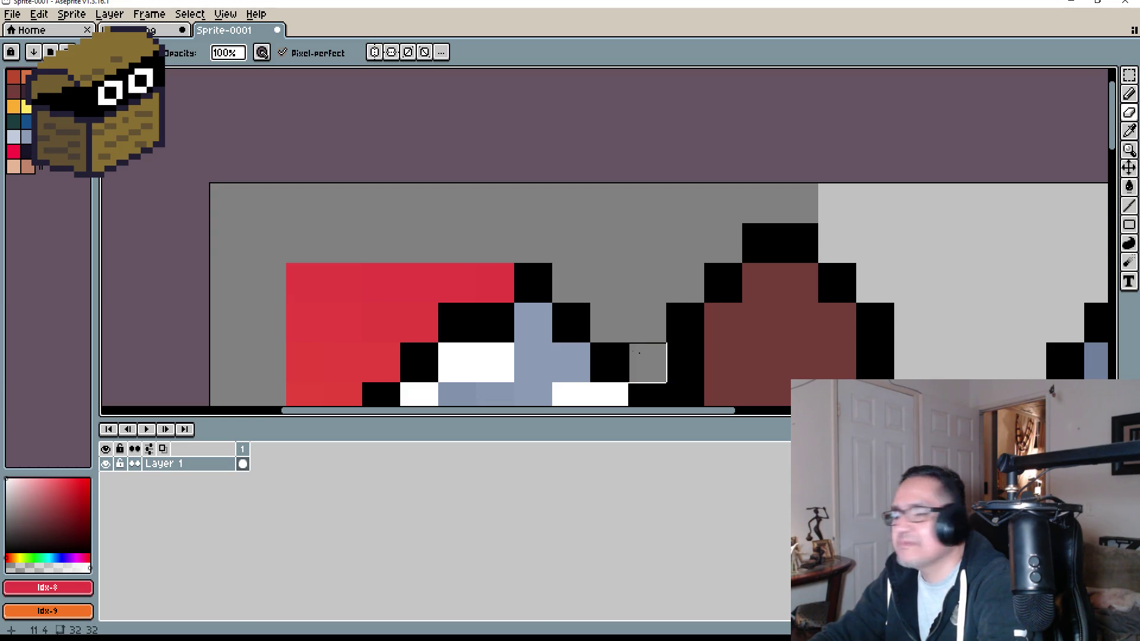
{"action": "mouse_move", "coordinate": [499, 298]}
{"action": "left_mouse_down"}
{"action": "mouse_move", "coordinate": [613, 272]}
{"action": "mouse_move", "coordinate": [608, 255]}
{"action": "mouse_move", "coordinate": [380, 255]}
{"action": "mouse_move", "coordinate": [416, 309]}
{"action": "mouse_move", "coordinate": [532, 297]}
{"action": "mouse_move", "coordinate": [419, 296]}
{"action": "mouse_move", "coordinate": [475, 335]}
{"action": "mouse_move", "coordinate": [418, 336]}
{"action": "mouse_move", "coordinate": [410, 177]}
{"action": "left_mouse_up"}
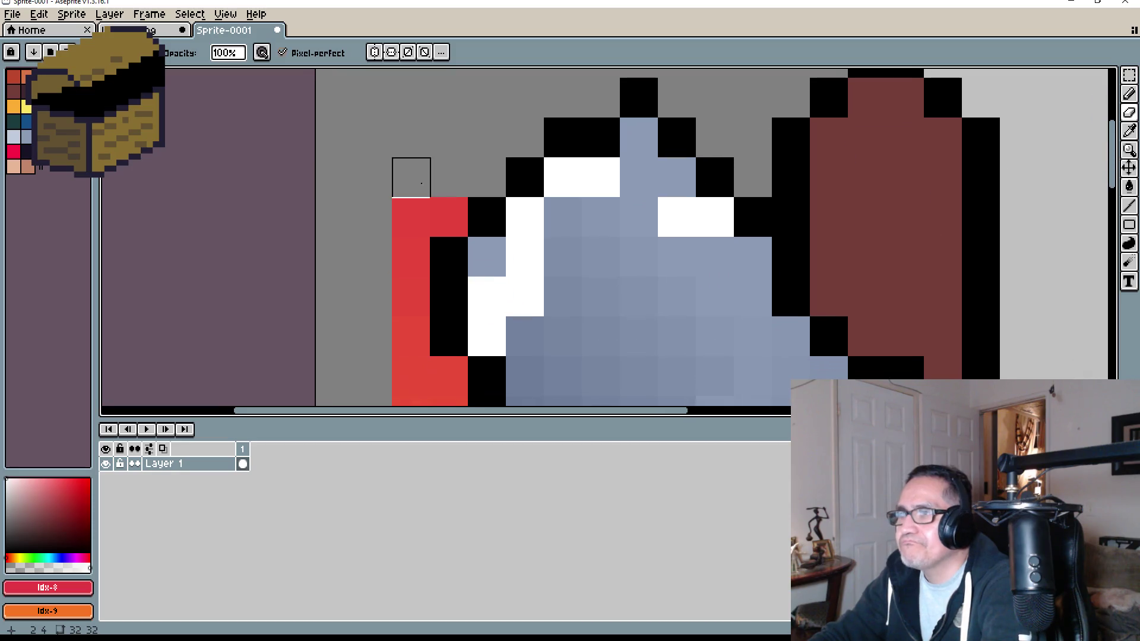
{"action": "left_click_drag", "start_coordinate": [446, 215], "coordinate": [411, 212]}
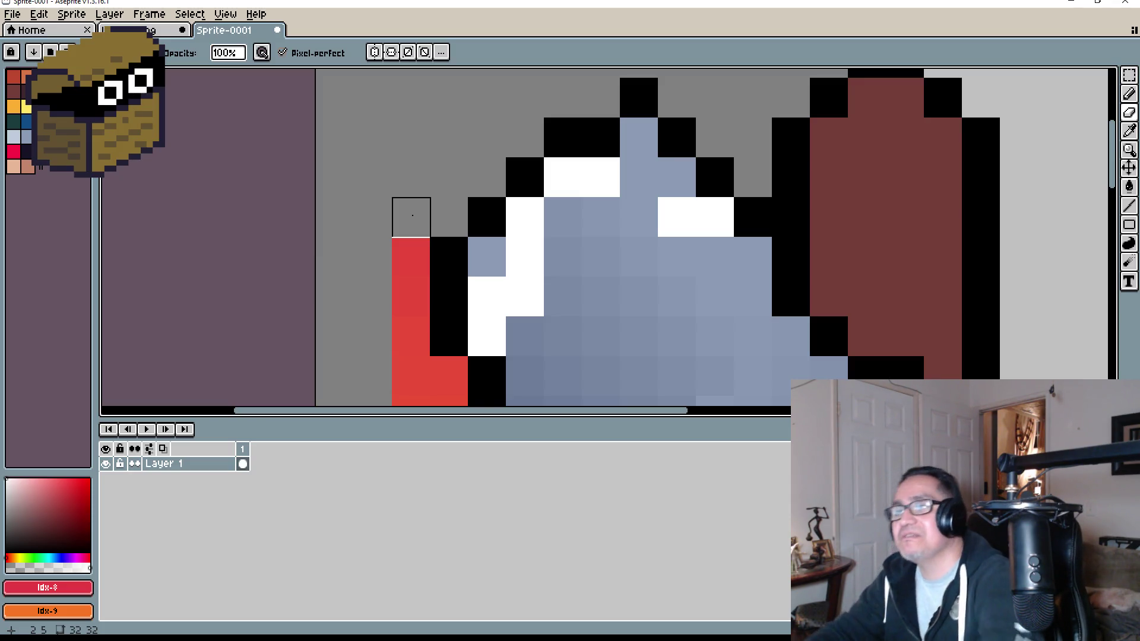
{"action": "scroll", "coordinate": [410, 221], "scroll_direction": "down", "scroll_amount": 1}
{"action": "left_click_drag", "start_coordinate": [403, 223], "coordinate": [382, 162]}
{"action": "mouse_move", "coordinate": [382, 165]}
{"action": "left_mouse_down"}
{"action": "mouse_move", "coordinate": [372, 275]}
{"action": "mouse_move", "coordinate": [412, 264]}
{"action": "mouse_move", "coordinate": [383, 264]}
{"action": "mouse_move", "coordinate": [384, 324]}
{"action": "mouse_move", "coordinate": [348, 214]}
{"action": "mouse_move", "coordinate": [377, 277]}
{"action": "mouse_move", "coordinate": [377, 363]}
{"action": "mouse_move", "coordinate": [341, 356]}
{"action": "mouse_move", "coordinate": [311, 272]}
{"action": "left_mouse_up"}
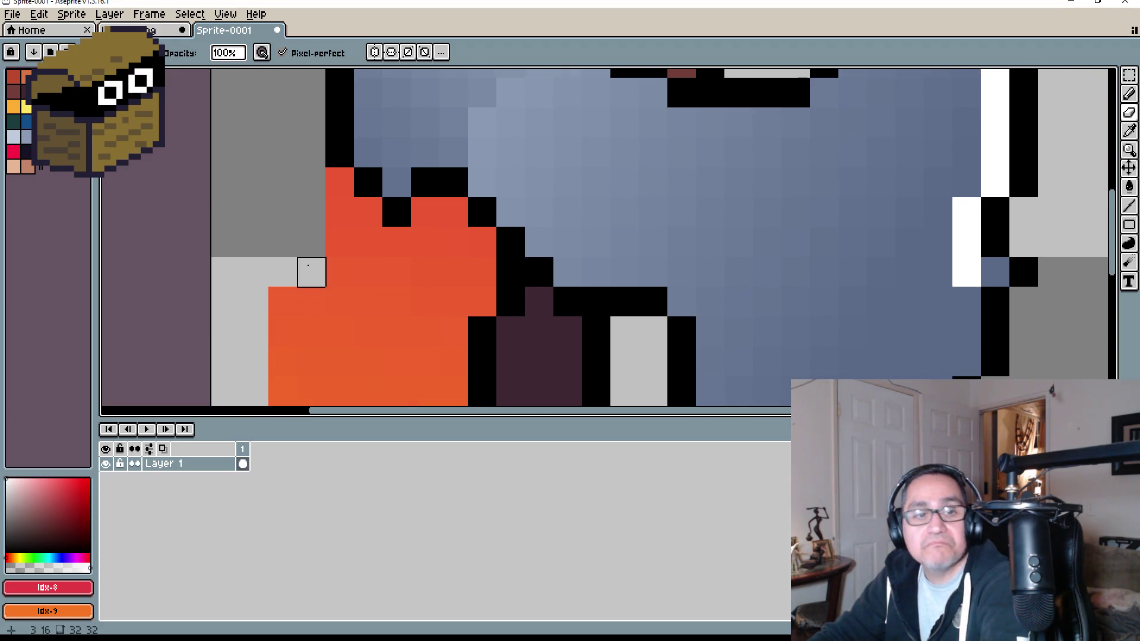
Step: Erase the leftover red pixels beside the blade and the orange column left of the handle
{"action": "mouse_move", "coordinate": [339, 212]}
{"action": "left_mouse_down"}
{"action": "mouse_move", "coordinate": [339, 300]}
{"action": "mouse_move", "coordinate": [482, 302]}
{"action": "mouse_move", "coordinate": [482, 272]}
{"action": "mouse_move", "coordinate": [453, 242]}
{"action": "mouse_move", "coordinate": [454, 212]}
{"action": "mouse_move", "coordinate": [425, 212]}
{"action": "mouse_move", "coordinate": [425, 272]}
{"action": "mouse_move", "coordinate": [368, 272]}
{"action": "mouse_move", "coordinate": [368, 212]}
{"action": "left_mouse_up"}
{"action": "mouse_move", "coordinate": [348, 269]}
{"action": "left_mouse_down"}
{"action": "mouse_move", "coordinate": [394, 270]}
{"action": "mouse_move", "coordinate": [406, 248]}
{"action": "left_mouse_up"}
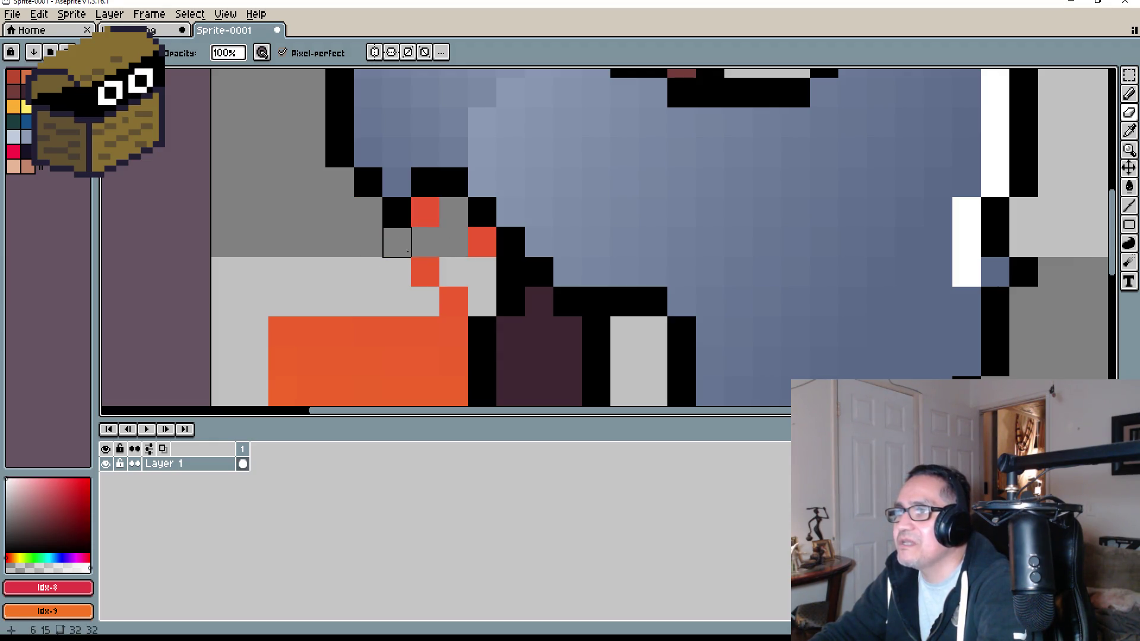
{"action": "mouse_move", "coordinate": [453, 302]}
{"action": "left_mouse_down"}
{"action": "mouse_move", "coordinate": [453, 359]}
{"action": "mouse_move", "coordinate": [387, 211]}
{"action": "left_mouse_up"}
{"action": "scroll", "coordinate": [387, 211], "scroll_direction": "down", "scroll_amount": 3}
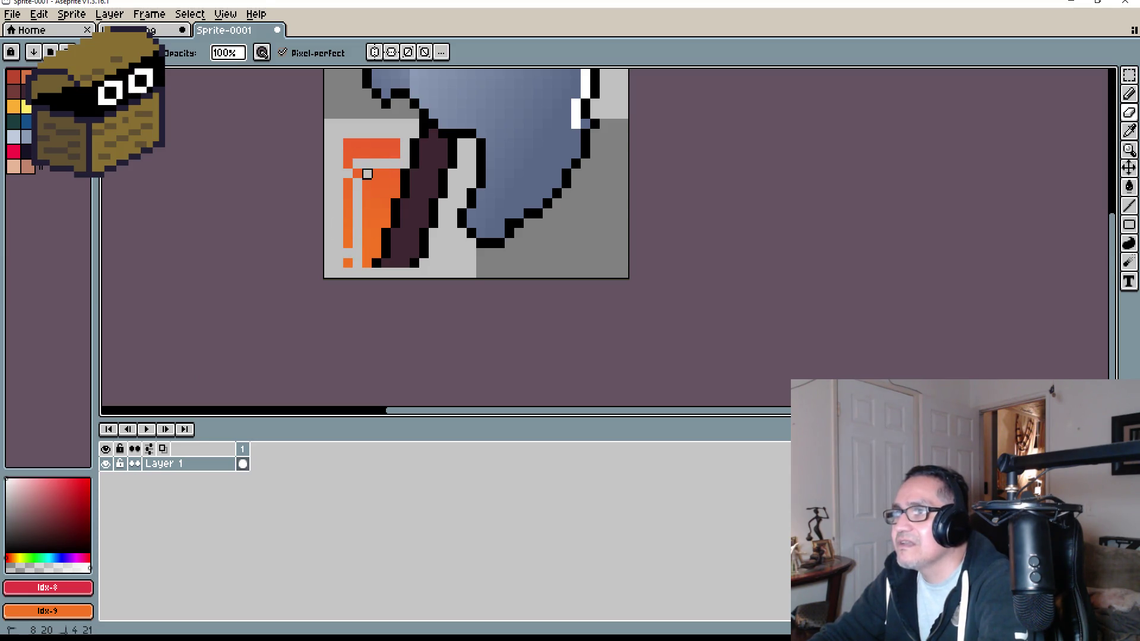
{"action": "scroll", "coordinate": [368, 214], "scroll_direction": "up", "scroll_amount": 3}
Step: Clear the remaining orange pixels beside the handle to transparency
{"action": "mouse_move", "coordinate": [395, 95]}
{"action": "left_mouse_down"}
{"action": "mouse_move", "coordinate": [396, 148]}
{"action": "mouse_move", "coordinate": [339, 154]}
{"action": "mouse_move", "coordinate": [338, 184]}
{"action": "mouse_move", "coordinate": [367, 244]}
{"action": "left_mouse_up"}
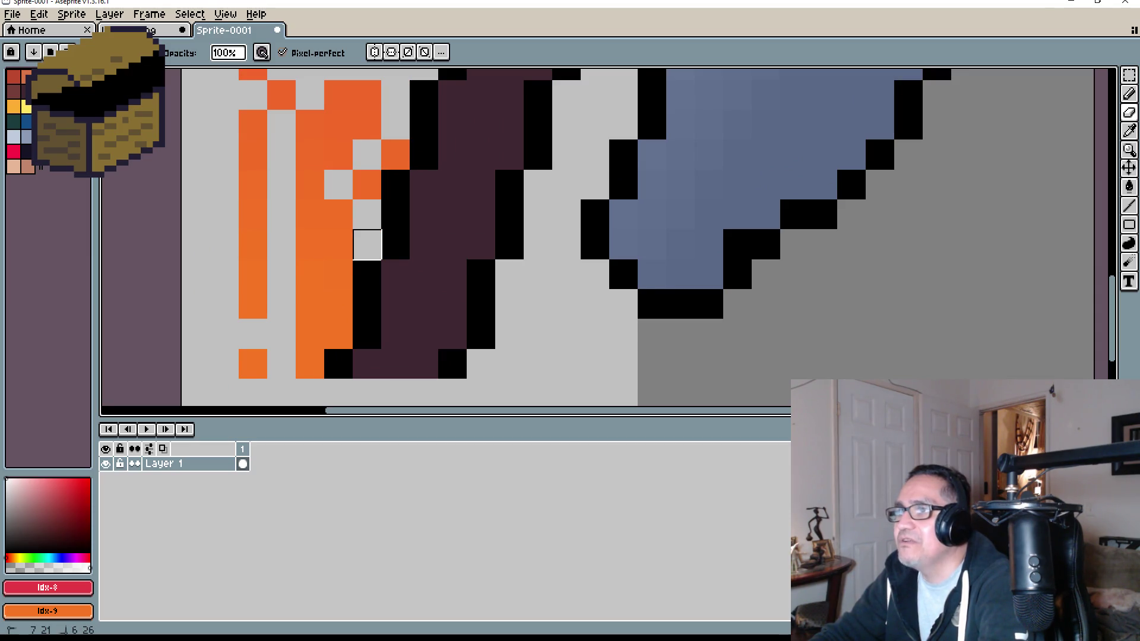
{"action": "mouse_move", "coordinate": [355, 192]}
{"action": "left_mouse_down"}
{"action": "mouse_move", "coordinate": [356, 155]}
{"action": "mouse_move", "coordinate": [383, 159]}
{"action": "left_mouse_up"}
{"action": "mouse_move", "coordinate": [346, 201]}
{"action": "left_mouse_down"}
{"action": "mouse_move", "coordinate": [338, 333]}
{"action": "mouse_move", "coordinate": [310, 332]}
{"action": "mouse_move", "coordinate": [309, 352]}
{"action": "left_mouse_up"}
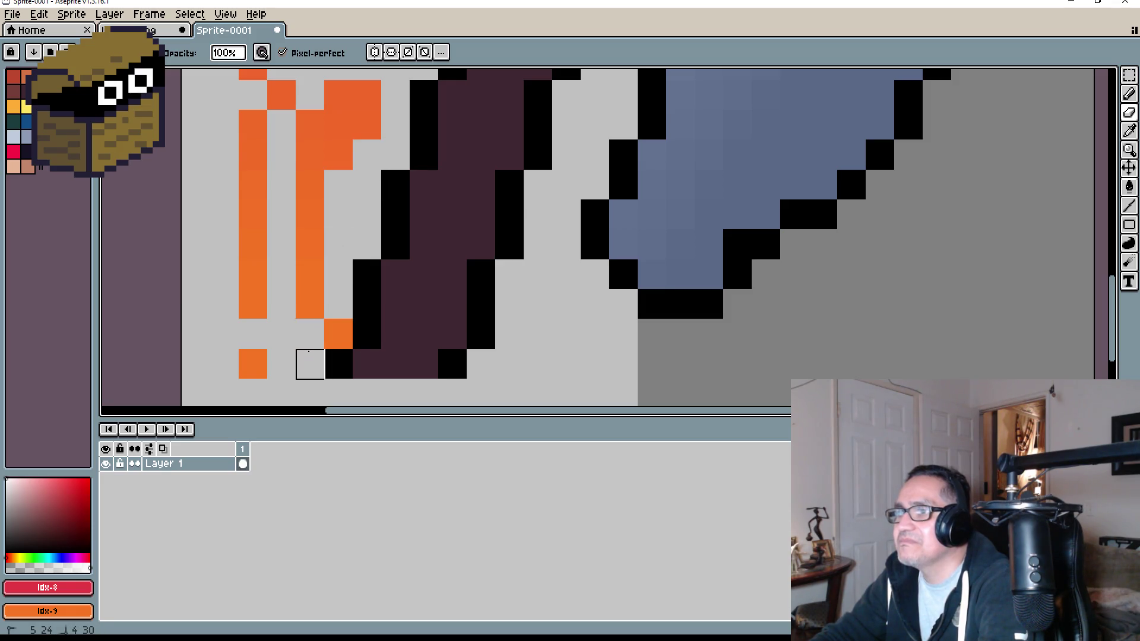
{"action": "mouse_move", "coordinate": [308, 305]}
{"action": "left_mouse_down"}
{"action": "mouse_move", "coordinate": [310, 155]}
{"action": "mouse_move", "coordinate": [366, 105]}
{"action": "mouse_move", "coordinate": [307, 163]}
{"action": "left_mouse_up"}
{"action": "mouse_move", "coordinate": [282, 335]}
{"action": "left_mouse_down"}
{"action": "mouse_move", "coordinate": [253, 335]}
{"action": "mouse_move", "coordinate": [282, 123]}
{"action": "mouse_move", "coordinate": [253, 155]}
{"action": "mouse_move", "coordinate": [288, 164]}
{"action": "mouse_move", "coordinate": [317, 258]}
{"action": "left_mouse_up"}
{"action": "mouse_move", "coordinate": [436, 176]}
{"action": "left_mouse_down"}
{"action": "mouse_move", "coordinate": [296, 262]}
{"action": "mouse_move", "coordinate": [321, 145]}
{"action": "mouse_move", "coordinate": [407, 173]}
{"action": "mouse_move", "coordinate": [437, 205]}
{"action": "mouse_move", "coordinate": [321, 203]}
{"action": "mouse_move", "coordinate": [435, 173]}
{"action": "mouse_move", "coordinate": [323, 205]}
{"action": "left_mouse_up"}
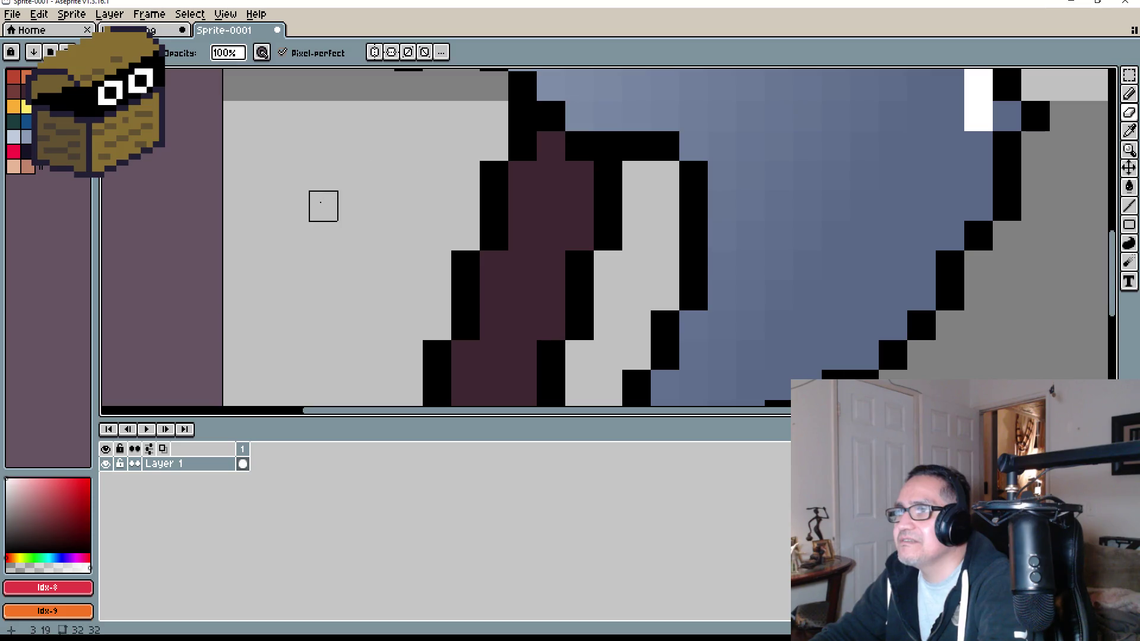
{"action": "scroll", "coordinate": [522, 226], "scroll_direction": "down", "scroll_amount": 6}
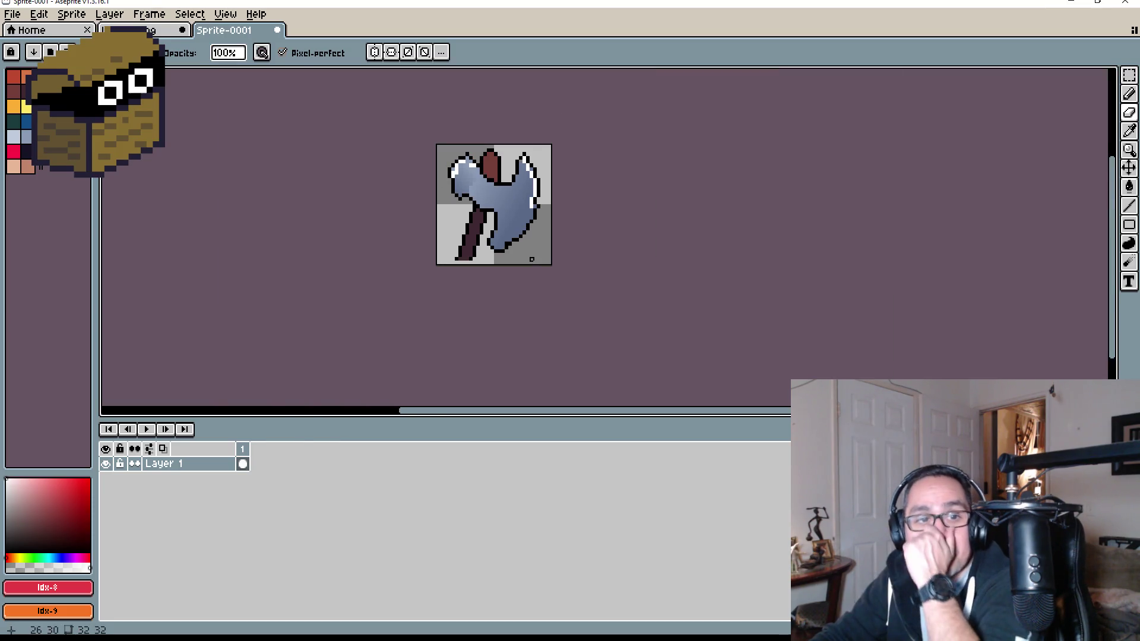
Step: Select the whole axe sprite and nudge its contents one pixel right and back
{"action": "scroll", "coordinate": [461, 265], "scroll_direction": "up", "scroll_amount": 2}
{"action": "mouse_move", "coordinate": [562, 252]}
{"action": "left_mouse_down"}
{"action": "mouse_move", "coordinate": [481, 285]}
{"action": "mouse_move", "coordinate": [506, 329]}
{"action": "mouse_move", "coordinate": [497, 273]}
{"action": "left_mouse_up"}
{"action": "left_click", "coordinate": [1129, 79]}
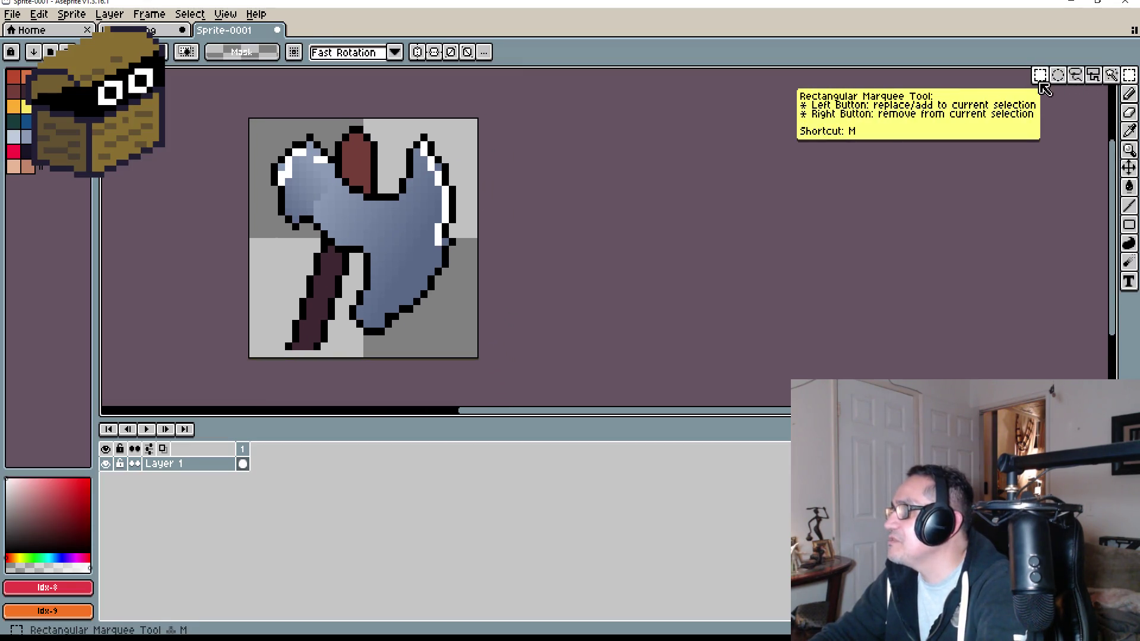
{"action": "left_click_drag", "start_coordinate": [250, 119], "coordinate": [473, 322]}
{"action": "key", "text": "ctrl+a"}
{"action": "mouse_move", "coordinate": [380, 238]}
{"action": "left_mouse_down"}
{"action": "mouse_move", "coordinate": [390, 244]}
{"action": "mouse_move", "coordinate": [383, 236]}
{"action": "left_mouse_up"}
{"action": "key", "text": "ctrl+d"}
{"action": "key", "text": "minus"}
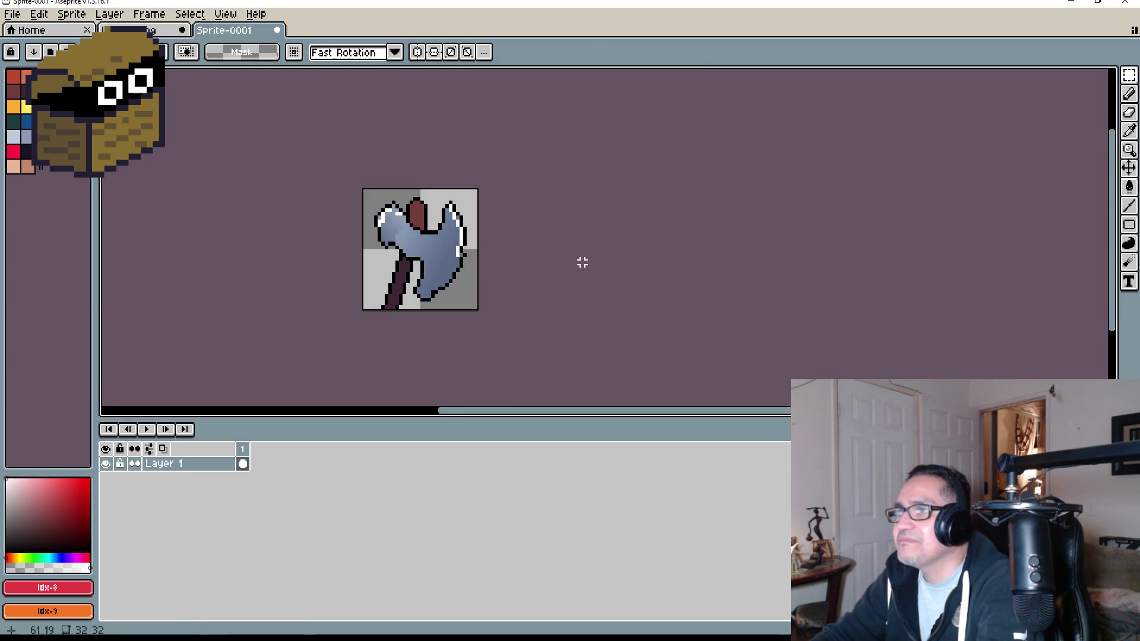
{"action": "key", "text": "plus"}
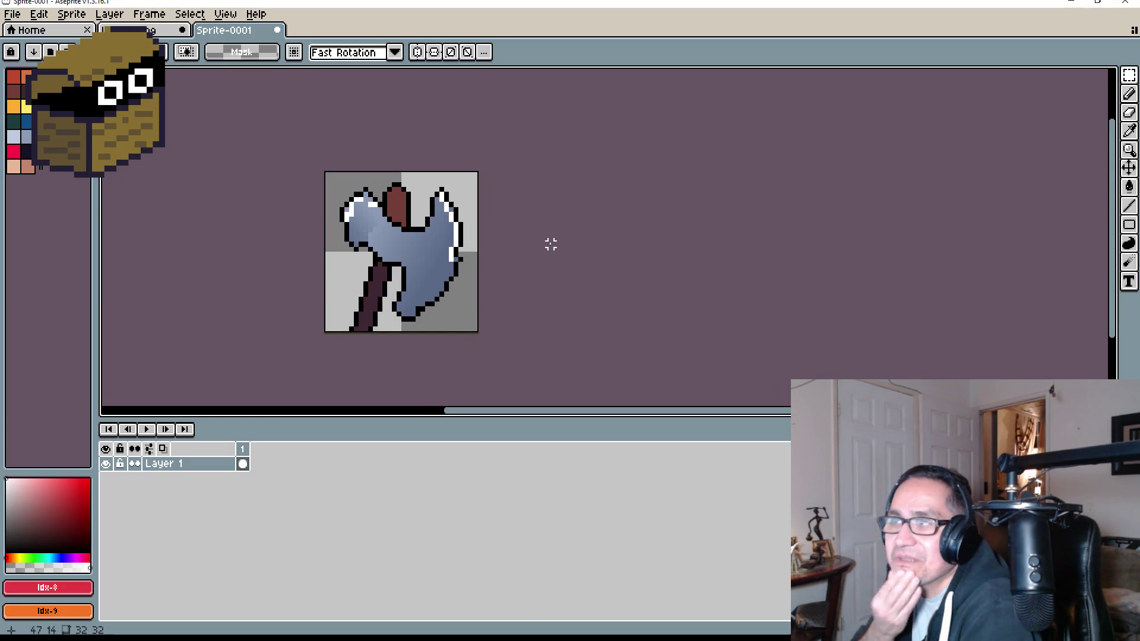
Step: Draw a blue (#0095e9) rectangle outline around the full 32x32 canvas edge
{"action": "scroll", "coordinate": [564, 217], "scroll_direction": "up", "scroll_amount": 2}
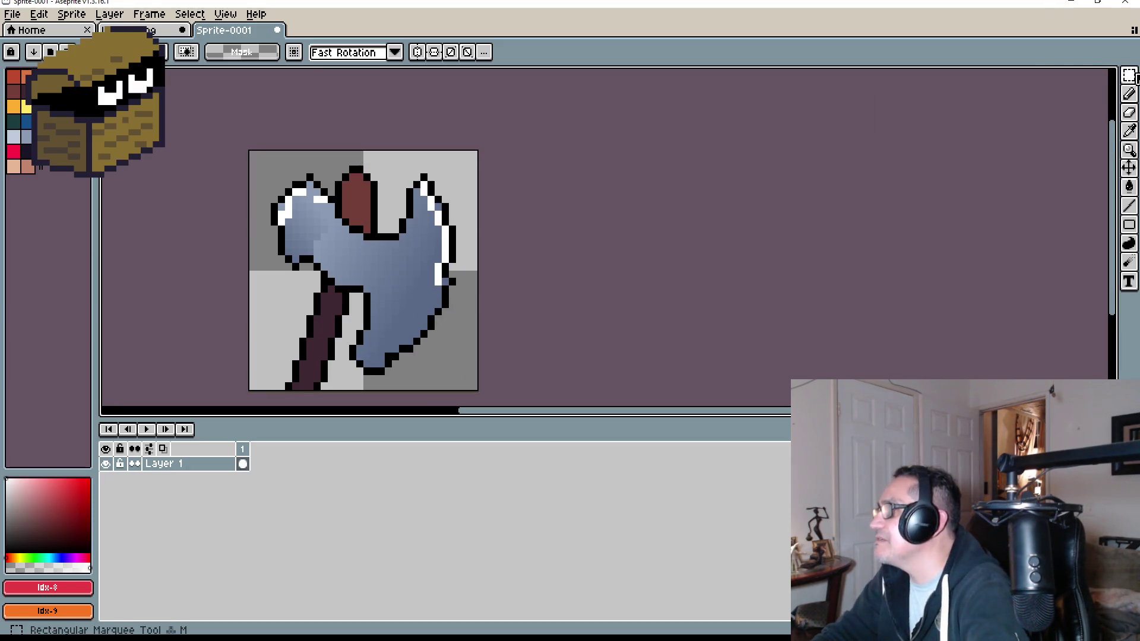
{"action": "mouse_move", "coordinate": [1129, 75]}
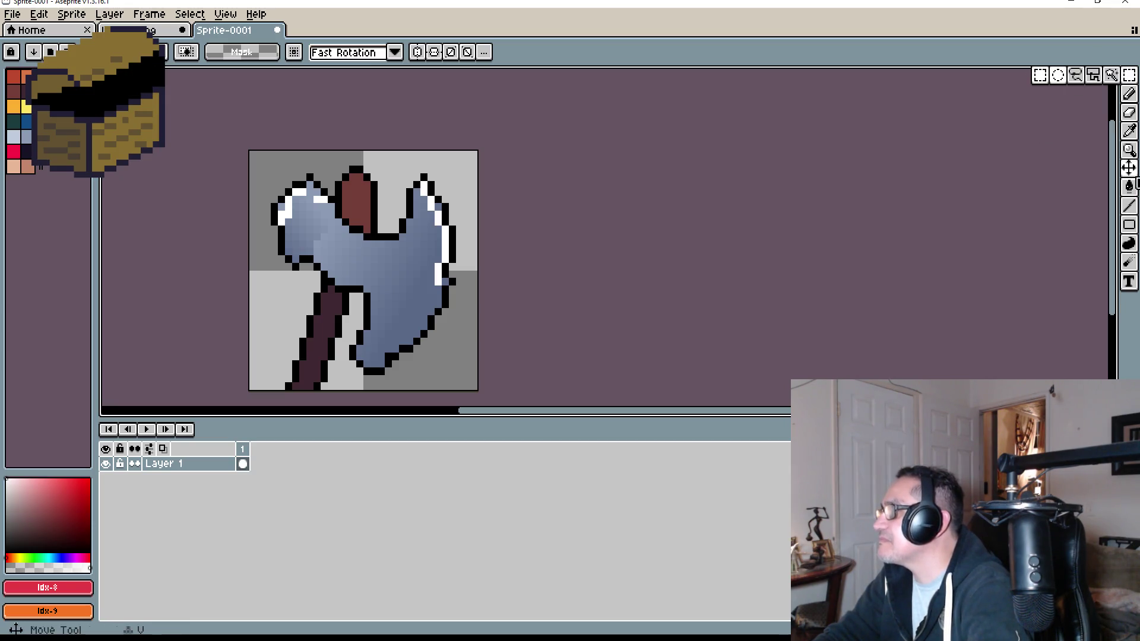
{"action": "left_click", "coordinate": [1130, 224]}
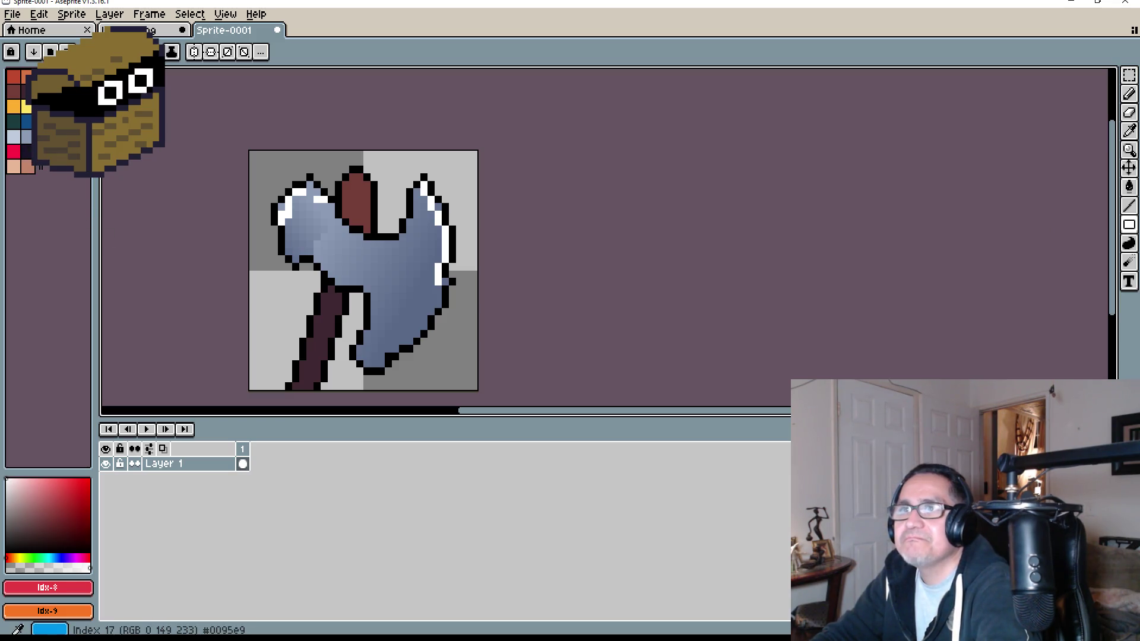
{"action": "left_click", "coordinate": [78, 107]}
{"action": "left_click_drag", "start_coordinate": [253, 155], "coordinate": [474, 379]}
{"action": "scroll", "coordinate": [618, 320], "scroll_direction": "down", "scroll_amount": 3}
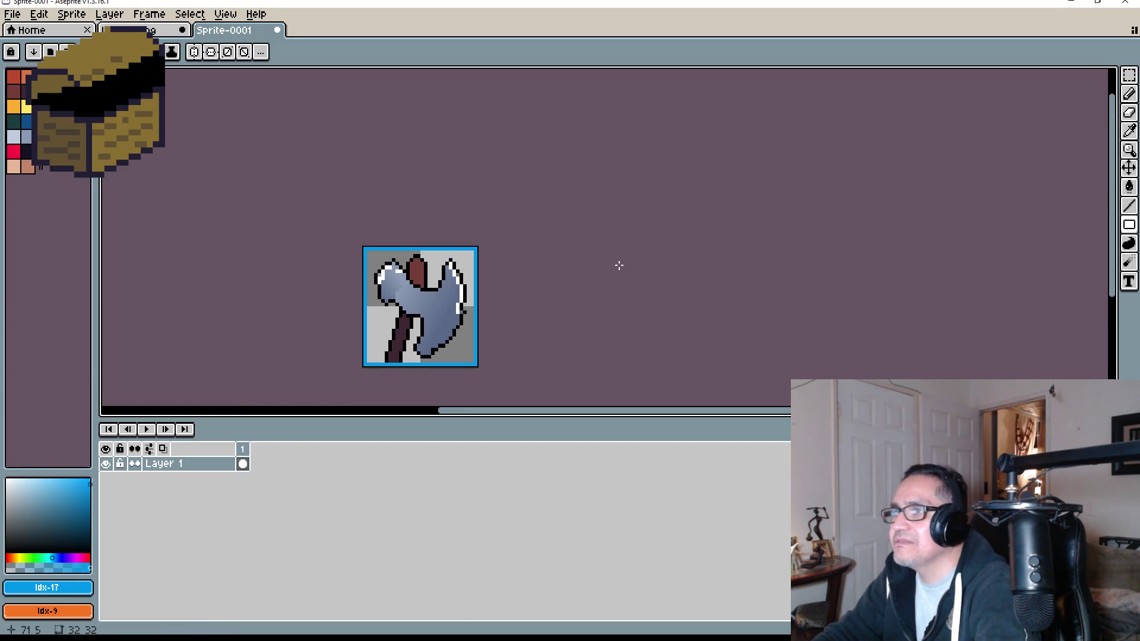
{"action": "left_click", "coordinate": [12, 14]}
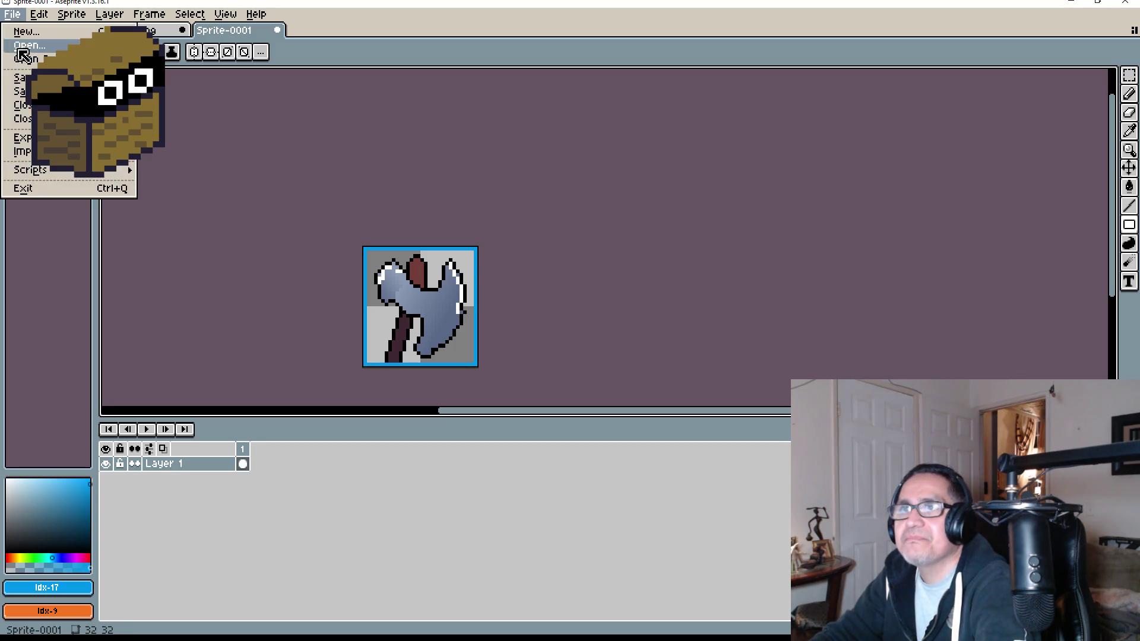
Step: Save the bordered axe sprite as UI_WeaponAxe.png
{"action": "left_click", "coordinate": [12, 14]}
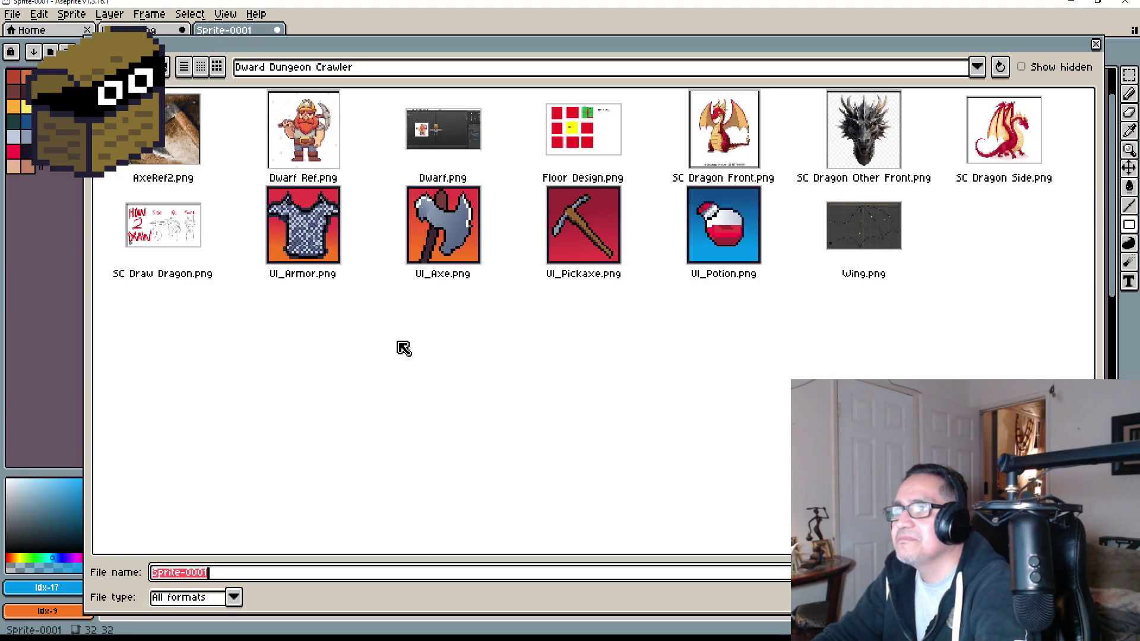
{"action": "key", "text": "BackSpace"}
{"action": "type", "text": "UI_WeaponAx"}
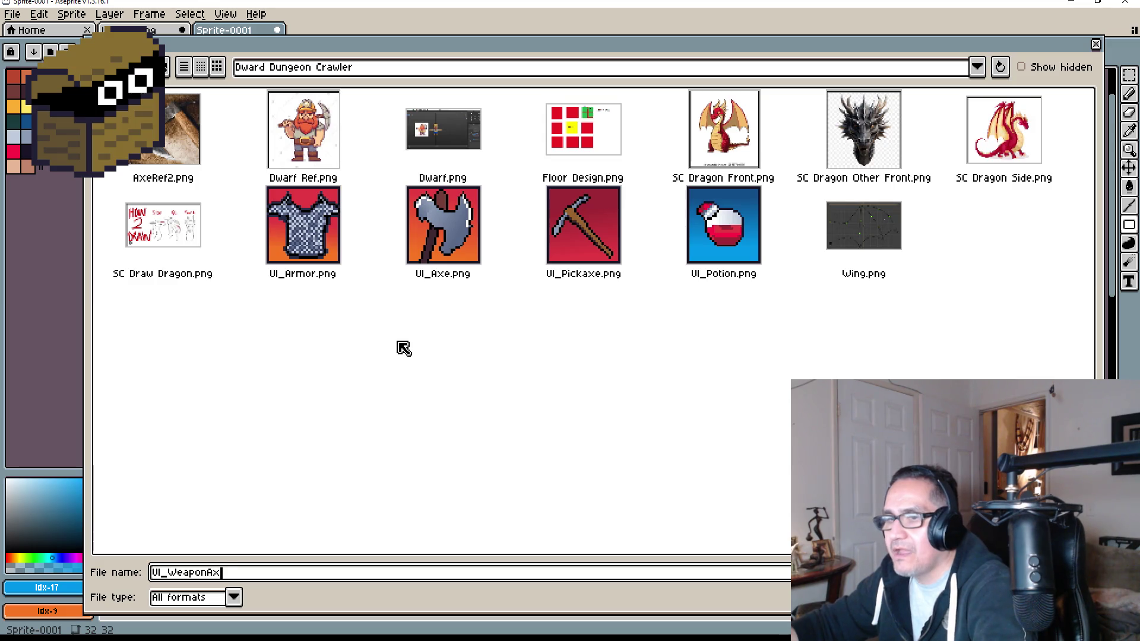
{"action": "type", "text": "png"}
{"action": "key", "text": "Return"}
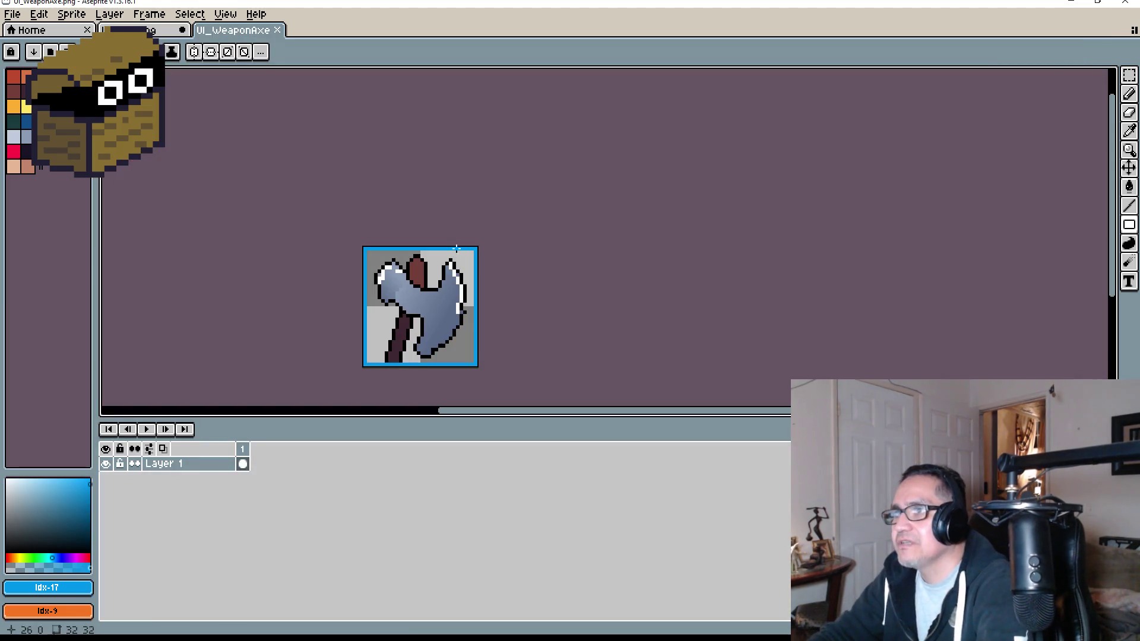
Step: Close the original UI_Axe.png sprite, discarding its unsaved changes
{"action": "scroll", "coordinate": [392, 257], "scroll_direction": "up", "scroll_amount": 1}
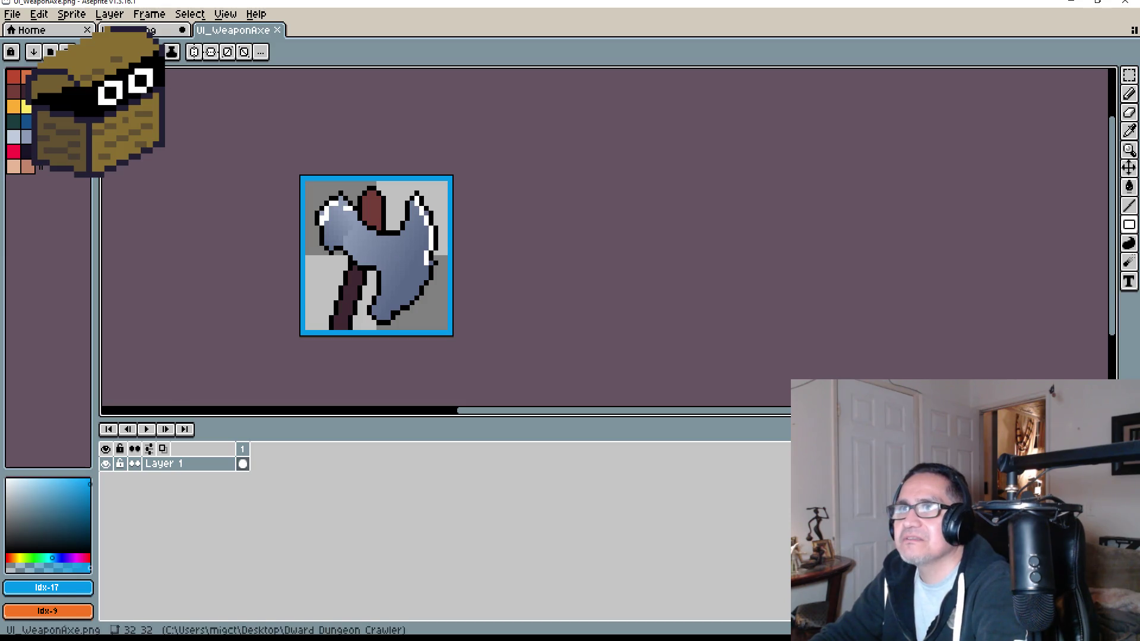
{"action": "left_click", "coordinate": [148, 29]}
{"action": "left_click", "coordinate": [182, 30]}
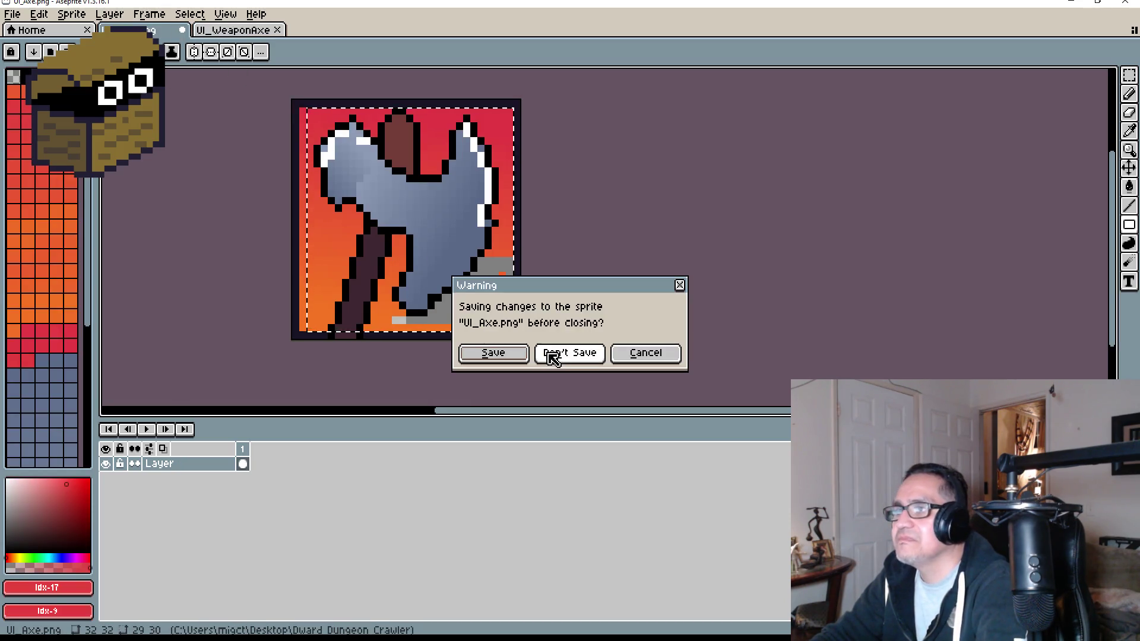
{"action": "left_click", "coordinate": [548, 353]}
{"action": "left_click", "coordinate": [12, 14]}
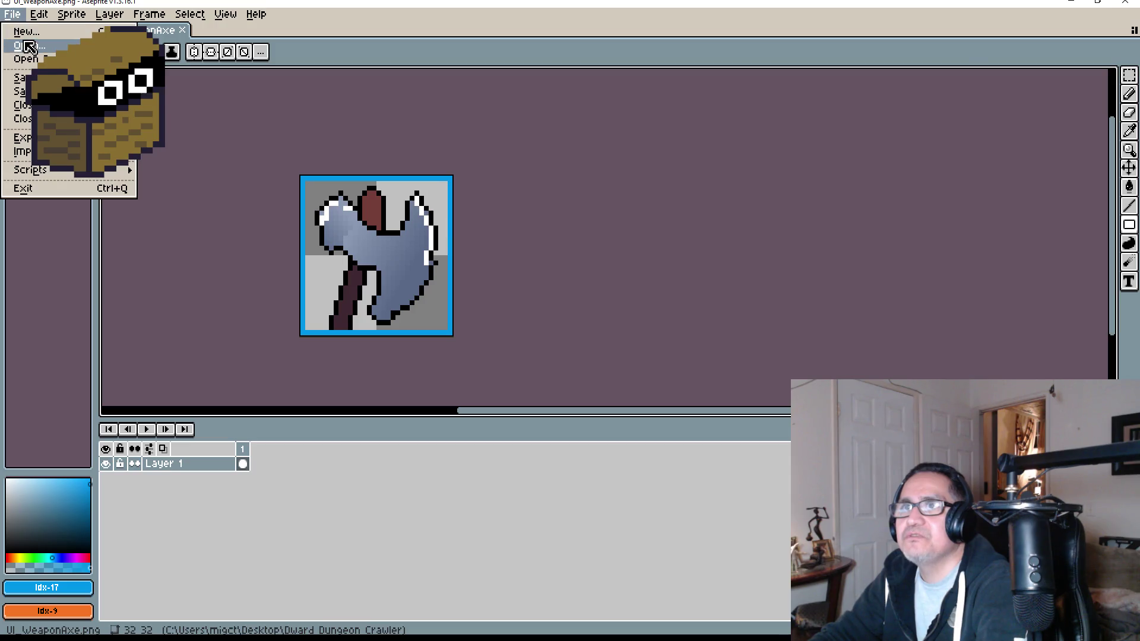
Step: Open UI_Pickaxe.png and copy the whole pickaxe icon
{"action": "left_click", "coordinate": [29, 46]}
{"action": "double_click", "coordinate": [535, 272]}
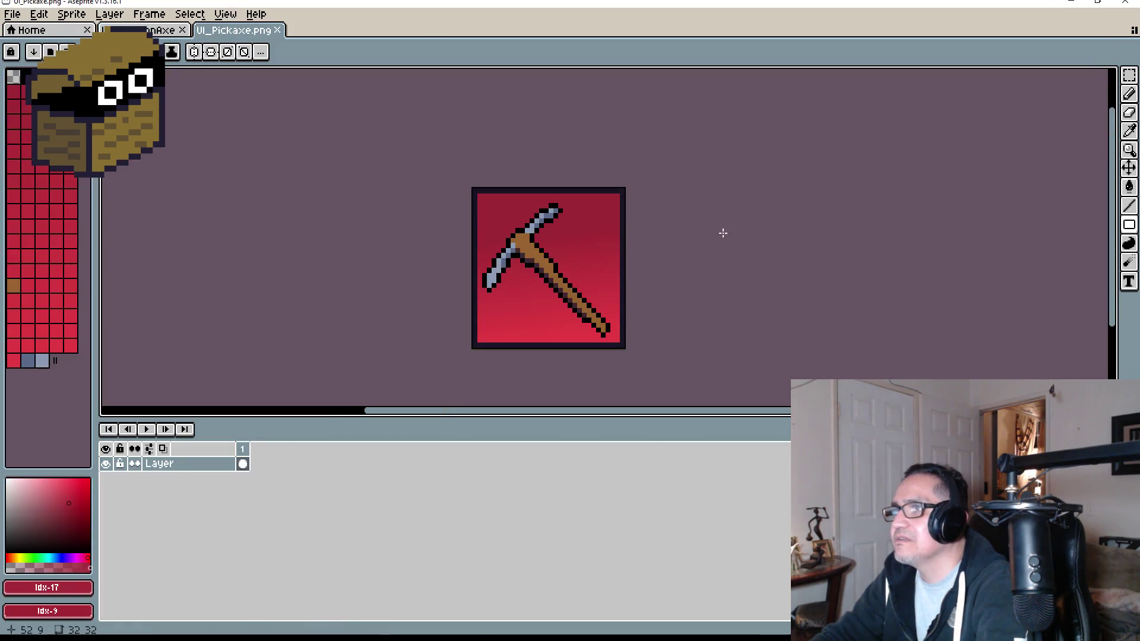
{"action": "scroll", "coordinate": [588, 234], "scroll_direction": "right", "scroll_amount": 2}
{"action": "scroll", "coordinate": [587, 234], "scroll_direction": "up", "scroll_amount": 1}
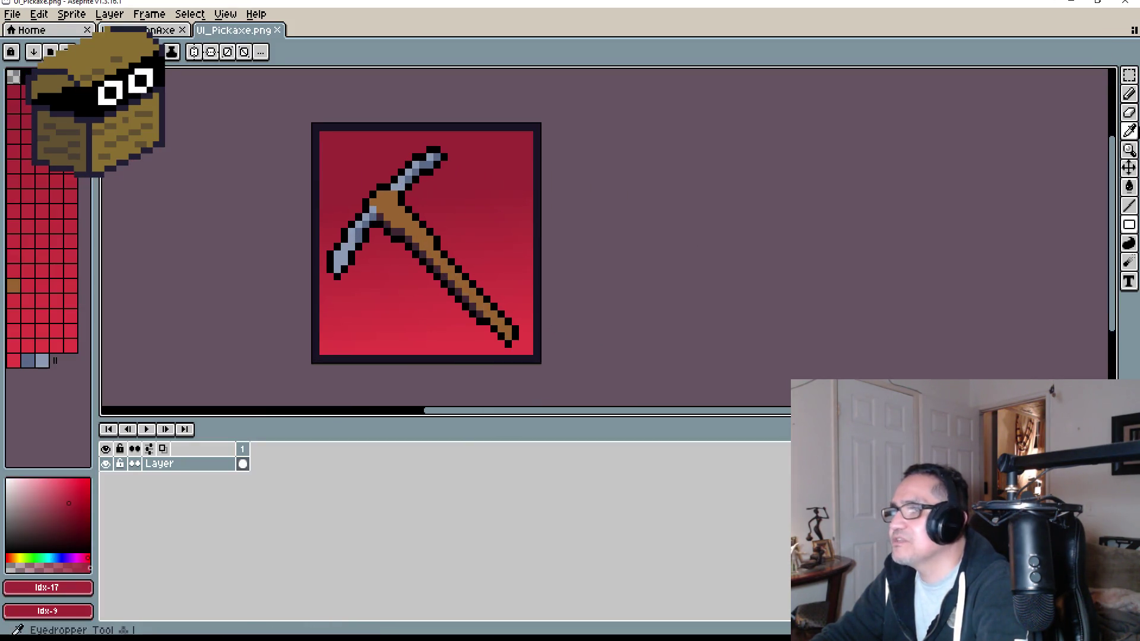
{"action": "left_click", "coordinate": [1131, 79]}
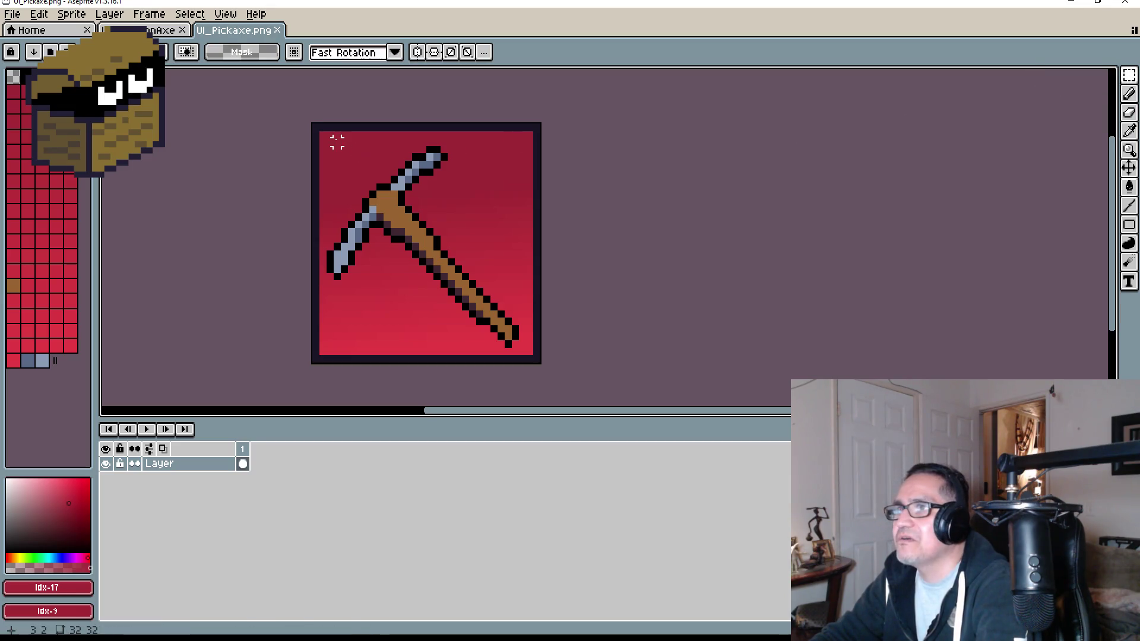
{"action": "mouse_move", "coordinate": [322, 134]}
{"action": "left_mouse_down"}
{"action": "mouse_move", "coordinate": [400, 253]}
{"action": "mouse_move", "coordinate": [523, 351]}
{"action": "left_mouse_up"}
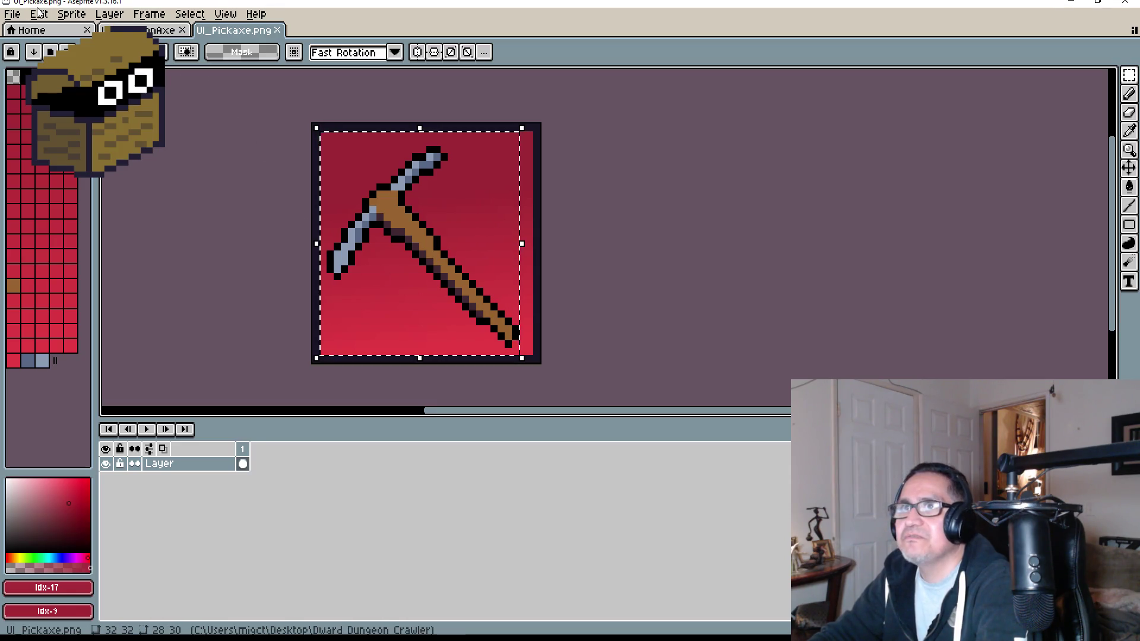
{"action": "left_click", "coordinate": [39, 13]}
{"action": "left_click", "coordinate": [56, 91]}
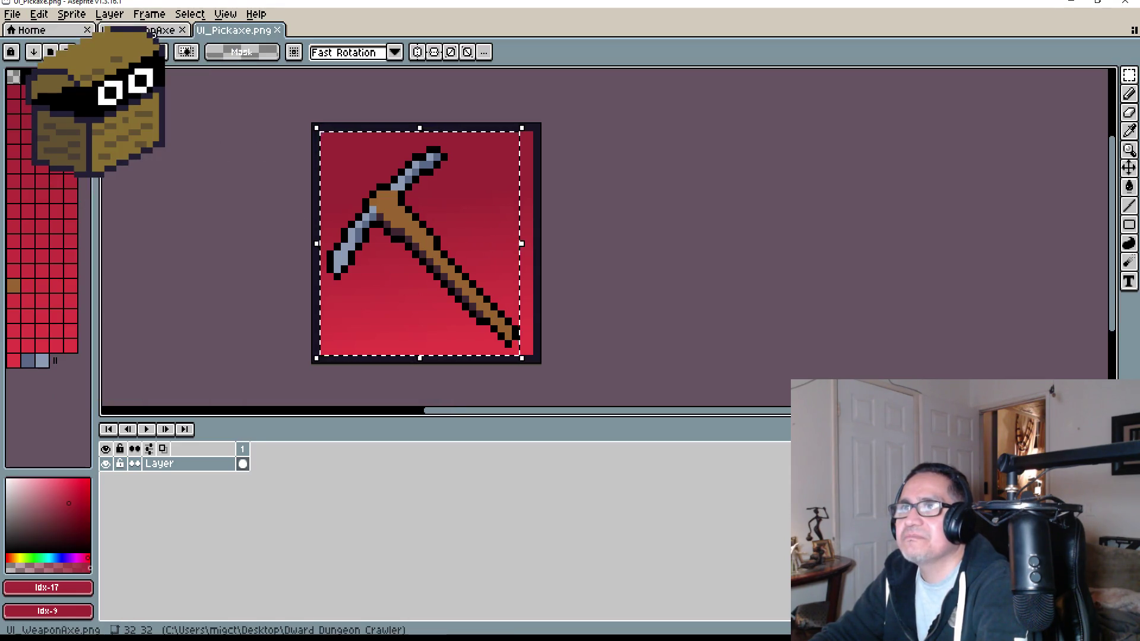
Step: Create a new 32x32 sprite
{"action": "left_click", "coordinate": [146, 30]}
{"action": "scroll", "coordinate": [350, 209], "scroll_direction": "up", "scroll_amount": 2}
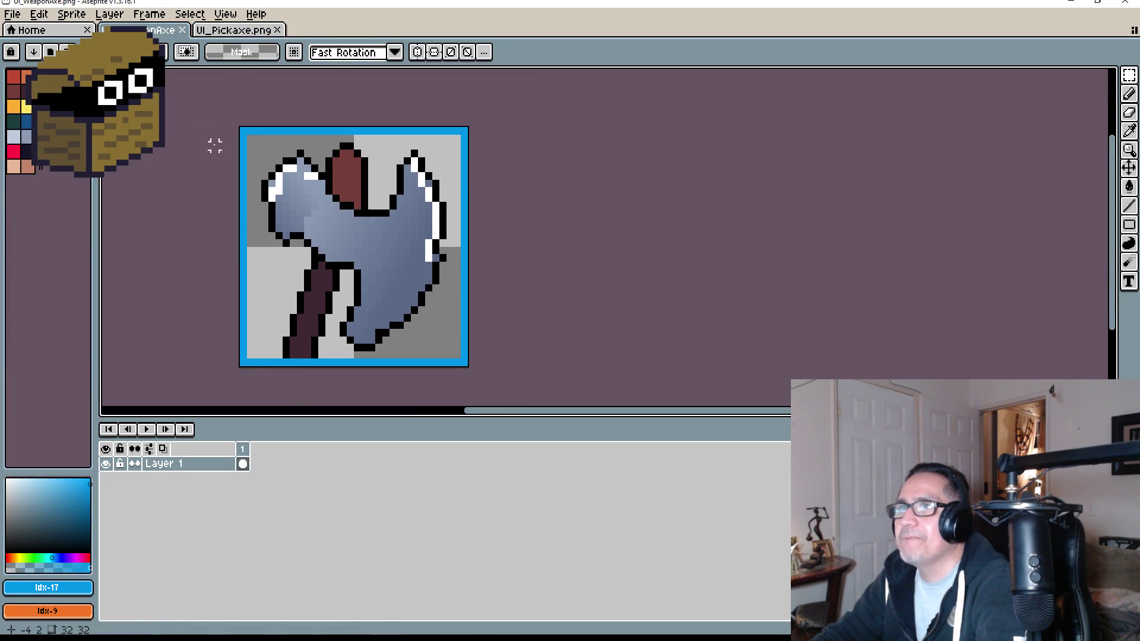
{"action": "left_click", "coordinate": [12, 13]}
{"action": "left_click", "coordinate": [19, 36]}
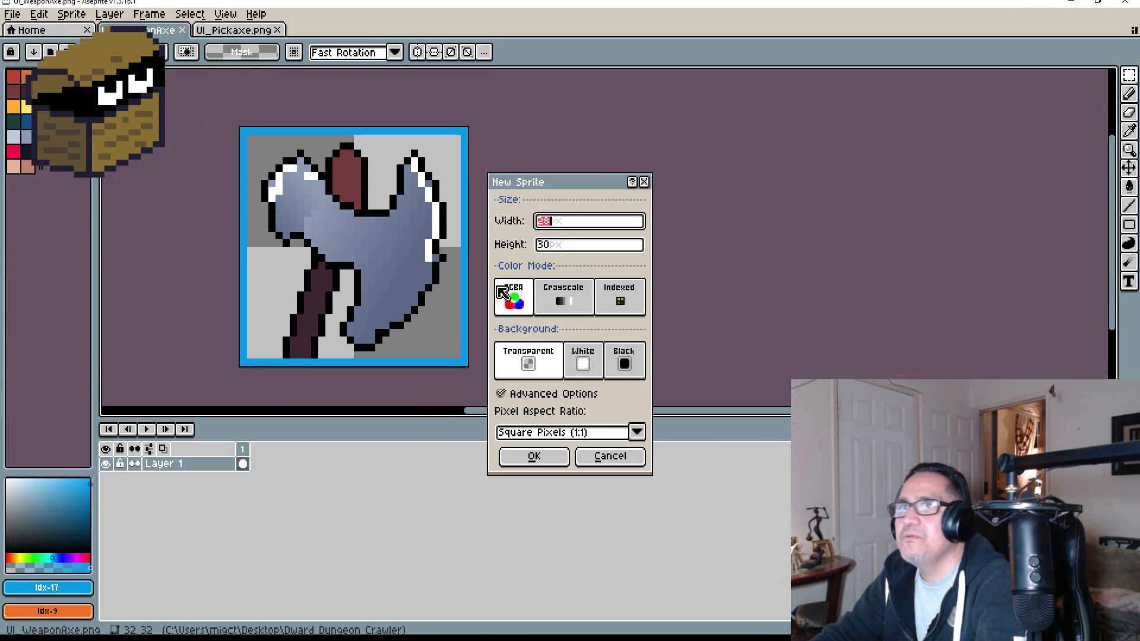
{"action": "key", "text": "Tab"}
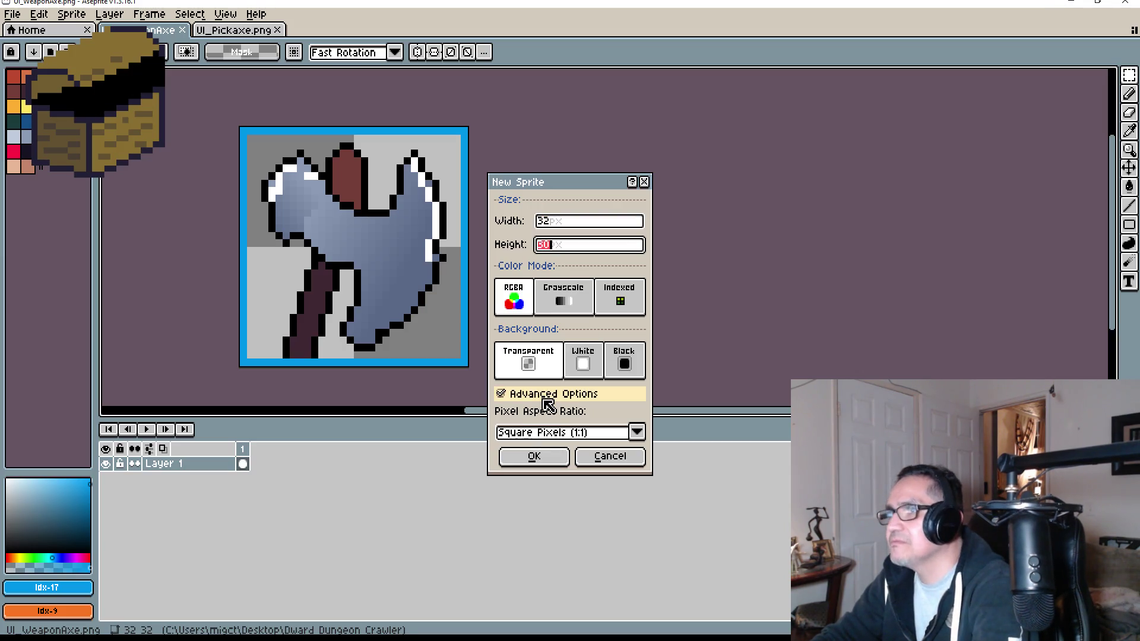
{"action": "type", "text": "32"}
{"action": "left_click", "coordinate": [550, 465]}
Step: Paste the pickaxe into the new sprite and erase a strip along its top
{"action": "scroll", "coordinate": [659, 316], "scroll_direction": "up", "scroll_amount": 3}
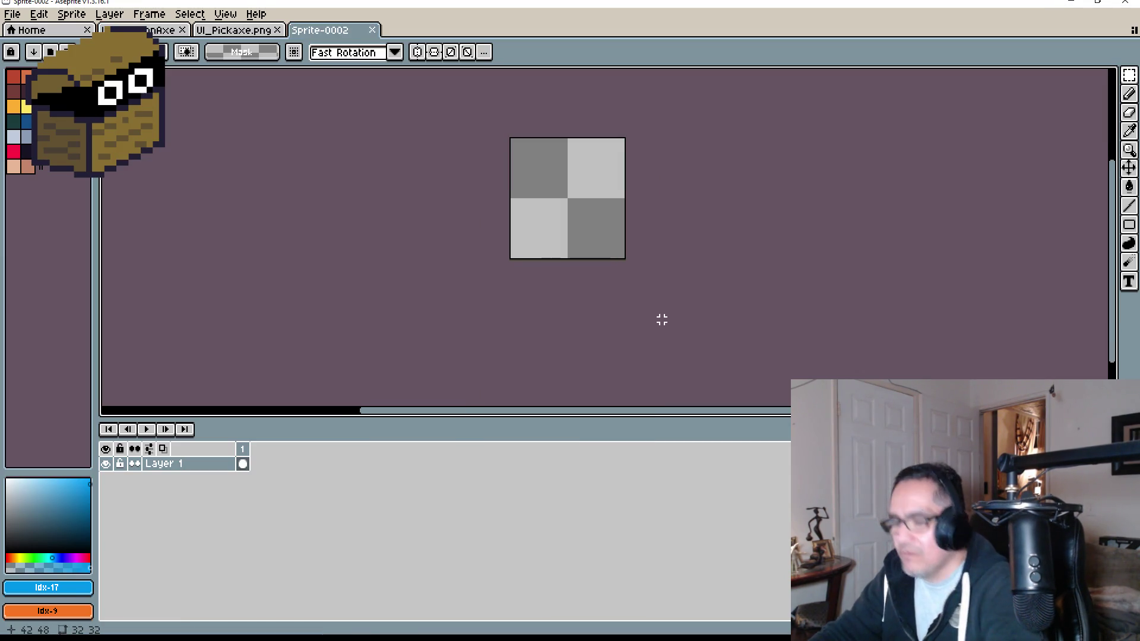
{"action": "key", "text": "ctrl+v"}
{"action": "scroll", "coordinate": [669, 260], "scroll_direction": "up", "scroll_amount": 2}
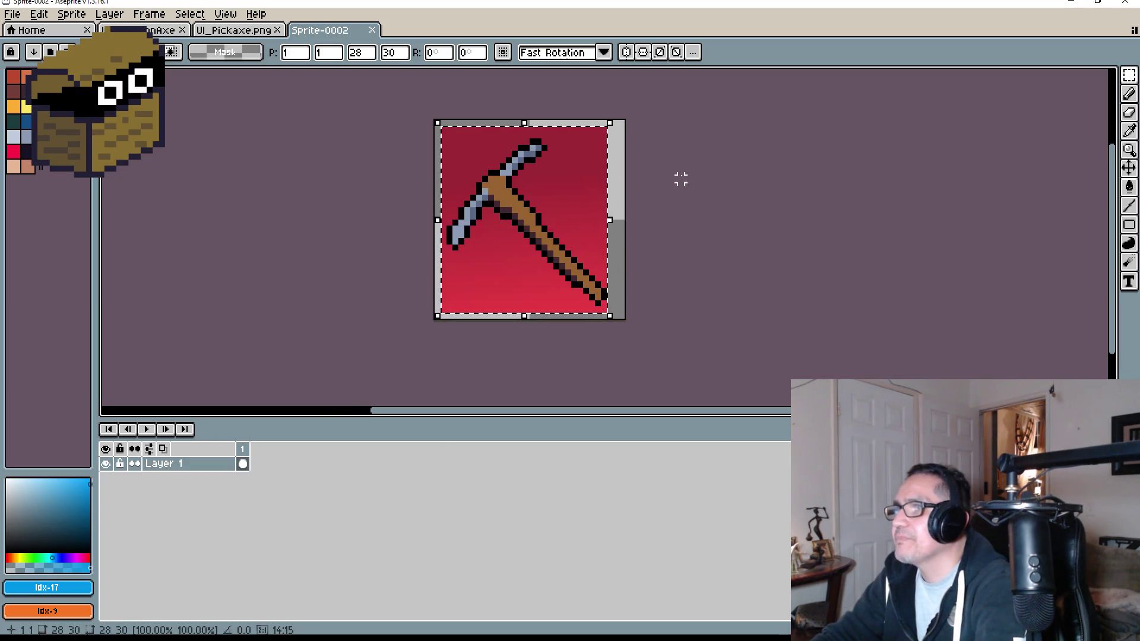
{"action": "key", "text": "Return"}
{"action": "scroll", "coordinate": [489, 119], "scroll_direction": "up", "scroll_amount": 3}
{"action": "left_click_drag", "start_coordinate": [355, 113], "coordinate": [802, 159]}
{"action": "key", "text": "Delete"}
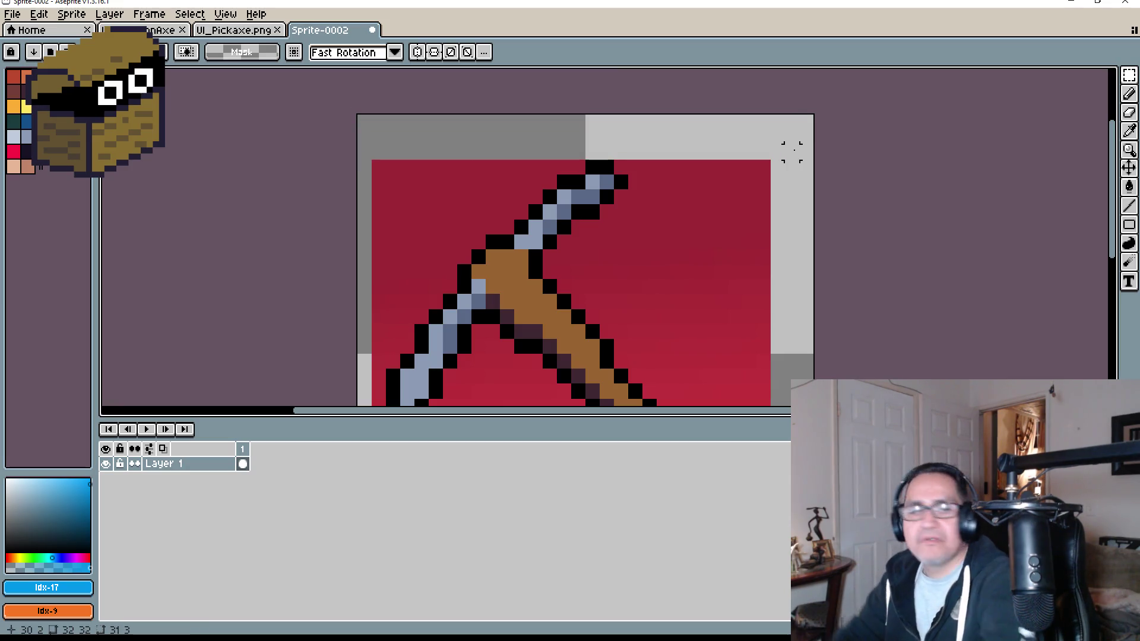
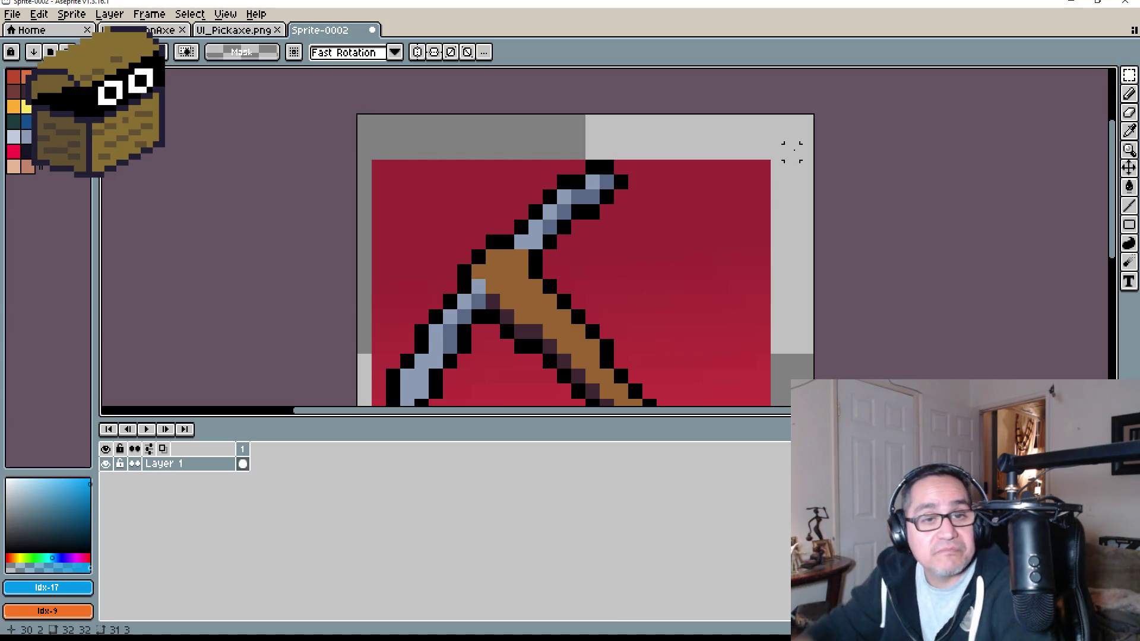
Step: Clear the red background block at the sprite's top right to transparency
{"action": "left_click_drag", "start_coordinate": [746, 204], "coordinate": [630, 174]}
{"action": "scroll", "coordinate": [629, 174], "scroll_direction": "down", "scroll_amount": 3}
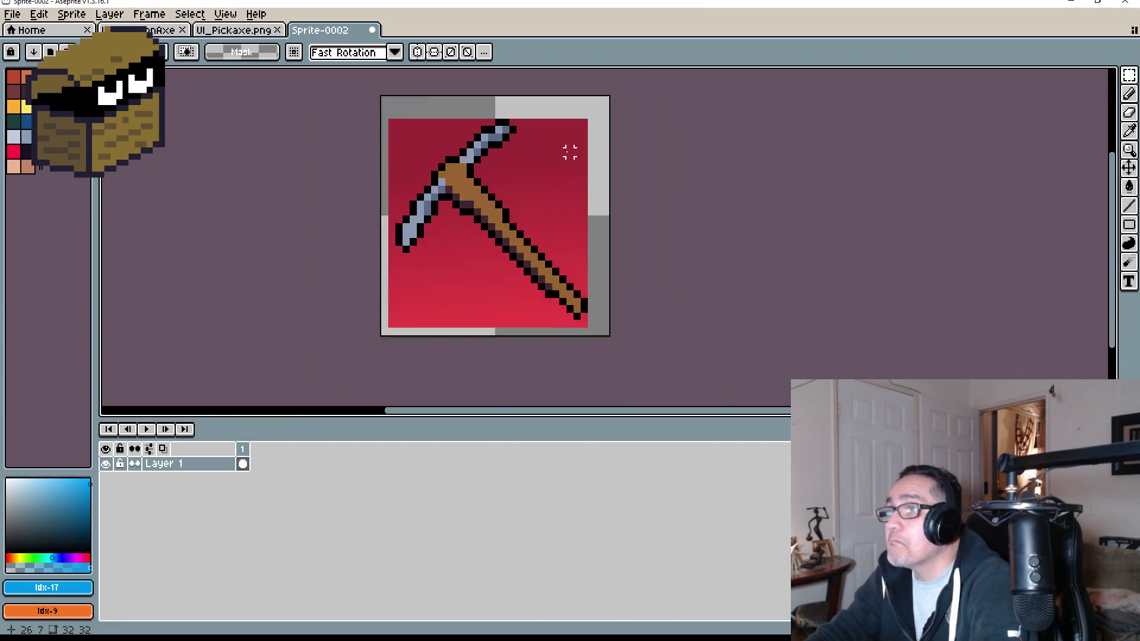
{"action": "scroll", "coordinate": [512, 170], "scroll_direction": "up", "scroll_amount": 3}
{"action": "left_click_drag", "start_coordinate": [462, 72], "coordinate": [606, 313]}
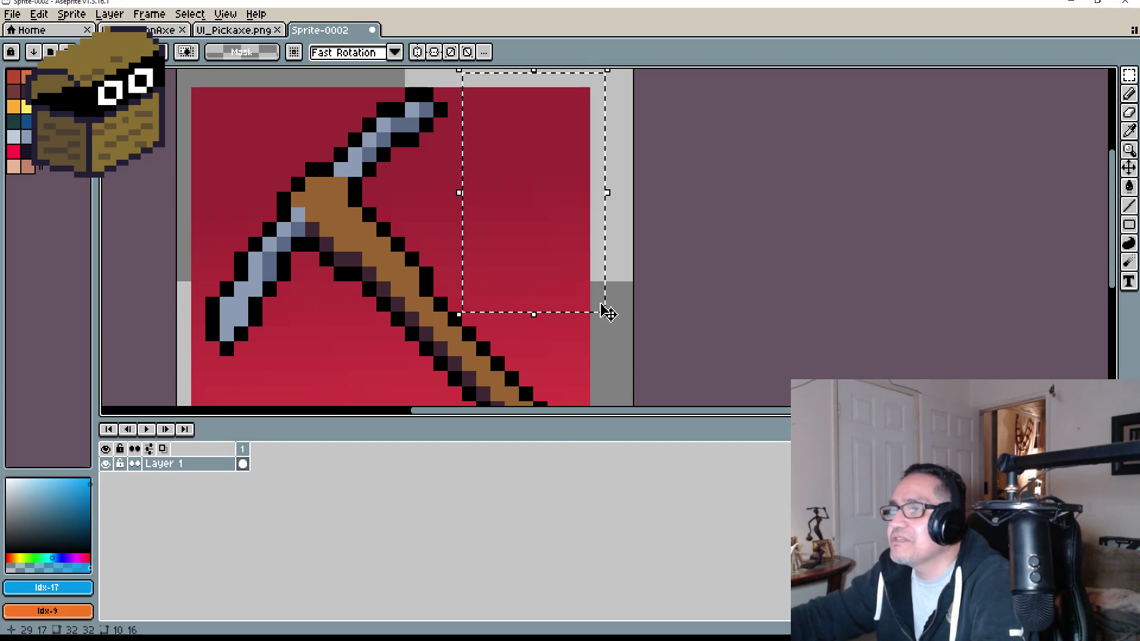
{"action": "key", "text": "Delete"}
Step: Clear the red area above the blade at the top left to transparency
{"action": "left_click_drag", "start_coordinate": [326, 154], "coordinate": [410, 196]}
{"action": "mouse_move", "coordinate": [317, 99]}
{"action": "left_mouse_down"}
{"action": "mouse_move", "coordinate": [431, 190]}
{"action": "mouse_move", "coordinate": [473, 200]}
{"action": "left_mouse_up"}
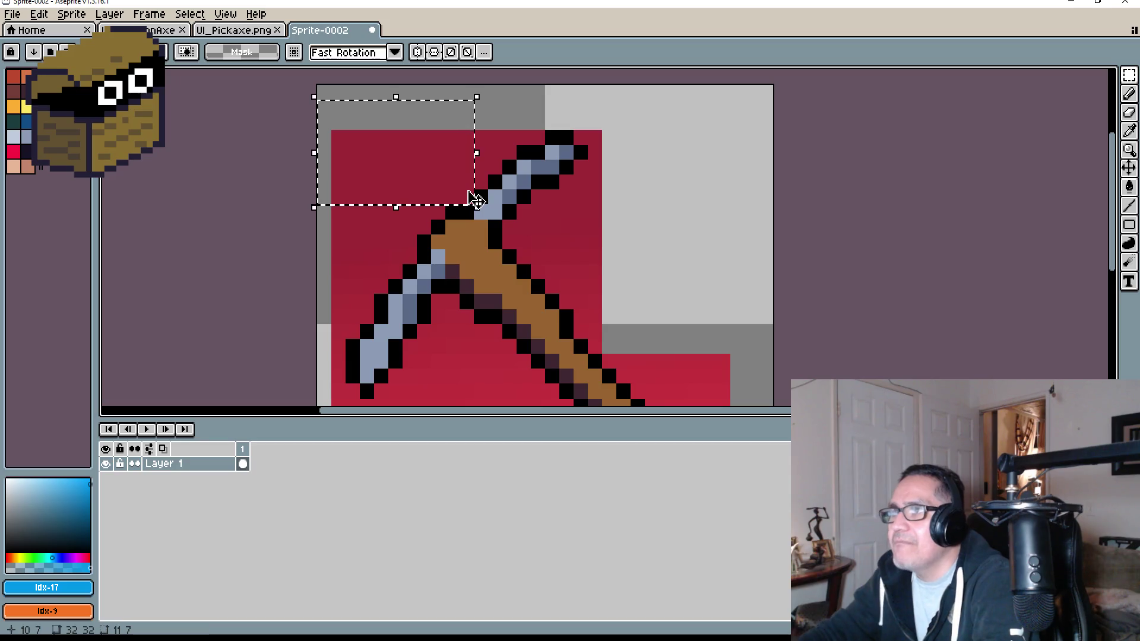
{"action": "key", "text": "Delete"}
{"action": "scroll", "coordinate": [466, 181], "scroll_direction": "up", "scroll_amount": 4}
{"action": "scroll", "coordinate": [497, 153], "scroll_direction": "down", "scroll_amount": 3}
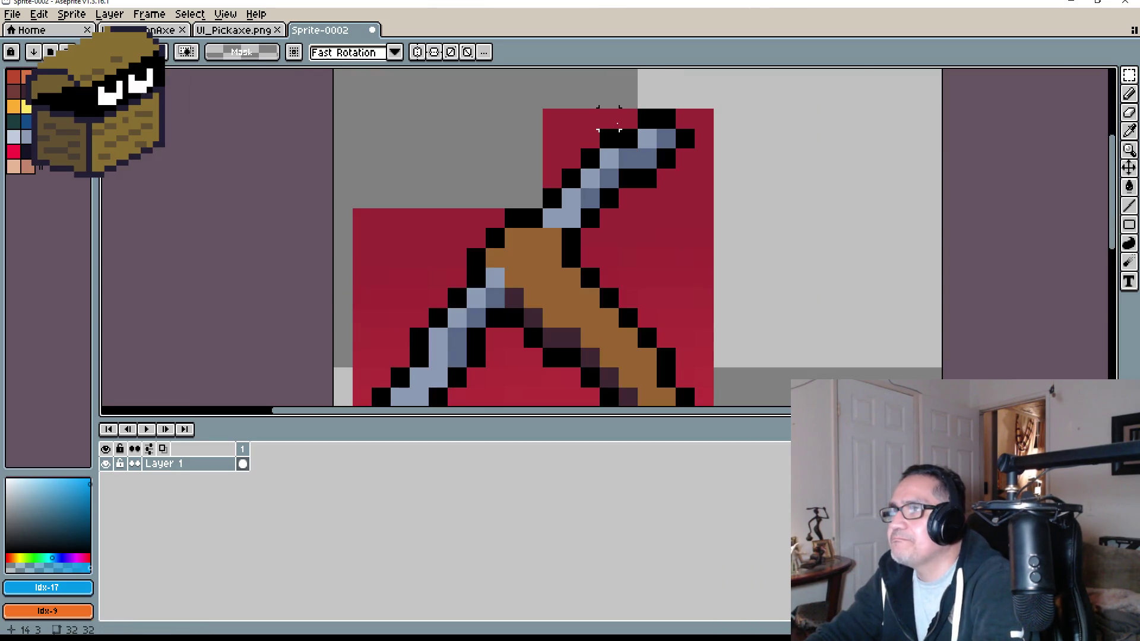
{"action": "key", "text": "b"}
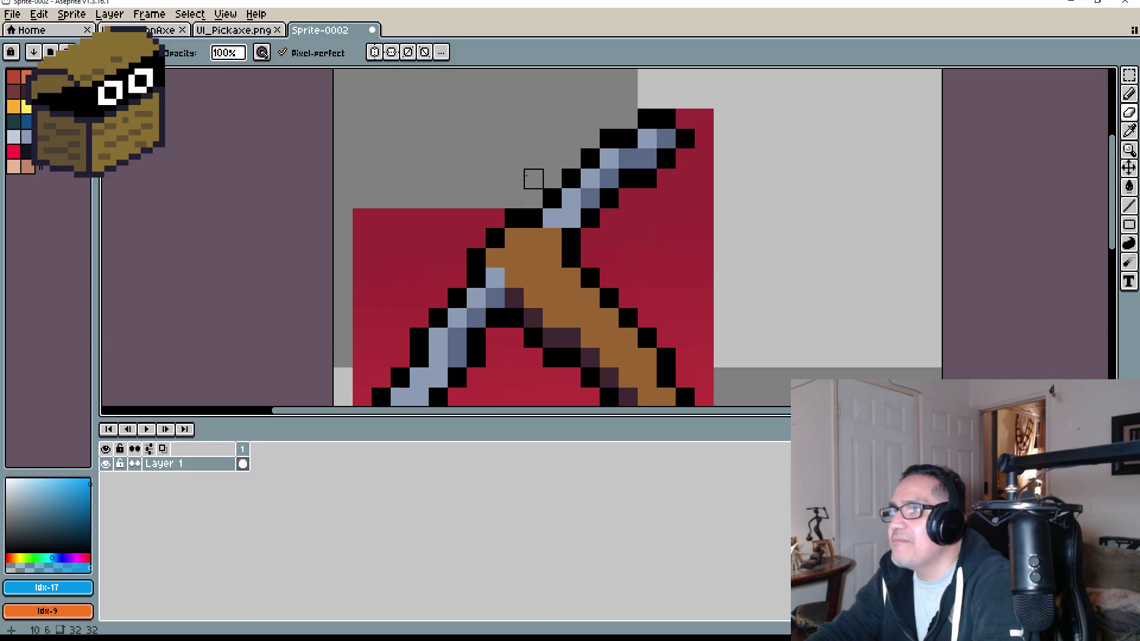
Step: Erase the red pixels to the left of the pickaxe handle
{"action": "left_click_drag", "start_coordinate": [466, 208], "coordinate": [286, 226]}
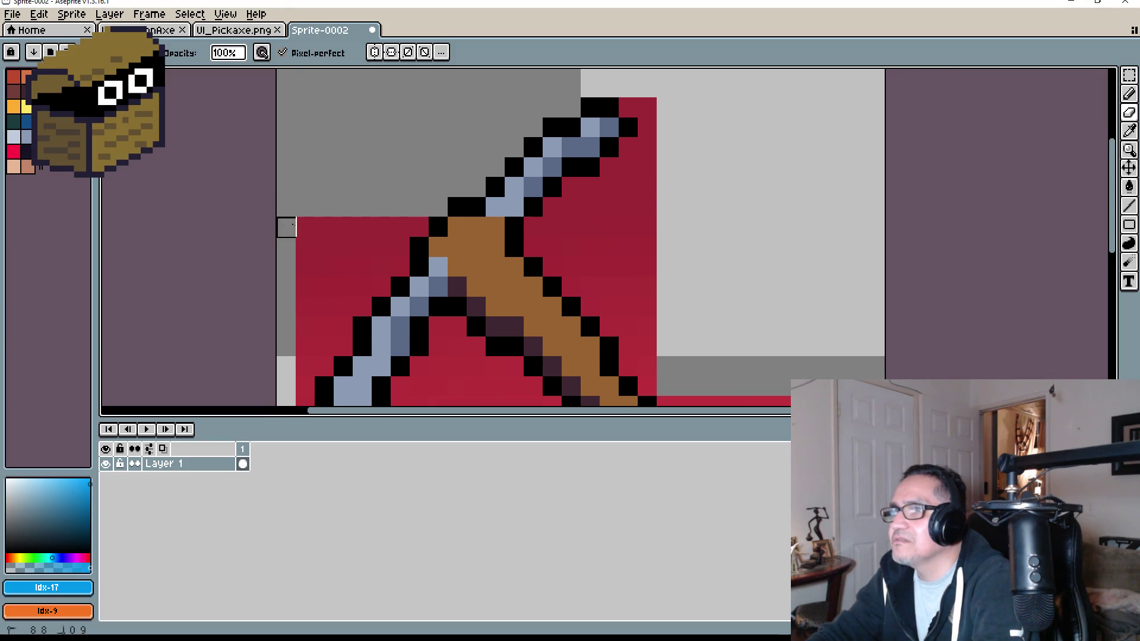
{"action": "left_click_drag", "start_coordinate": [305, 267], "coordinate": [305, 346]}
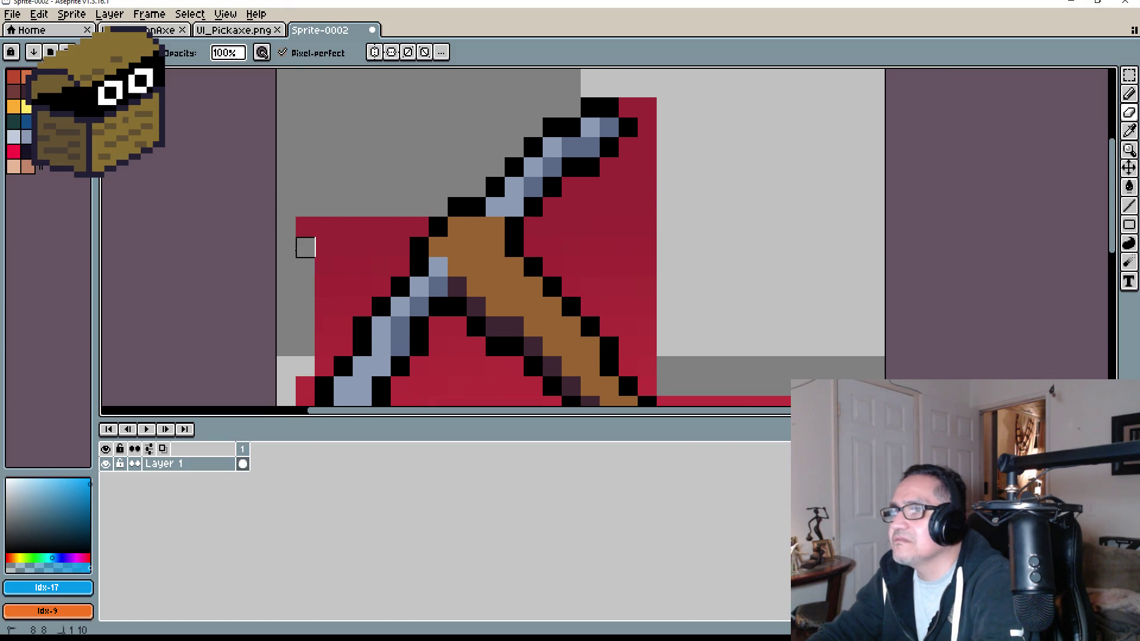
{"action": "mouse_move", "coordinate": [324, 227]}
{"action": "left_mouse_down"}
{"action": "mouse_move", "coordinate": [420, 227]}
{"action": "mouse_move", "coordinate": [432, 338]}
{"action": "left_mouse_up"}
{"action": "scroll", "coordinate": [390, 241], "scroll_direction": "up", "scroll_amount": 3}
{"action": "left_click_drag", "start_coordinate": [357, 339], "coordinate": [352, 96]}
{"action": "left_click_drag", "start_coordinate": [354, 146], "coordinate": [293, 218]}
{"action": "scroll", "coordinate": [298, 229], "scroll_direction": "down", "scroll_amount": 3}
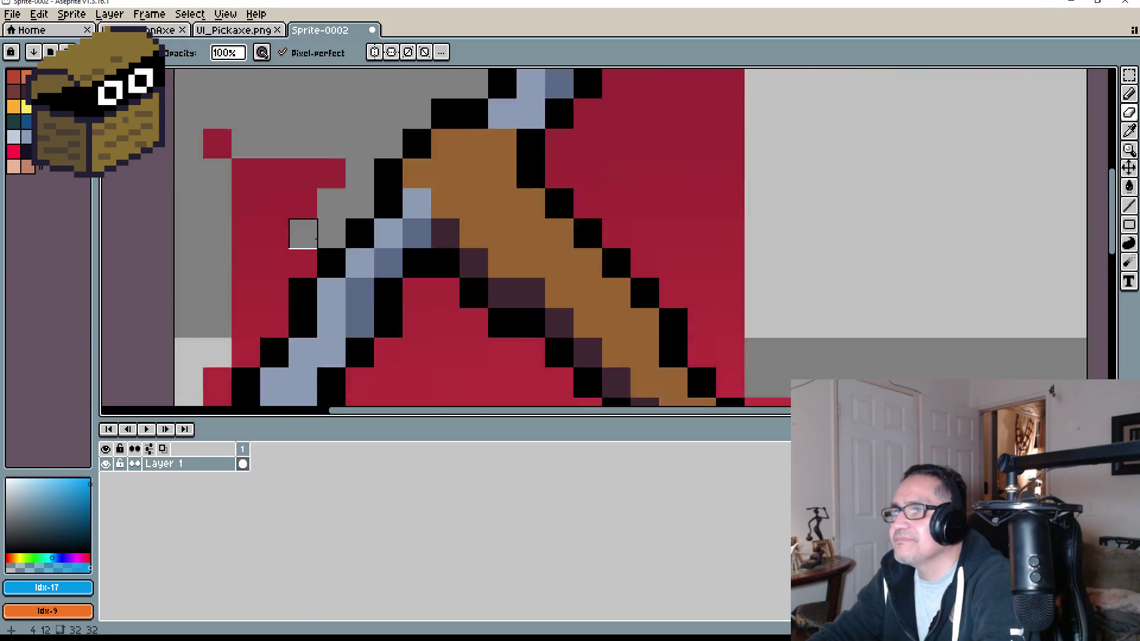
{"action": "scroll", "coordinate": [357, 214], "scroll_direction": "up", "scroll_amount": 2}
{"action": "mouse_move", "coordinate": [349, 220]}
{"action": "left_mouse_down"}
{"action": "mouse_move", "coordinate": [255, 221]}
{"action": "mouse_move", "coordinate": [249, 257]}
{"action": "mouse_move", "coordinate": [301, 264]}
{"action": "mouse_move", "coordinate": [254, 298]}
{"action": "left_mouse_up"}
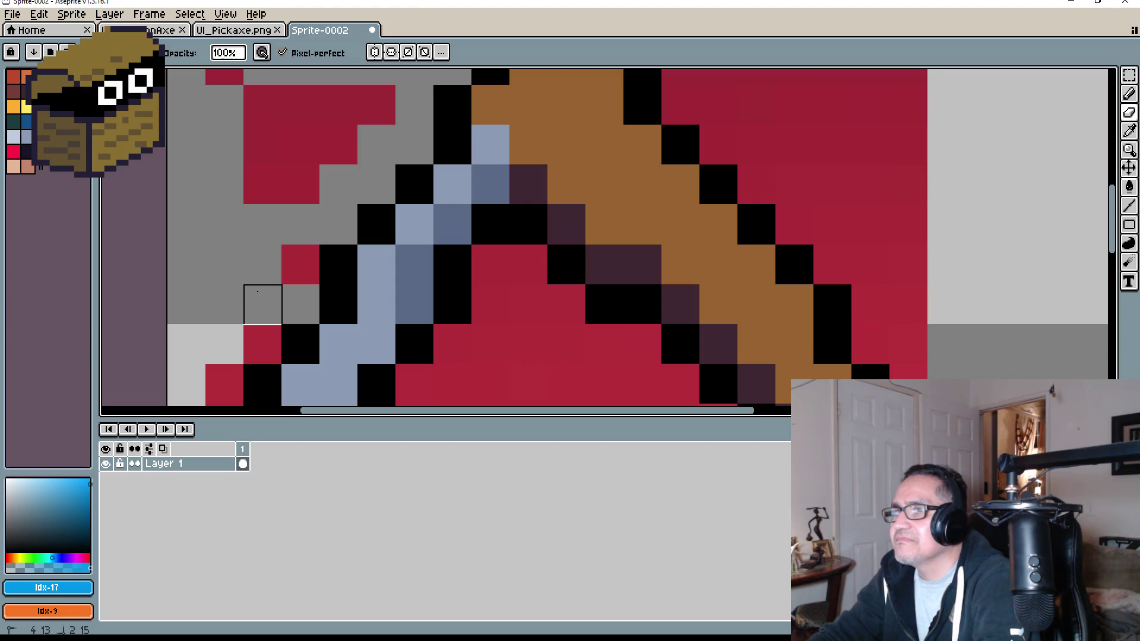
{"action": "mouse_move", "coordinate": [301, 265]}
{"action": "left_mouse_down"}
{"action": "mouse_move", "coordinate": [283, 274]}
{"action": "mouse_move", "coordinate": [358, 196]}
{"action": "mouse_move", "coordinate": [212, 190]}
{"action": "mouse_move", "coordinate": [244, 275]}
{"action": "left_mouse_up"}
{"action": "scroll", "coordinate": [344, 172], "scroll_direction": "up", "scroll_amount": 2}
{"action": "left_click", "coordinate": [208, 156]}
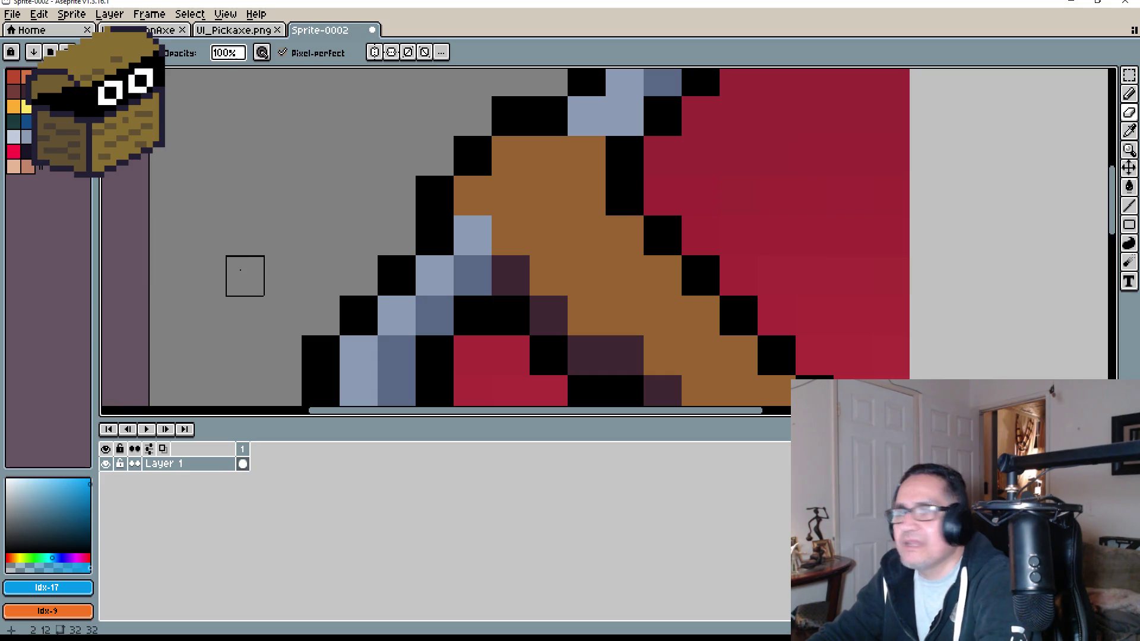
{"action": "scroll", "coordinate": [234, 254], "scroll_direction": "down", "scroll_amount": 2}
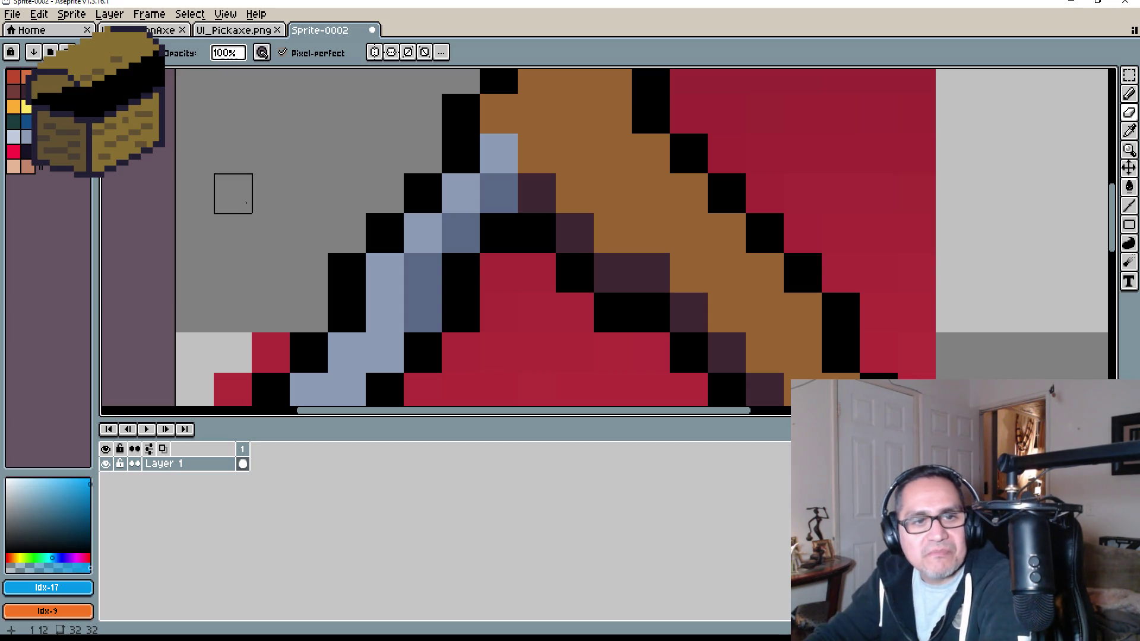
Step: Erase the red columns and rows beside and beneath the blade
{"action": "mouse_move", "coordinate": [233, 234]}
{"action": "left_mouse_down"}
{"action": "mouse_move", "coordinate": [243, 166]}
{"action": "mouse_move", "coordinate": [291, 123]}
{"action": "left_mouse_up"}
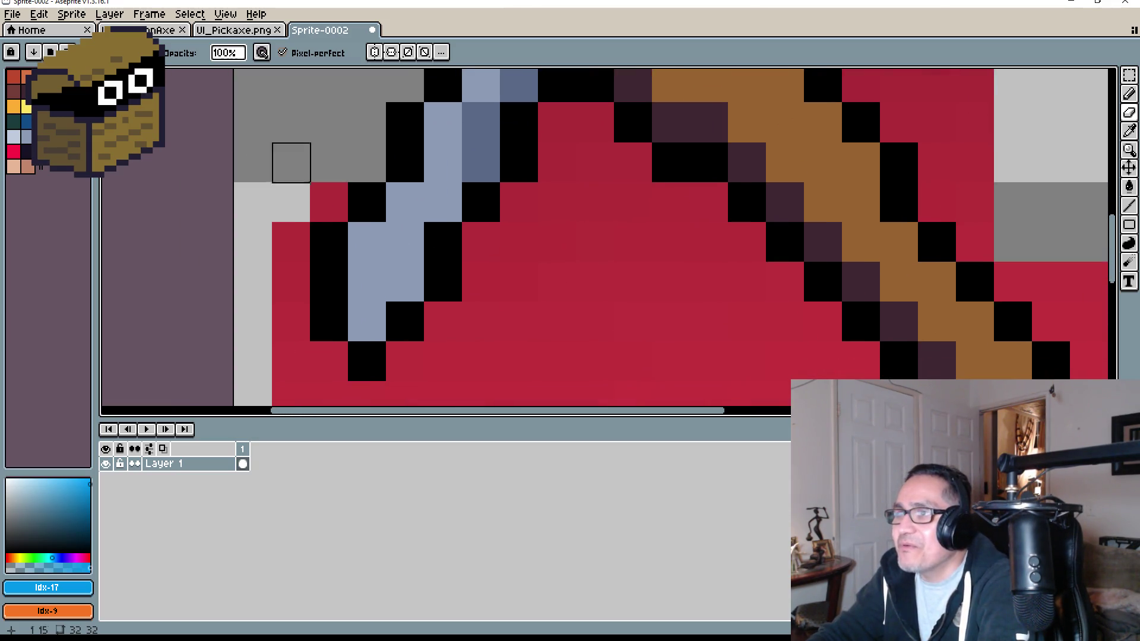
{"action": "left_click_drag", "start_coordinate": [291, 202], "coordinate": [291, 362]}
{"action": "mouse_move", "coordinate": [260, 312]}
{"action": "left_mouse_down"}
{"action": "mouse_move", "coordinate": [250, 244]}
{"action": "mouse_move", "coordinate": [259, 174]}
{"action": "mouse_move", "coordinate": [297, 174]}
{"action": "mouse_move", "coordinate": [259, 213]}
{"action": "mouse_move", "coordinate": [486, 213]}
{"action": "left_mouse_up"}
{"action": "left_click_drag", "start_coordinate": [372, 174], "coordinate": [600, 174]}
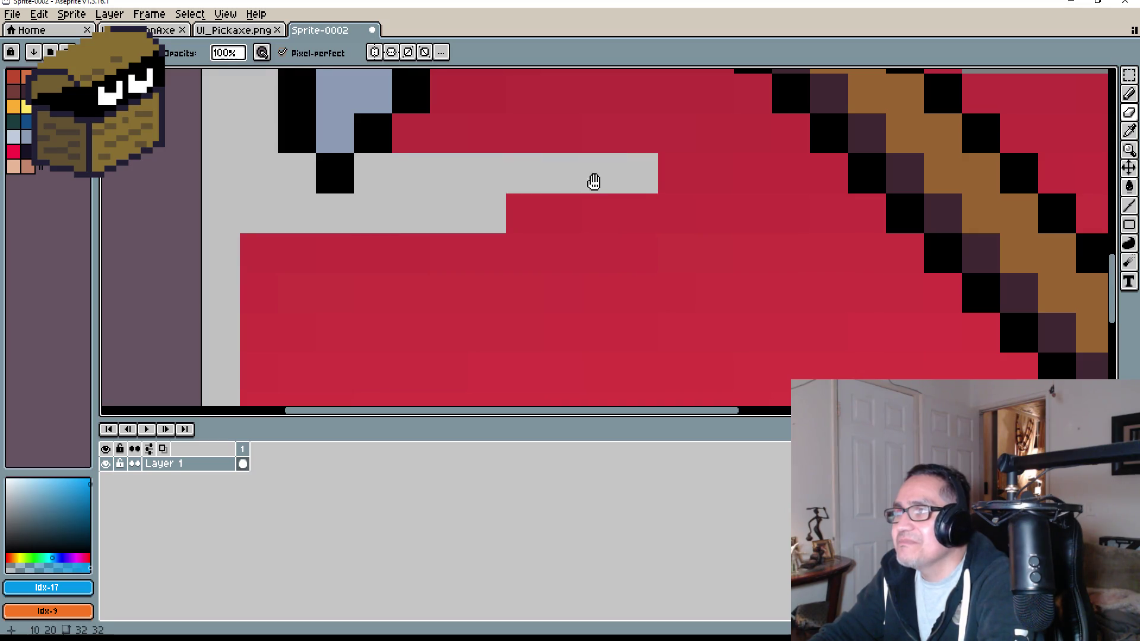
{"action": "left_click_drag", "start_coordinate": [524, 173], "coordinate": [370, 358]}
{"action": "left_click_drag", "start_coordinate": [256, 319], "coordinate": [559, 319]}
{"action": "left_click_drag", "start_coordinate": [560, 278], "coordinate": [293, 278]}
{"action": "mouse_move", "coordinate": [300, 239]}
{"action": "left_mouse_down"}
{"action": "mouse_move", "coordinate": [522, 237]}
{"action": "mouse_move", "coordinate": [475, 206]}
{"action": "mouse_move", "coordinate": [357, 199]}
{"action": "mouse_move", "coordinate": [369, 119]}
{"action": "mouse_move", "coordinate": [407, 119]}
{"action": "mouse_move", "coordinate": [390, 152]}
{"action": "left_mouse_up"}
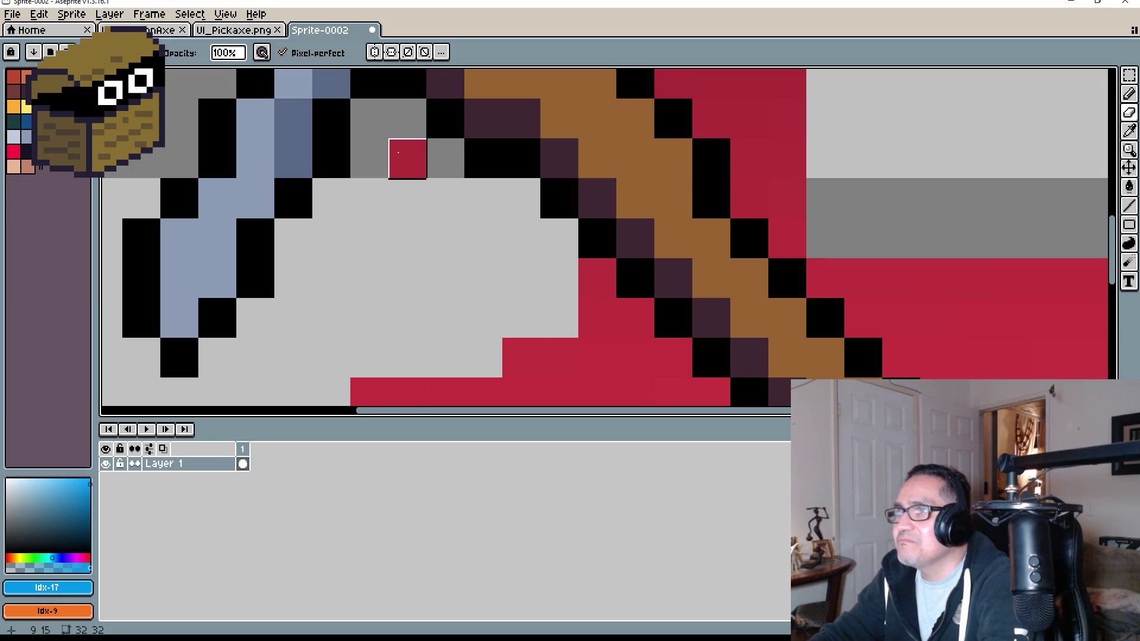
Step: Clear the strip of red beside the handle and under the blade's lower tip
{"action": "scroll", "coordinate": [400, 196], "scroll_direction": "down", "scroll_amount": 5}
{"action": "scroll", "coordinate": [407, 202], "scroll_direction": "down", "scroll_amount": 3}
{"action": "scroll", "coordinate": [410, 196], "scroll_direction": "down", "scroll_amount": 3}
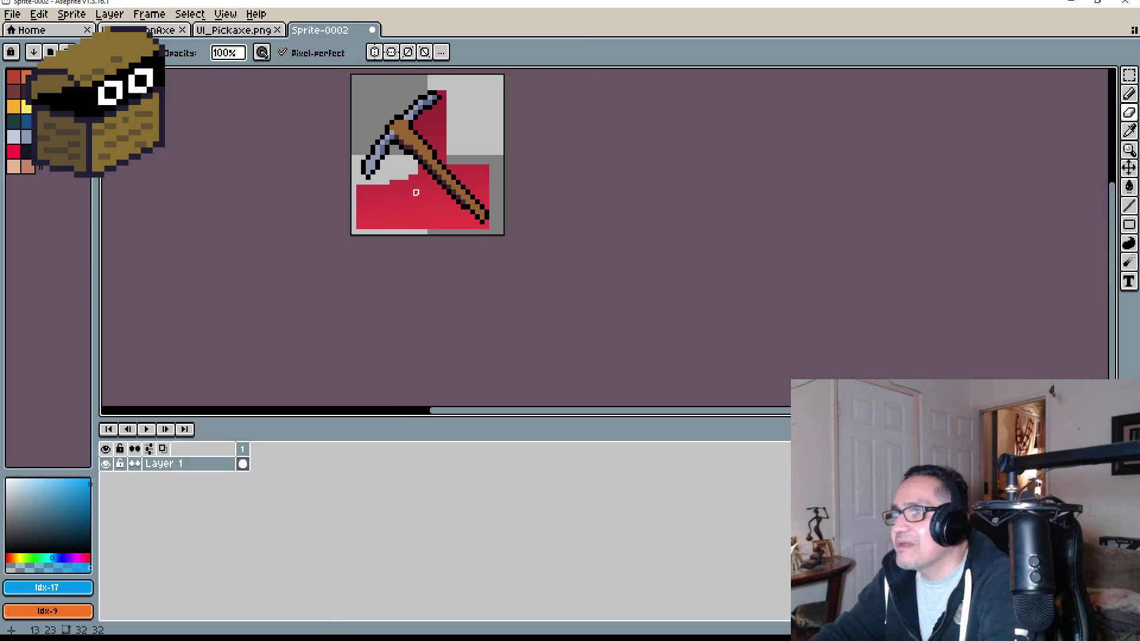
{"action": "scroll", "coordinate": [431, 170], "scroll_direction": "up", "scroll_amount": 5}
{"action": "mouse_move", "coordinate": [417, 111]}
{"action": "left_mouse_down"}
{"action": "mouse_move", "coordinate": [403, 245]}
{"action": "mouse_move", "coordinate": [432, 170]}
{"action": "mouse_move", "coordinate": [338, 163]}
{"action": "mouse_move", "coordinate": [317, 184]}
{"action": "left_mouse_up"}
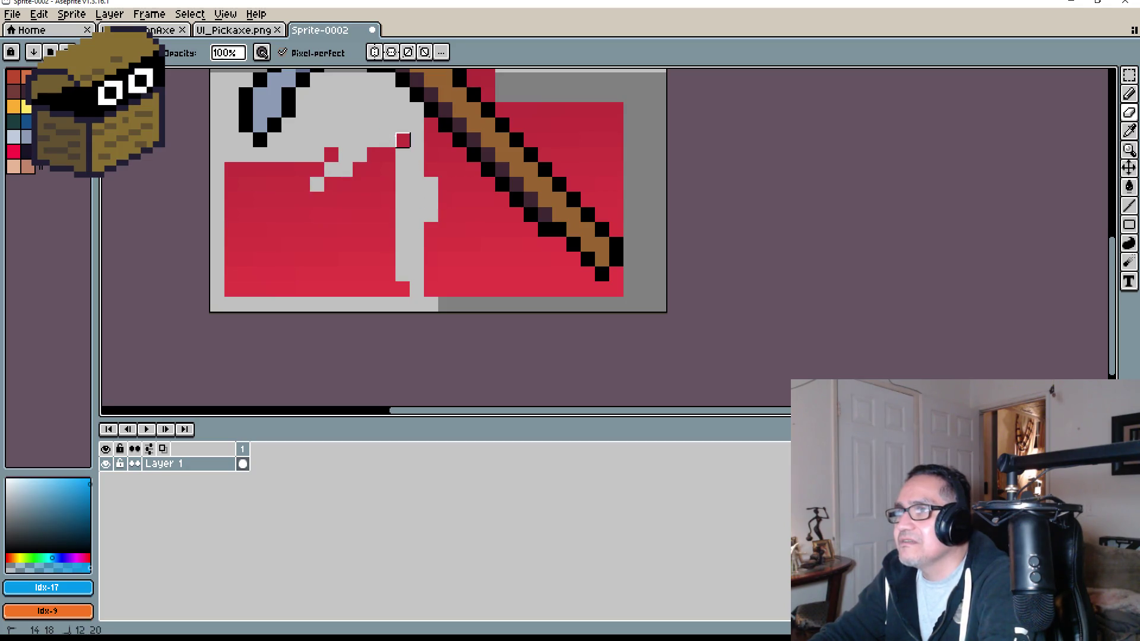
{"action": "left_click_drag", "start_coordinate": [346, 141], "coordinate": [245, 186]}
{"action": "mouse_move", "coordinate": [275, 170]}
{"action": "left_mouse_down"}
{"action": "mouse_move", "coordinate": [245, 168]}
{"action": "mouse_move", "coordinate": [285, 184]}
{"action": "mouse_move", "coordinate": [388, 184]}
{"action": "left_mouse_up"}
{"action": "scroll", "coordinate": [446, 200], "scroll_direction": "down", "scroll_amount": 4}
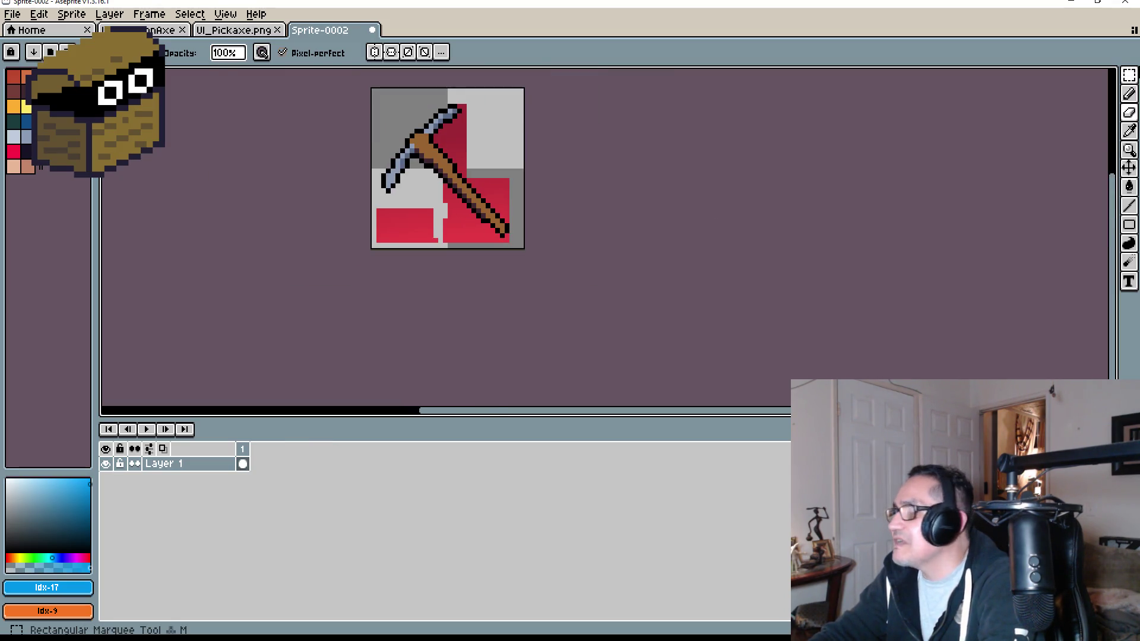
Step: Marquee-select and delete the red block in the sprite's lower left
{"action": "left_click", "coordinate": [1129, 74]}
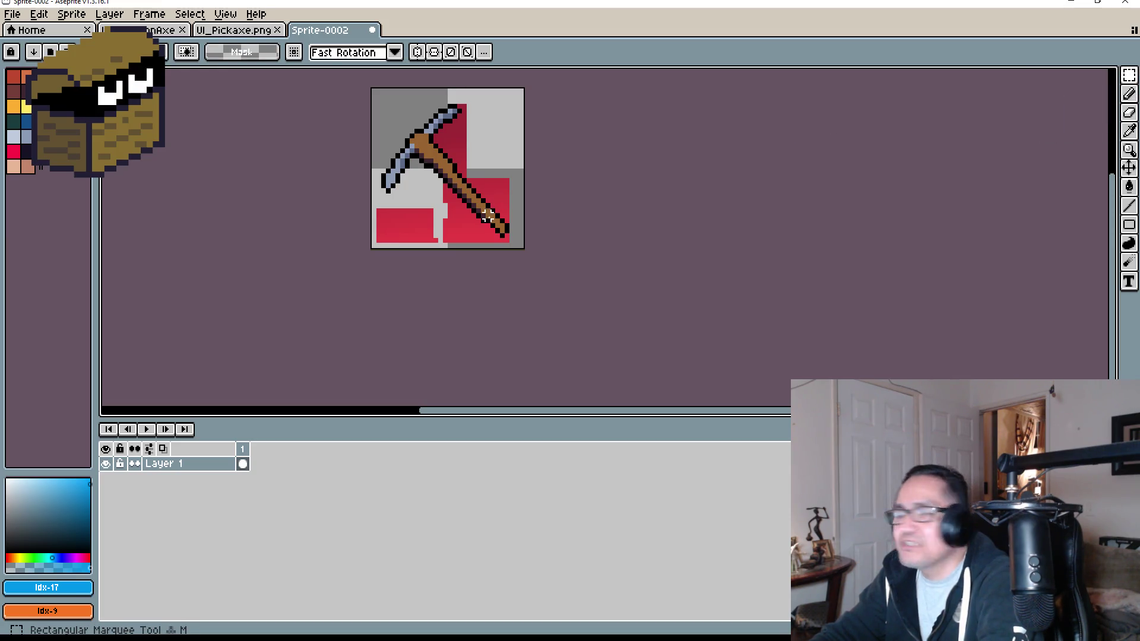
{"action": "scroll", "coordinate": [422, 253], "scroll_direction": "up", "scroll_amount": 3}
{"action": "scroll", "coordinate": [422, 254], "scroll_direction": "up", "scroll_amount": 1}
{"action": "scroll", "coordinate": [274, 226], "scroll_direction": "down", "scroll_amount": 1}
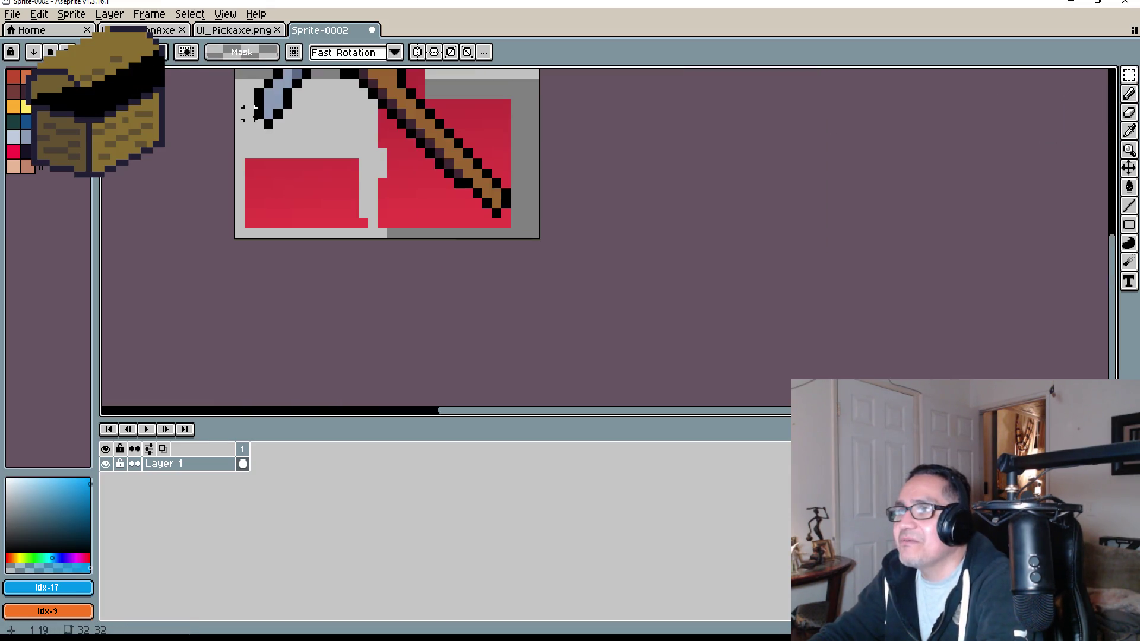
{"action": "left_click_drag", "start_coordinate": [231, 153], "coordinate": [383, 238]}
{"action": "key", "text": "Delete"}
Step: Delete the remaining red blocks left of the handle and erase leftover red cells
{"action": "scroll", "coordinate": [399, 204], "scroll_direction": "up", "scroll_amount": 1}
{"action": "mouse_move", "coordinate": [329, 159]}
{"action": "left_mouse_down"}
{"action": "mouse_move", "coordinate": [400, 246]}
{"action": "mouse_move", "coordinate": [458, 248]}
{"action": "left_mouse_up"}
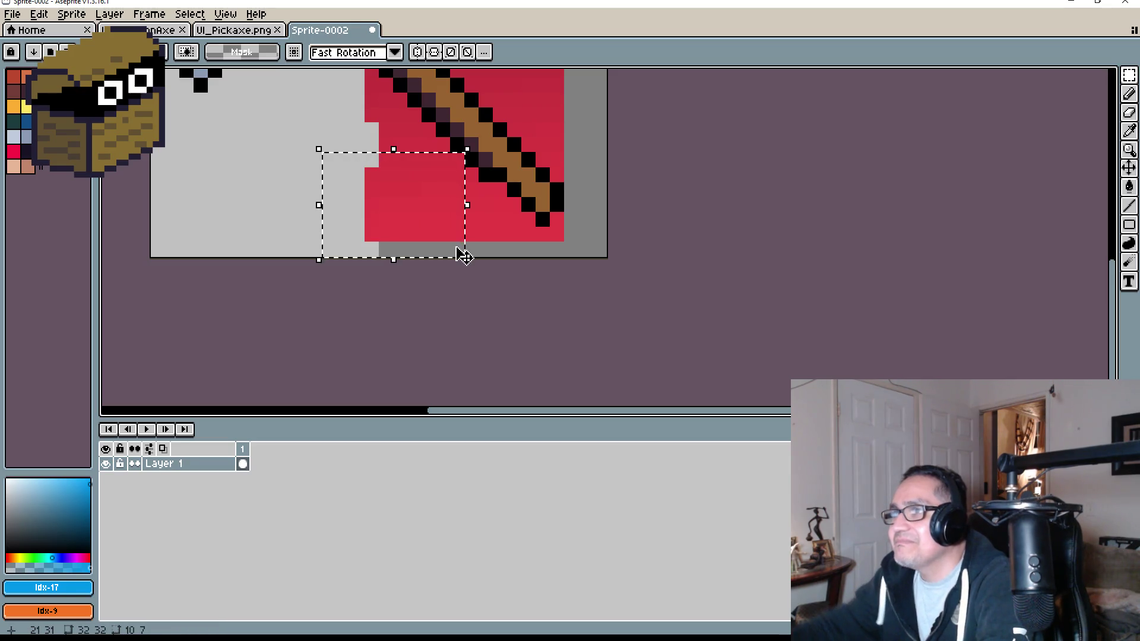
{"action": "key", "text": "Delete"}
{"action": "scroll", "coordinate": [466, 196], "scroll_direction": "up", "scroll_amount": 3}
{"action": "scroll", "coordinate": [432, 201], "scroll_direction": "down", "scroll_amount": 1}
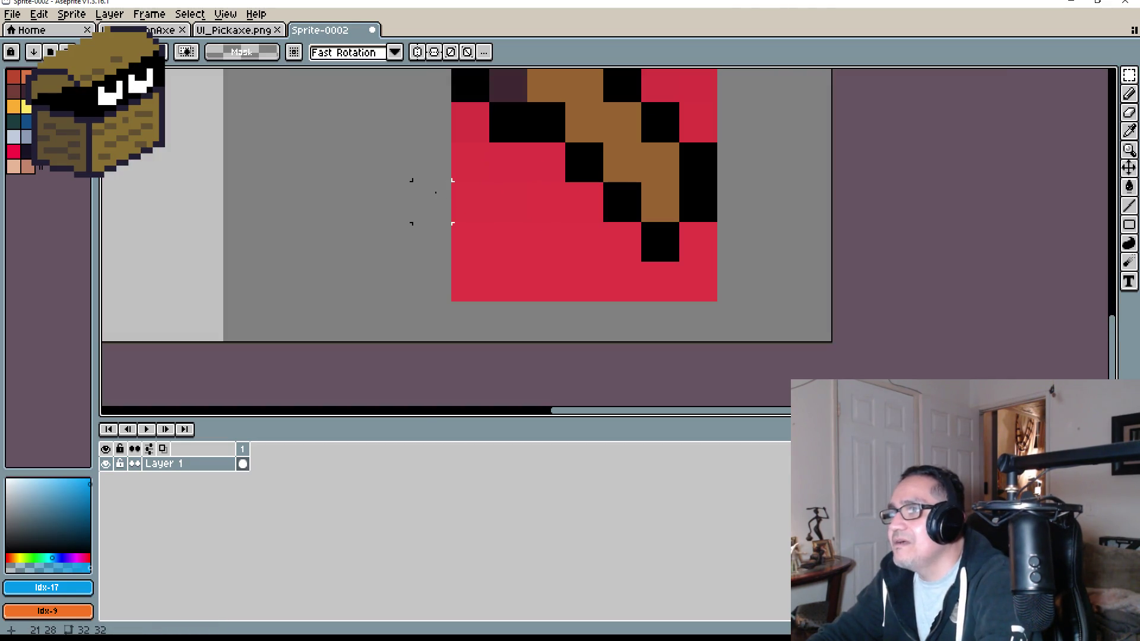
{"action": "left_click_drag", "start_coordinate": [393, 162], "coordinate": [560, 289]}
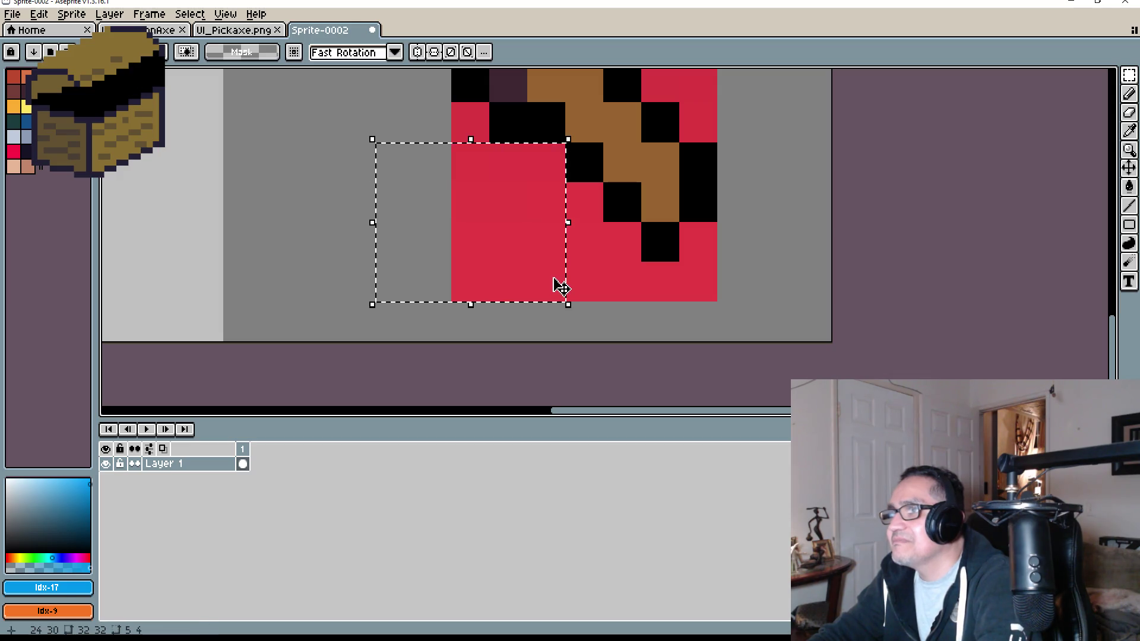
{"action": "key", "text": "Delete"}
{"action": "key", "text": "e"}
{"action": "mouse_move", "coordinate": [590, 209]}
{"action": "left_mouse_down"}
{"action": "mouse_move", "coordinate": [585, 282]}
{"action": "mouse_move", "coordinate": [736, 277]}
{"action": "left_mouse_up"}
Step: Erase the red cells at the bottom and the lone red pixels beside the handle
{"action": "left_click", "coordinate": [698, 241]}
{"action": "scroll", "coordinate": [501, 247], "scroll_direction": "down", "scroll_amount": 6}
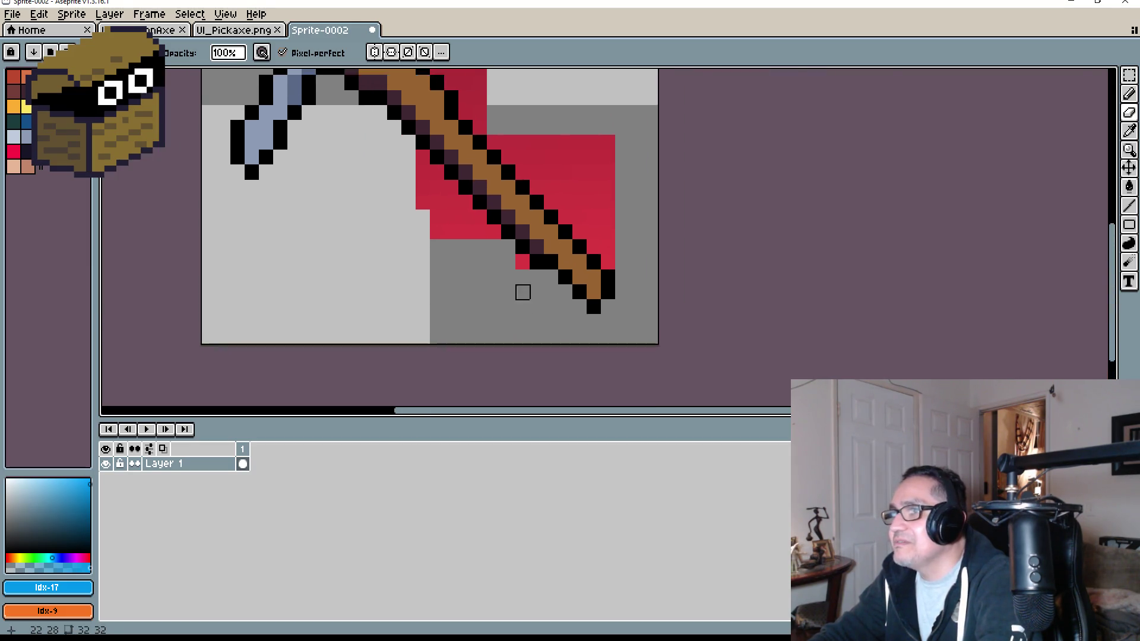
{"action": "scroll", "coordinate": [522, 292], "scroll_direction": "up", "scroll_amount": 2}
{"action": "left_click", "coordinate": [541, 175]}
{"action": "scroll", "coordinate": [483, 234], "scroll_direction": "down", "scroll_amount": 2}
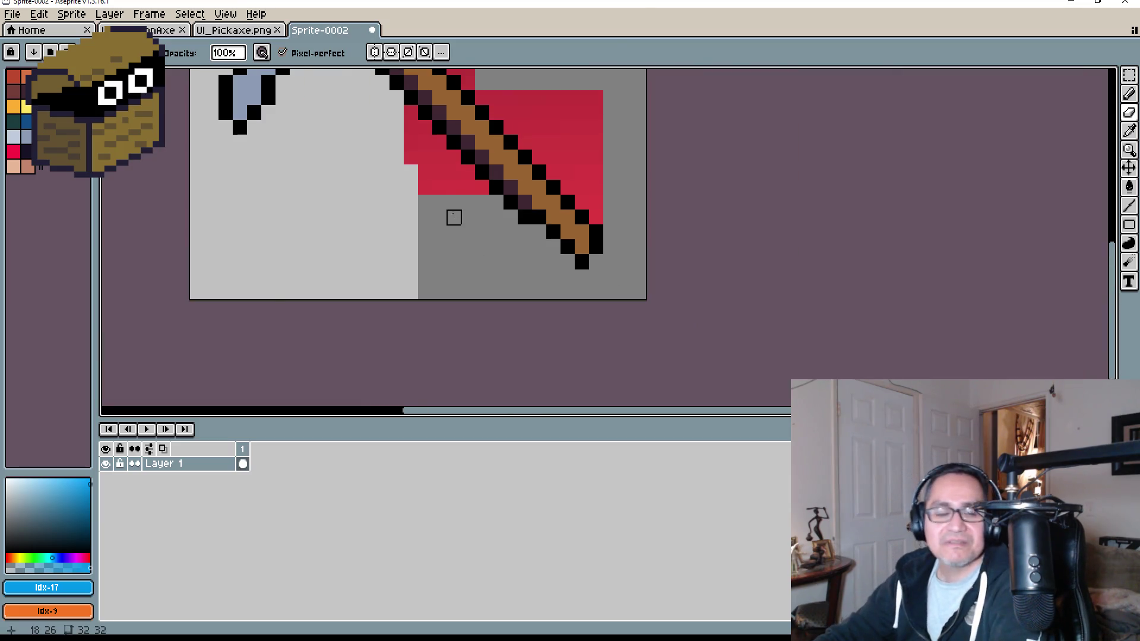
{"action": "scroll", "coordinate": [455, 217], "scroll_direction": "down", "scroll_amount": 3}
{"action": "scroll", "coordinate": [466, 220], "scroll_direction": "up", "scroll_amount": 2}
{"action": "key", "text": "w"}
{"action": "left_click", "coordinate": [429, 224]}
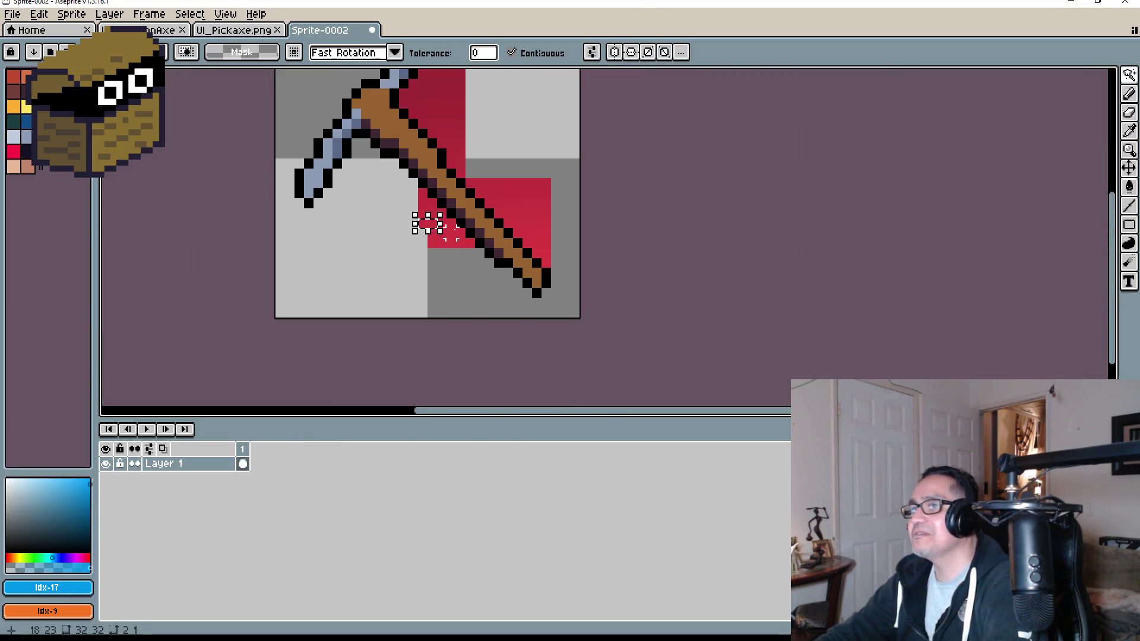
{"action": "scroll", "coordinate": [461, 232], "scroll_direction": "up", "scroll_amount": 3}
{"action": "key", "text": "e"}
{"action": "key", "text": "ctrl+d"}
Step: Erase the red pixels around the handle top and along the head
{"action": "mouse_move", "coordinate": [389, 238]}
{"action": "left_mouse_down"}
{"action": "mouse_move", "coordinate": [390, 269]}
{"action": "mouse_move", "coordinate": [475, 269]}
{"action": "mouse_move", "coordinate": [475, 238]}
{"action": "mouse_move", "coordinate": [418, 237]}
{"action": "mouse_move", "coordinate": [390, 268]}
{"action": "mouse_move", "coordinate": [437, 213]}
{"action": "mouse_move", "coordinate": [314, 207]}
{"action": "left_mouse_up"}
{"action": "mouse_move", "coordinate": [343, 152]}
{"action": "left_mouse_down"}
{"action": "mouse_move", "coordinate": [362, 146]}
{"action": "mouse_move", "coordinate": [389, 179]}
{"action": "mouse_move", "coordinate": [415, 178]}
{"action": "mouse_move", "coordinate": [399, 142]}
{"action": "mouse_move", "coordinate": [390, 178]}
{"action": "left_mouse_up"}
{"action": "scroll", "coordinate": [669, 204], "scroll_direction": "down", "scroll_amount": 6}
{"action": "left_click_drag", "start_coordinate": [669, 203], "coordinate": [499, 221]}
{"action": "scroll", "coordinate": [498, 221], "scroll_direction": "up", "scroll_amount": 4}
{"action": "scroll", "coordinate": [494, 252], "scroll_direction": "up", "scroll_amount": 3}
{"action": "mouse_move", "coordinate": [562, 367]}
{"action": "left_mouse_down"}
{"action": "mouse_move", "coordinate": [554, 140]}
{"action": "mouse_move", "coordinate": [261, 132]}
{"action": "mouse_move", "coordinate": [300, 133]}
{"action": "mouse_move", "coordinate": [374, 173]}
{"action": "mouse_move", "coordinate": [545, 204]}
{"action": "mouse_move", "coordinate": [519, 291]}
{"action": "mouse_move", "coordinate": [404, 213]}
{"action": "mouse_move", "coordinate": [366, 213]}
{"action": "mouse_move", "coordinate": [519, 214]}
{"action": "left_mouse_up"}
{"action": "scroll", "coordinate": [570, 155], "scroll_direction": "up", "scroll_amount": 2}
{"action": "scroll", "coordinate": [543, 244], "scroll_direction": "down", "scroll_amount": 3}
{"action": "scroll", "coordinate": [523, 250], "scroll_direction": "up", "scroll_amount": 5}
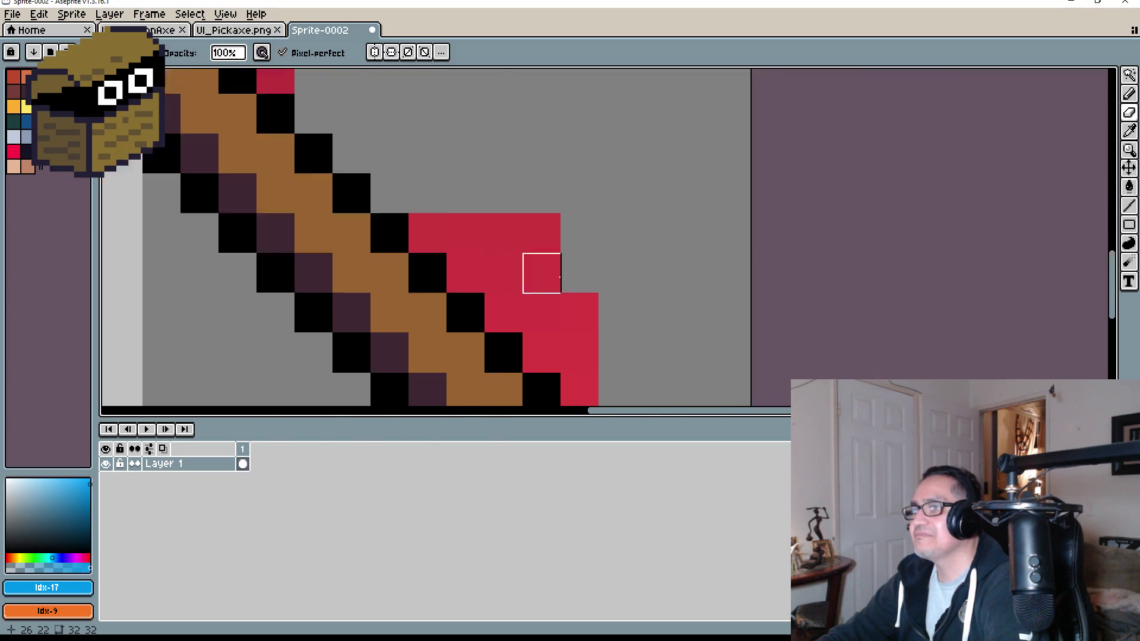
{"action": "scroll", "coordinate": [559, 277], "scroll_direction": "down", "scroll_amount": 3}
{"action": "scroll", "coordinate": [542, 237], "scroll_direction": "up", "scroll_amount": 2}
Step: Erase the last red columns along the handle's diagonal and the pickaxe edge
{"action": "mouse_move", "coordinate": [528, 276]}
{"action": "left_mouse_down"}
{"action": "mouse_move", "coordinate": [528, 315]}
{"action": "mouse_move", "coordinate": [496, 252]}
{"action": "mouse_move", "coordinate": [527, 235]}
{"action": "mouse_move", "coordinate": [453, 152]}
{"action": "mouse_move", "coordinate": [377, 144]}
{"action": "mouse_move", "coordinate": [509, 148]}
{"action": "left_mouse_up"}
{"action": "mouse_move", "coordinate": [493, 250]}
{"action": "left_mouse_down"}
{"action": "mouse_move", "coordinate": [490, 275]}
{"action": "mouse_move", "coordinate": [453, 240]}
{"action": "mouse_move", "coordinate": [451, 196]}
{"action": "mouse_move", "coordinate": [418, 196]}
{"action": "left_mouse_up"}
{"action": "scroll", "coordinate": [461, 197], "scroll_direction": "down", "scroll_amount": 3}
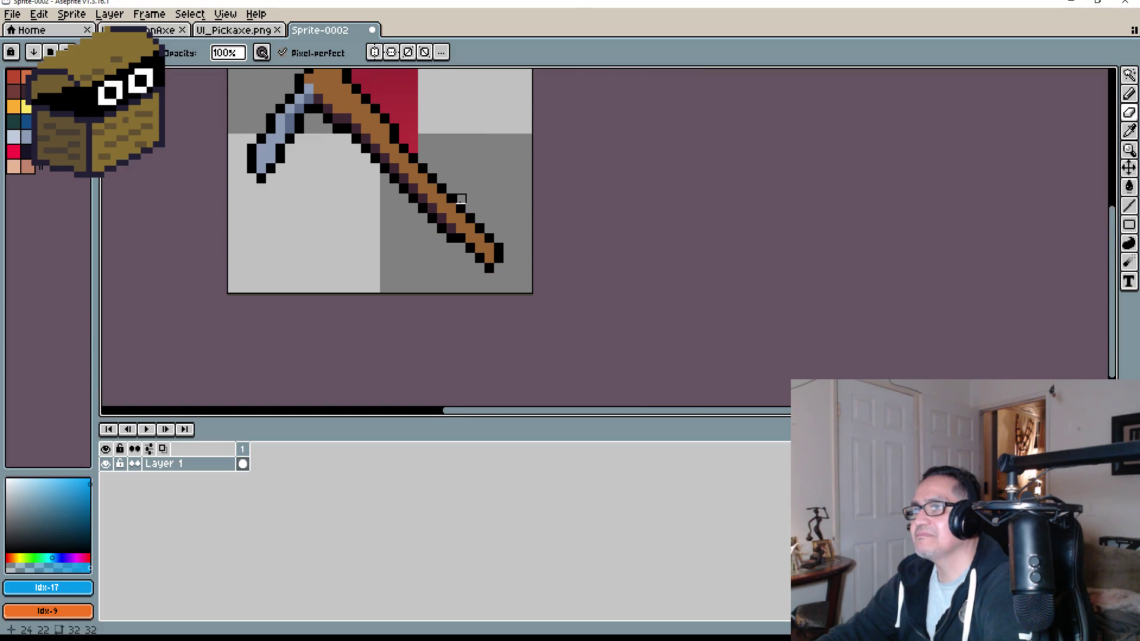
{"action": "scroll", "coordinate": [524, 254], "scroll_direction": "up", "scroll_amount": 2}
{"action": "mouse_move", "coordinate": [441, 321]}
{"action": "left_mouse_down"}
{"action": "mouse_move", "coordinate": [441, 113]}
{"action": "mouse_move", "coordinate": [438, 272]}
{"action": "mouse_move", "coordinate": [420, 229]}
{"action": "mouse_move", "coordinate": [420, 170]}
{"action": "left_mouse_up"}
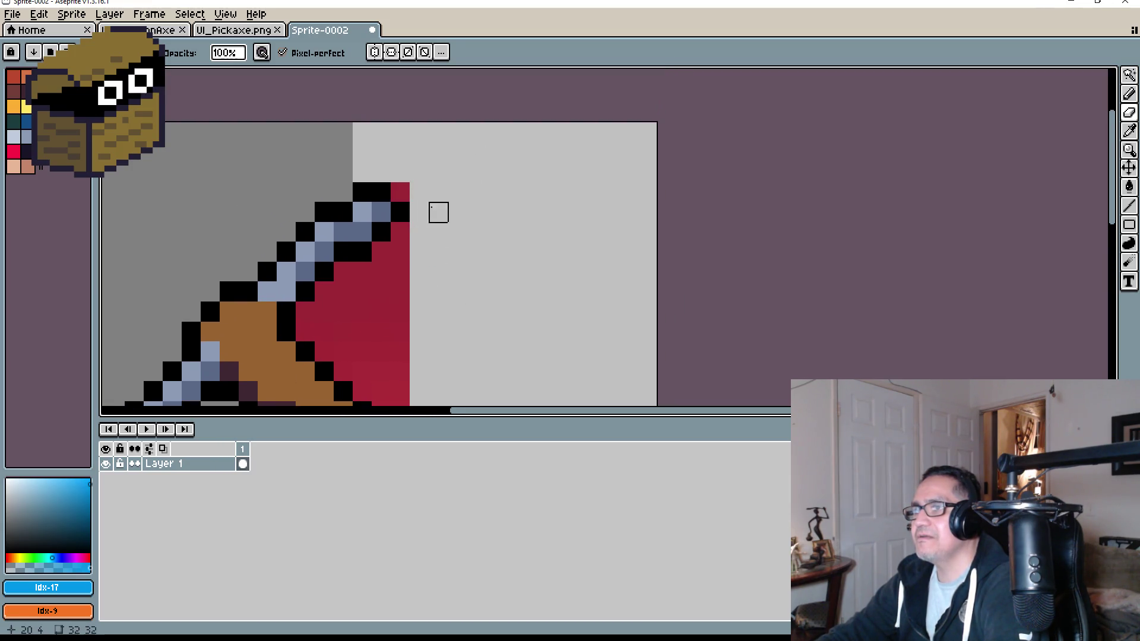
{"action": "left_click", "coordinate": [403, 196]}
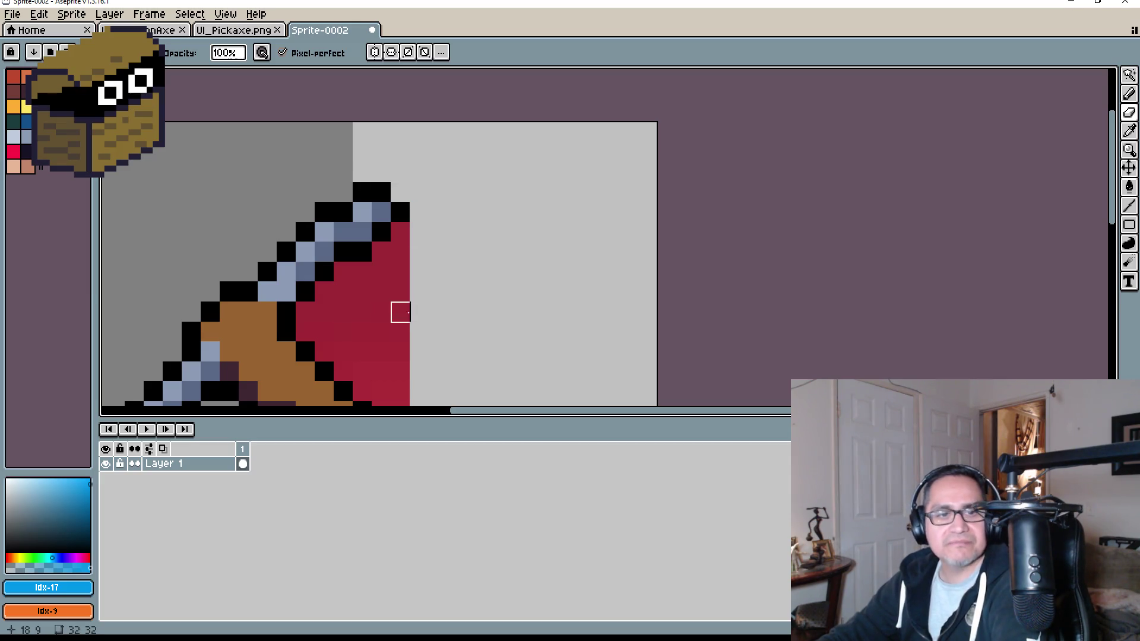
{"action": "scroll", "coordinate": [420, 312], "scroll_direction": "down", "scroll_amount": 3}
{"action": "mouse_move", "coordinate": [449, 118]}
{"action": "left_mouse_down"}
{"action": "mouse_move", "coordinate": [428, 133]}
{"action": "mouse_move", "coordinate": [428, 219]}
{"action": "mouse_move", "coordinate": [410, 238]}
{"action": "mouse_move", "coordinate": [420, 297]}
{"action": "left_mouse_up"}
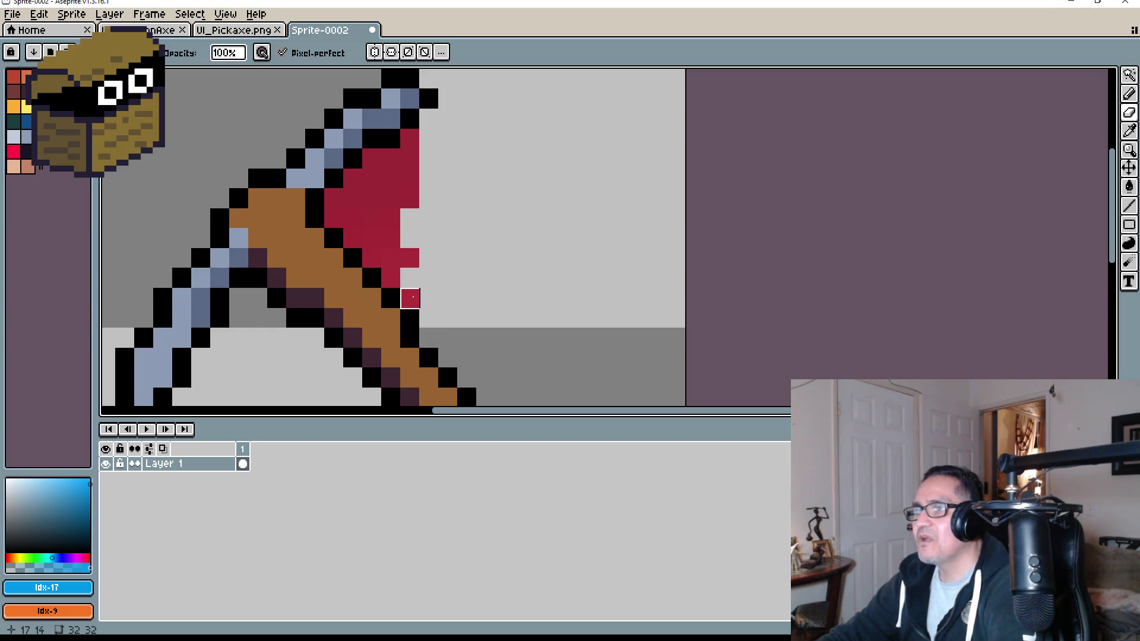
{"action": "left_click_drag", "start_coordinate": [409, 199], "coordinate": [429, 138]}
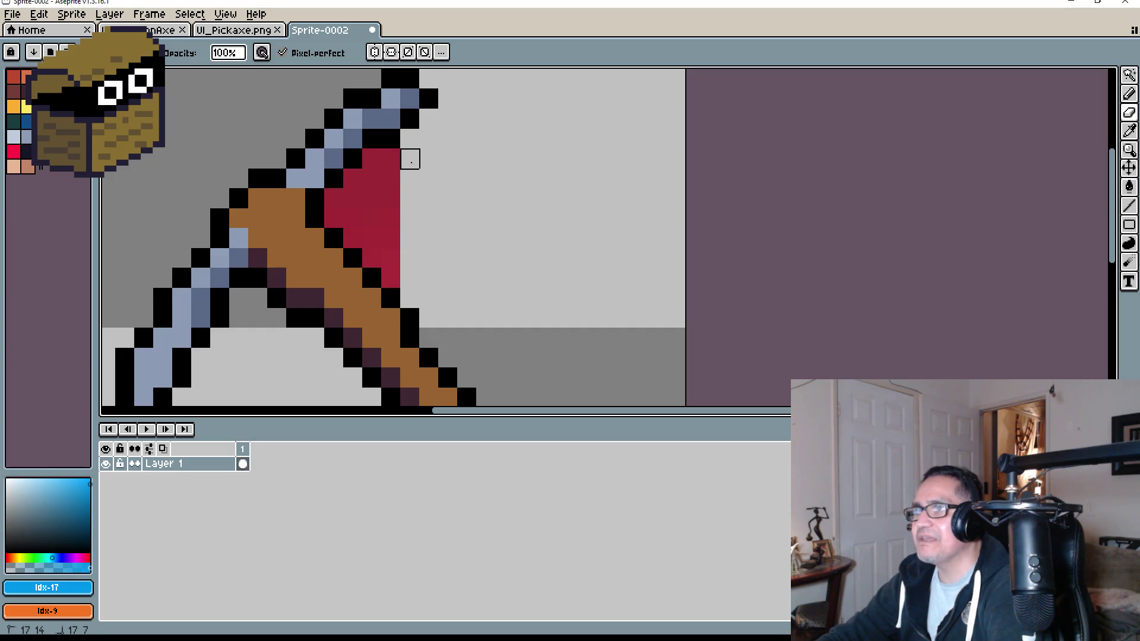
{"action": "scroll", "coordinate": [453, 229], "scroll_direction": "up", "scroll_amount": 2}
{"action": "scroll", "coordinate": [498, 277], "scroll_direction": "down", "scroll_amount": 1}
{"action": "mouse_move", "coordinate": [496, 323]}
{"action": "left_mouse_down"}
{"action": "mouse_move", "coordinate": [495, 200]}
{"action": "mouse_move", "coordinate": [469, 278]}
{"action": "mouse_move", "coordinate": [458, 220]}
{"action": "mouse_move", "coordinate": [438, 261]}
{"action": "left_mouse_up"}
{"action": "left_click_drag", "start_coordinate": [495, 216], "coordinate": [496, 198]}
{"action": "scroll", "coordinate": [557, 241], "scroll_direction": "down", "scroll_amount": 4}
{"action": "left_click_drag", "start_coordinate": [557, 241], "coordinate": [506, 202]}
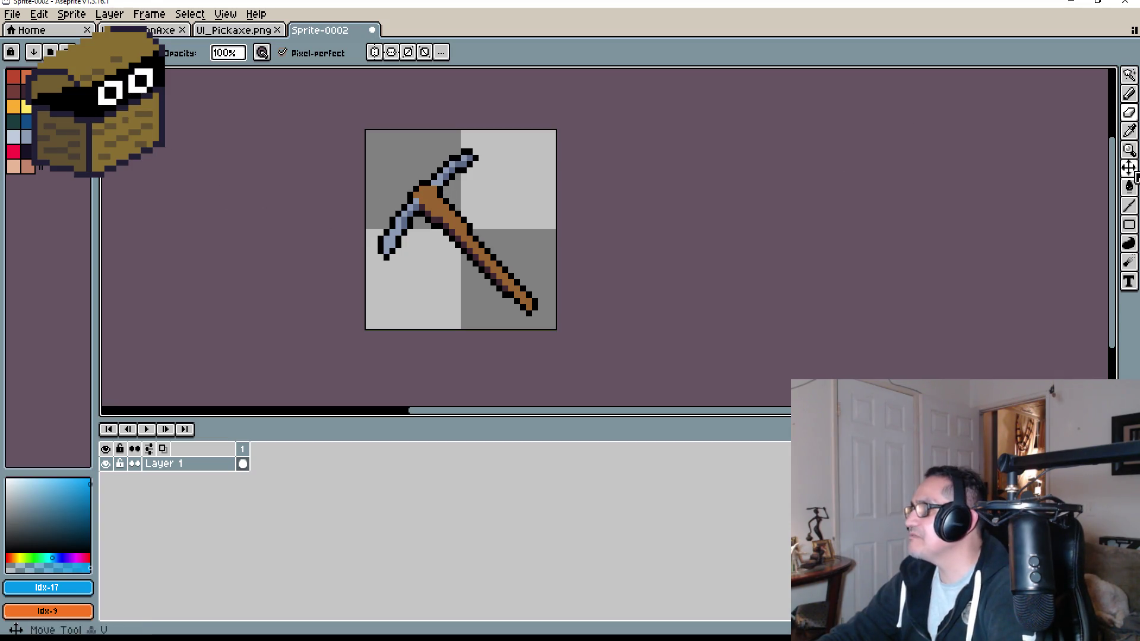
{"action": "left_click", "coordinate": [1130, 224]}
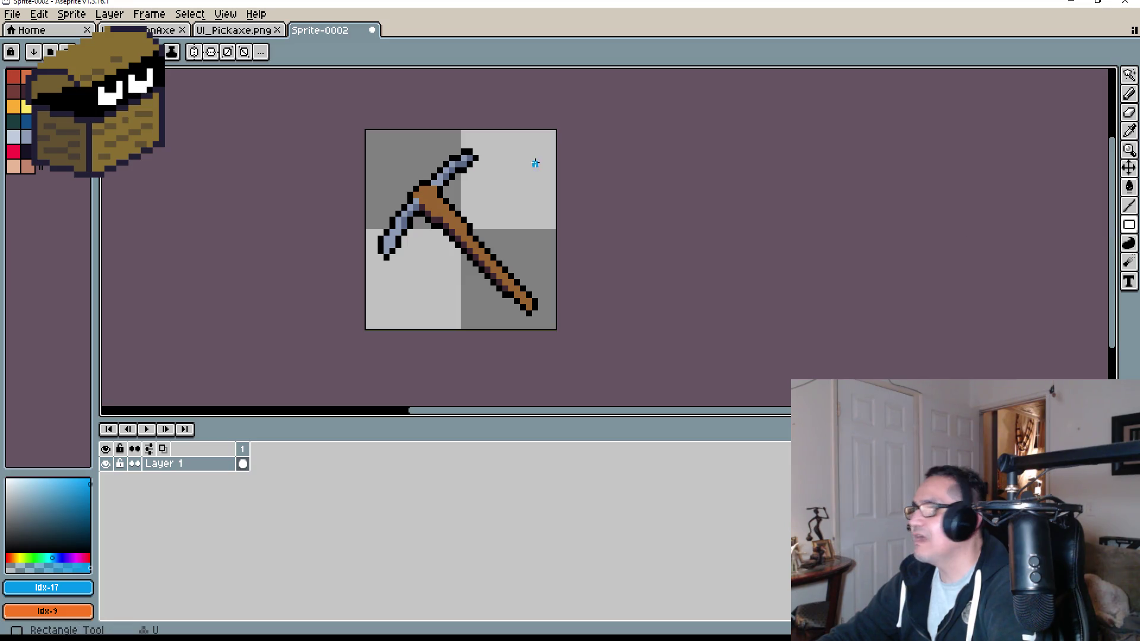
Step: Draw a blue rectangle from the sprite's top-left to bottom-right corner as an icon border
{"action": "mouse_move", "coordinate": [366, 132]}
{"action": "left_mouse_down"}
{"action": "mouse_move", "coordinate": [560, 309]}
{"action": "mouse_move", "coordinate": [554, 328]}
{"action": "left_mouse_up"}
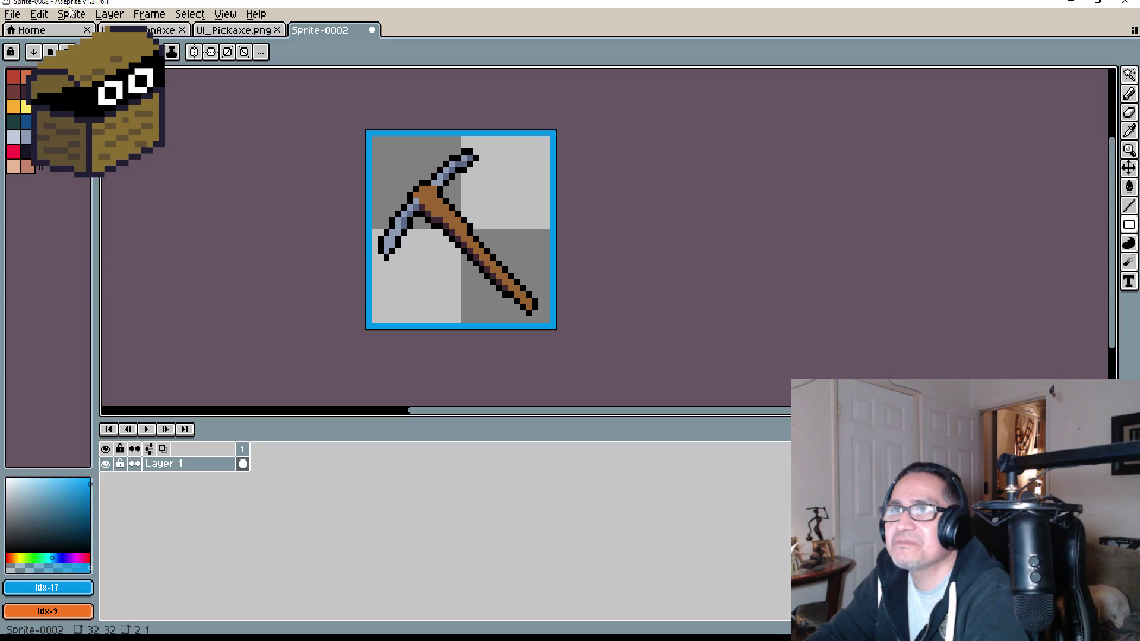
Step: Save the sprite as UI_WeaponPick.png
{"action": "left_click", "coordinate": [13, 14]}
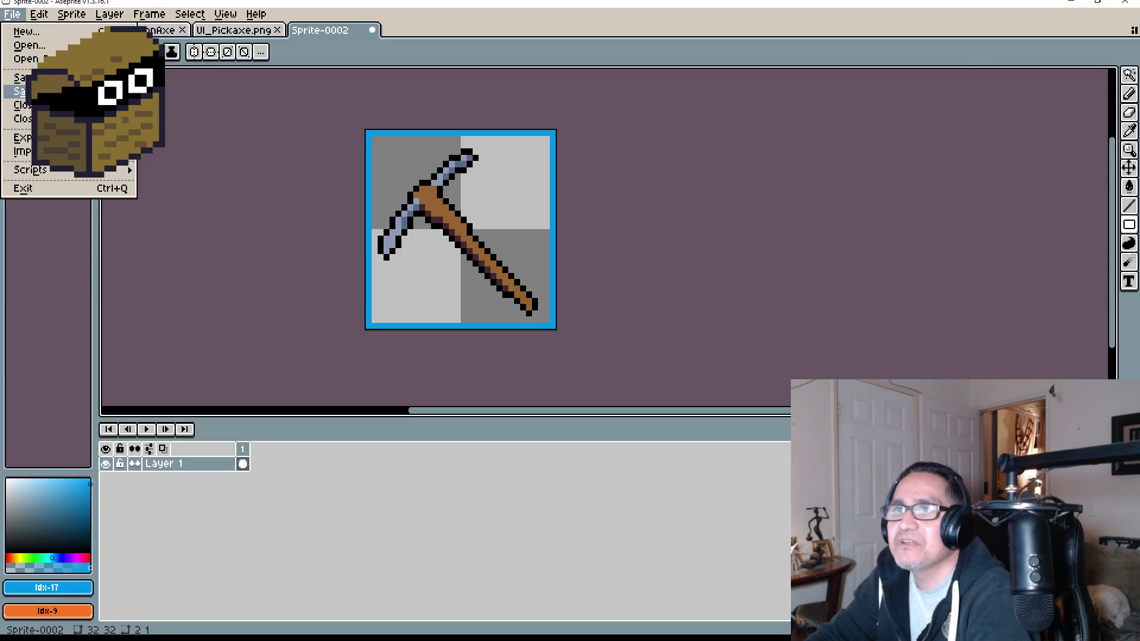
{"action": "left_click", "coordinate": [18, 101]}
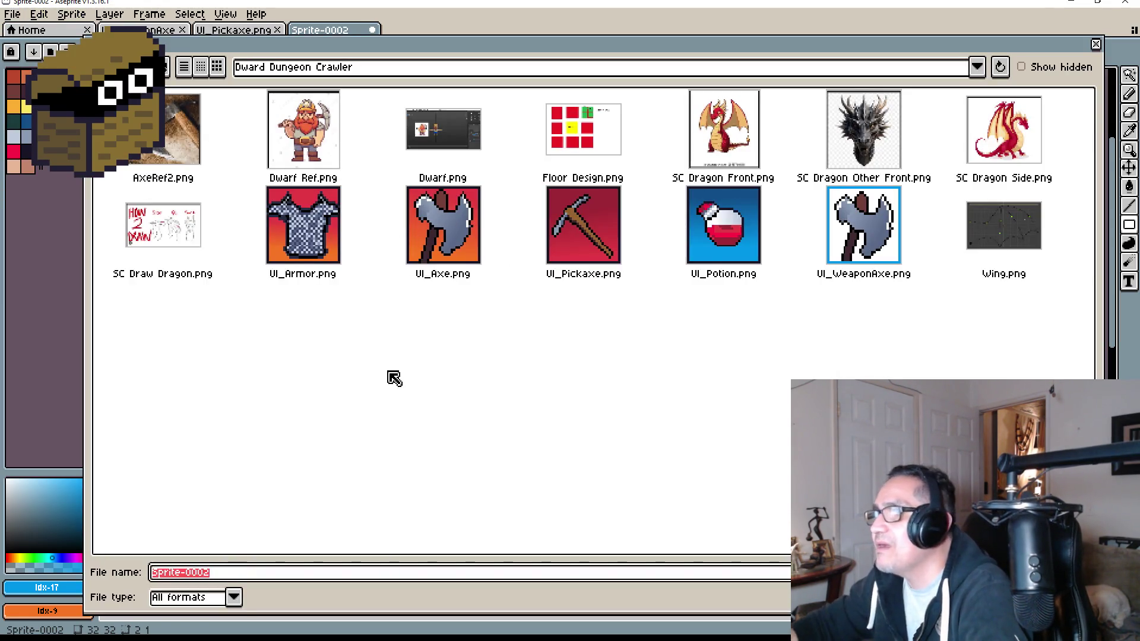
{"action": "type", "text": "UI"}
{"action": "type", "text": "_"}
{"action": "key", "text": "BackSpace"}
{"action": "type", "text": "_Weapon"}
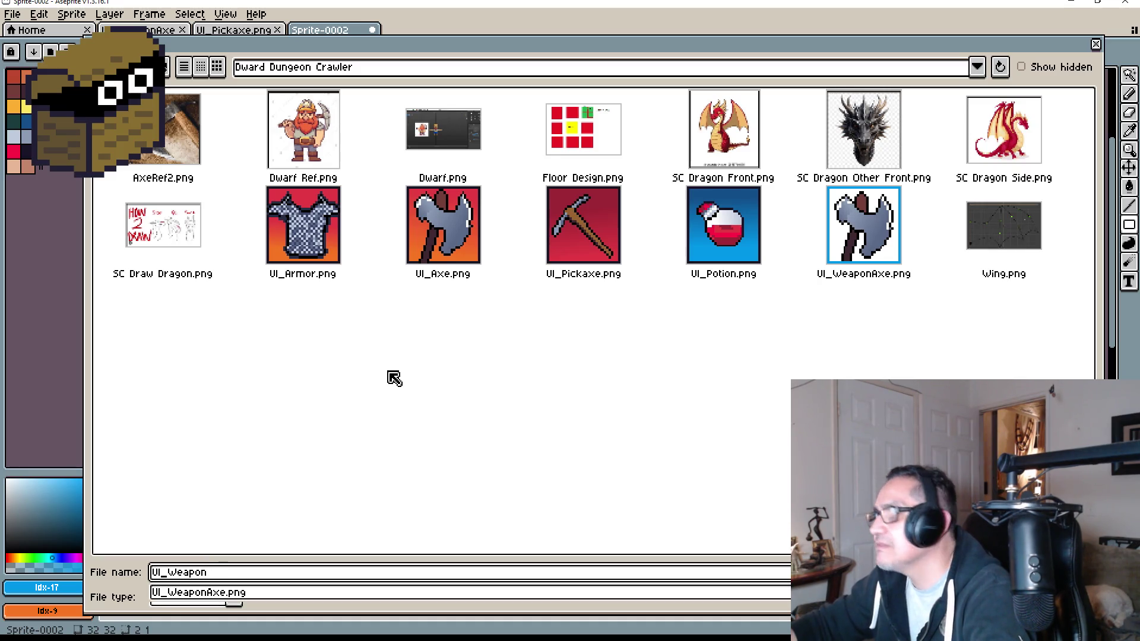
{"action": "type", "text": "P"}
{"action": "key", "text": "BackSpace"}
{"action": "key", "text": "BackSpace"}
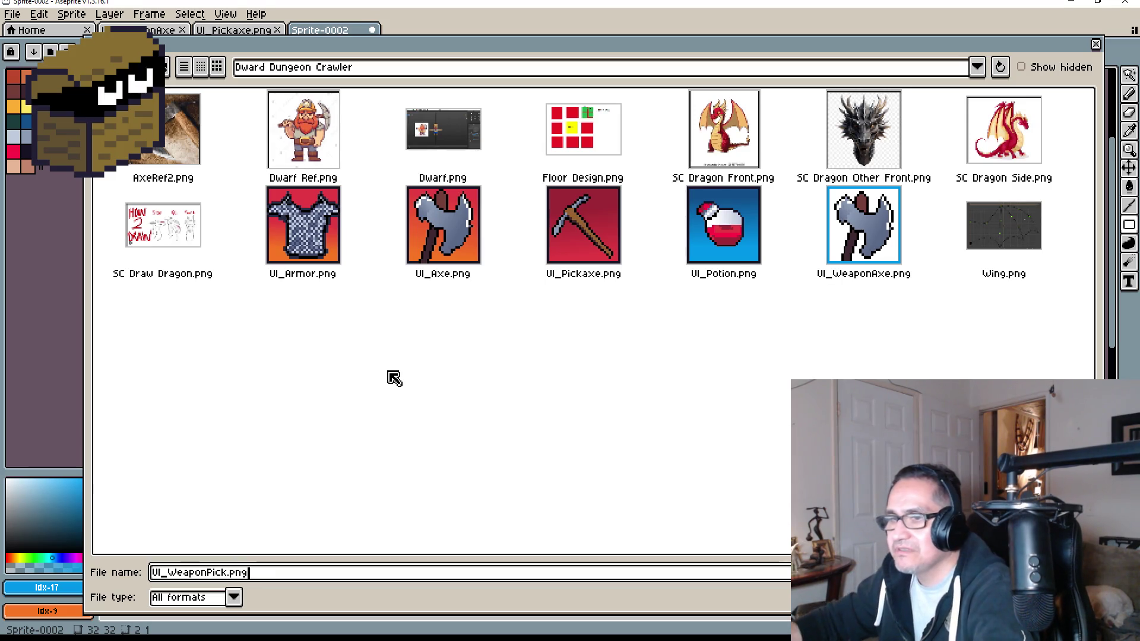
{"action": "key", "text": "Return"}
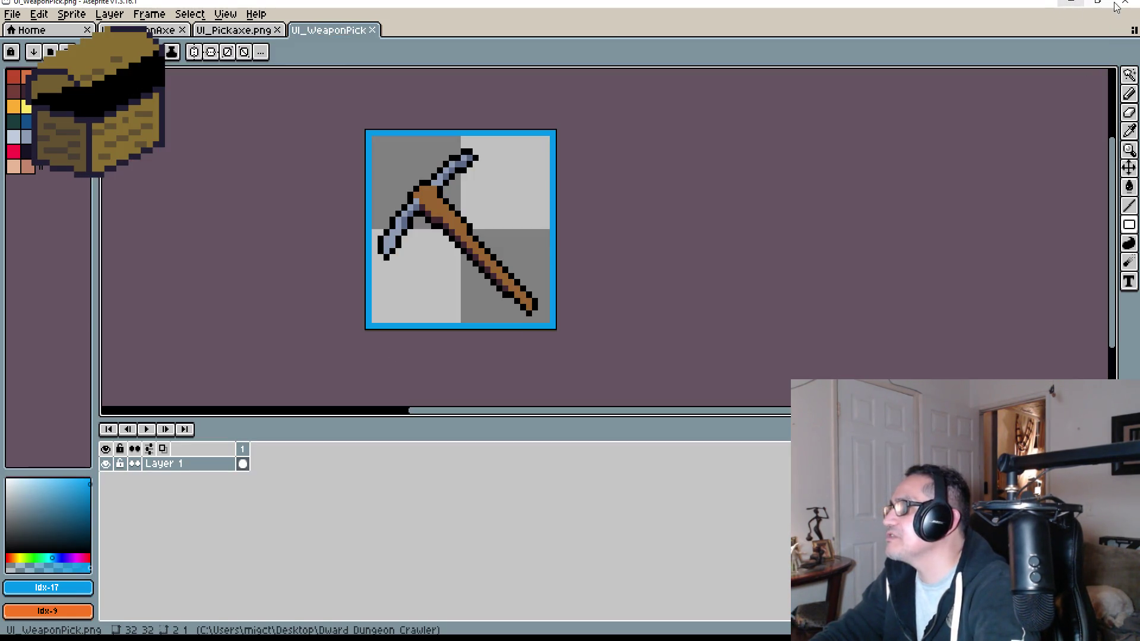
Step: Close Aseprite and open the 2d Art folder in Unity's Project panel
{"action": "left_click", "coordinate": [1128, 5]}
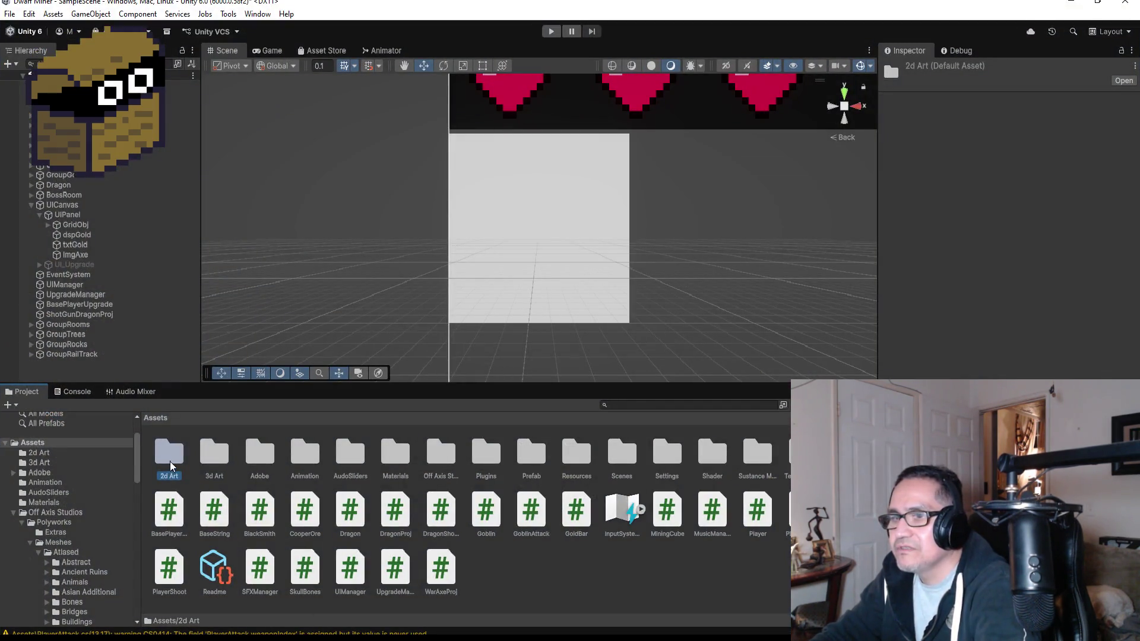
{"action": "double_click", "coordinate": [170, 457]}
{"action": "key", "text": "alt+Tab"}
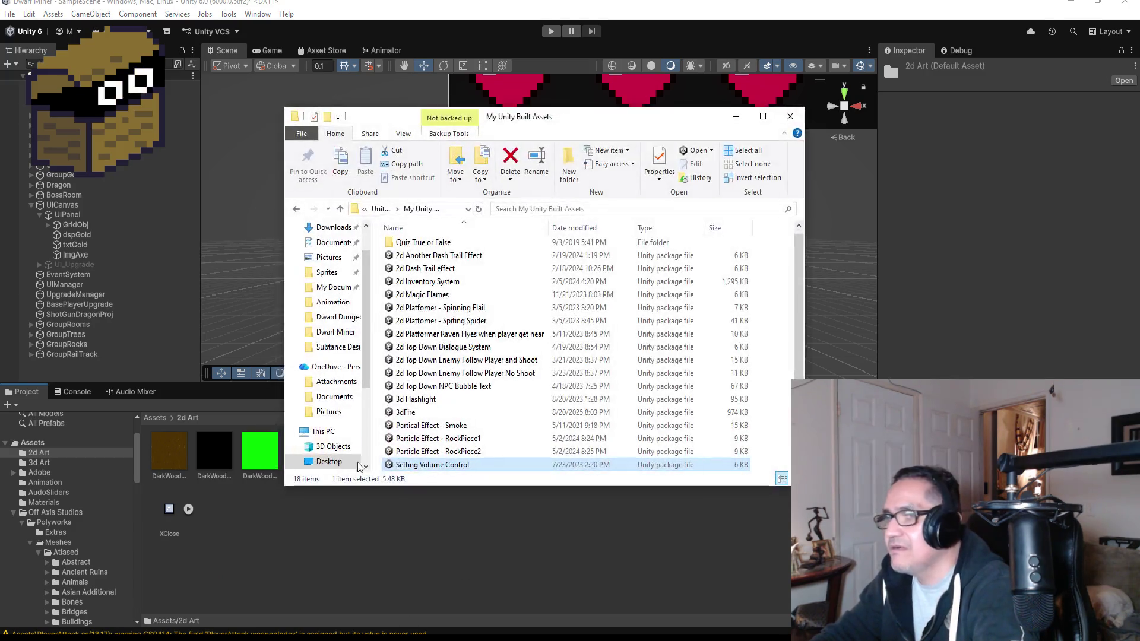
Step: Import UI_WeaponPick and UI_WeaponAxe from Desktop > Dward Dungeon Crawler into Unity's 2d Art folder
{"action": "scroll", "coordinate": [335, 259], "scroll_direction": "up", "scroll_amount": 2}
{"action": "left_click", "coordinate": [330, 255]}
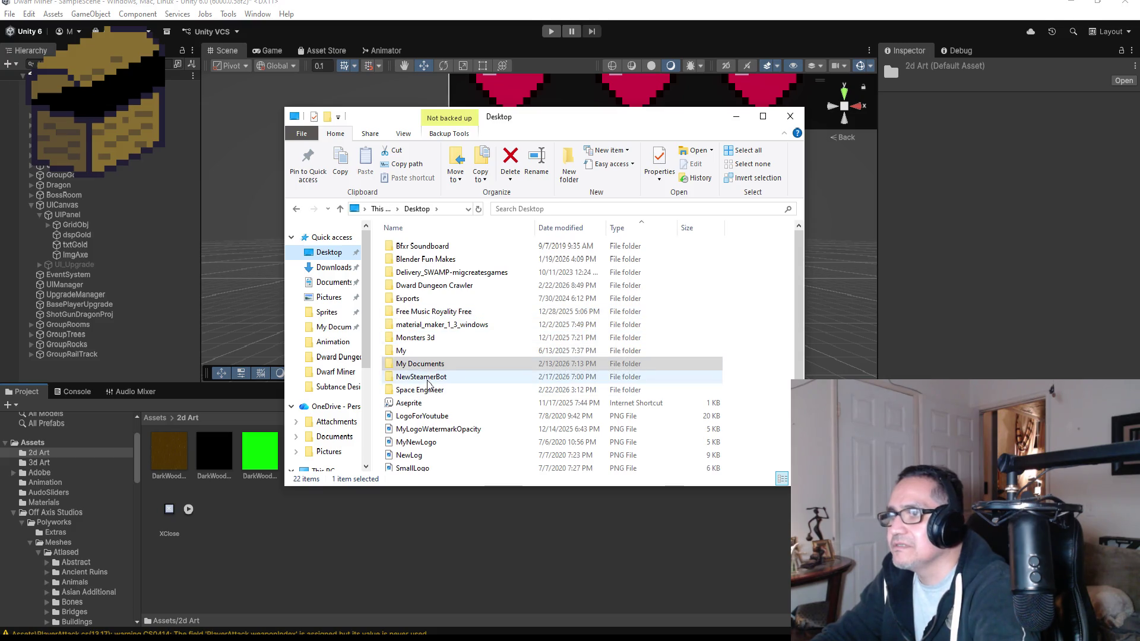
{"action": "left_click", "coordinate": [443, 286]}
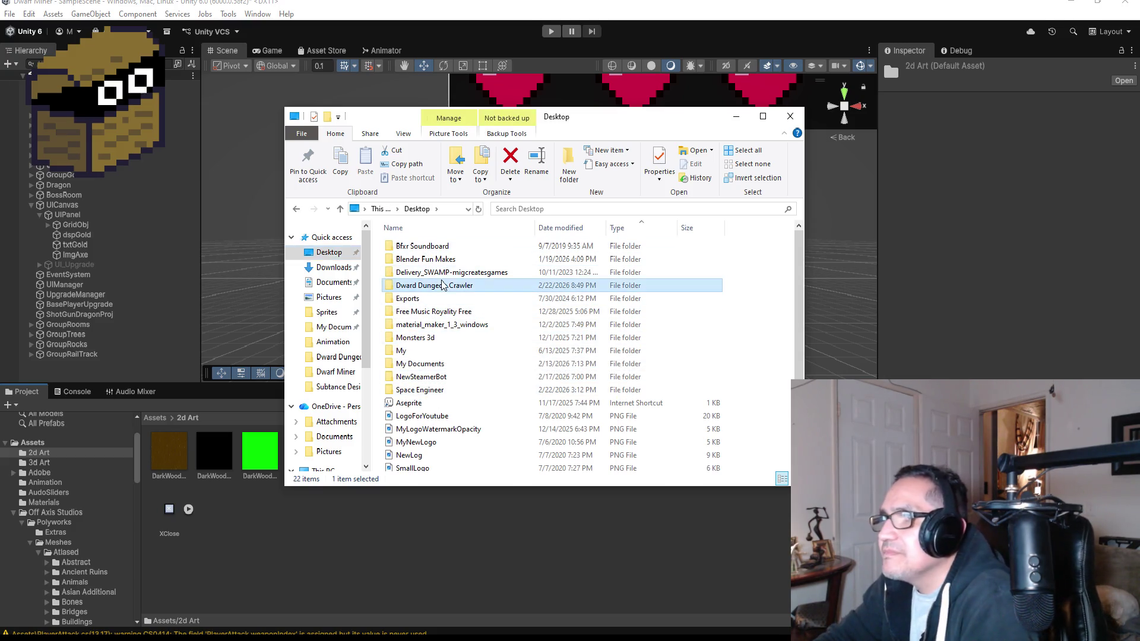
{"action": "double_click", "coordinate": [443, 286]}
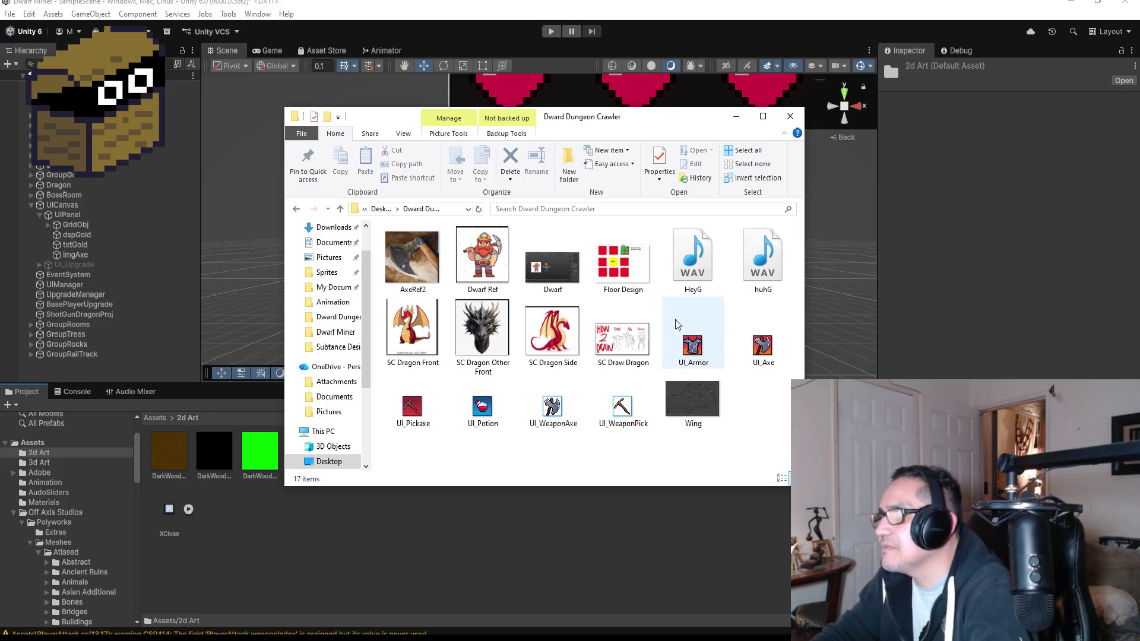
{"action": "left_click", "coordinate": [622, 416]}
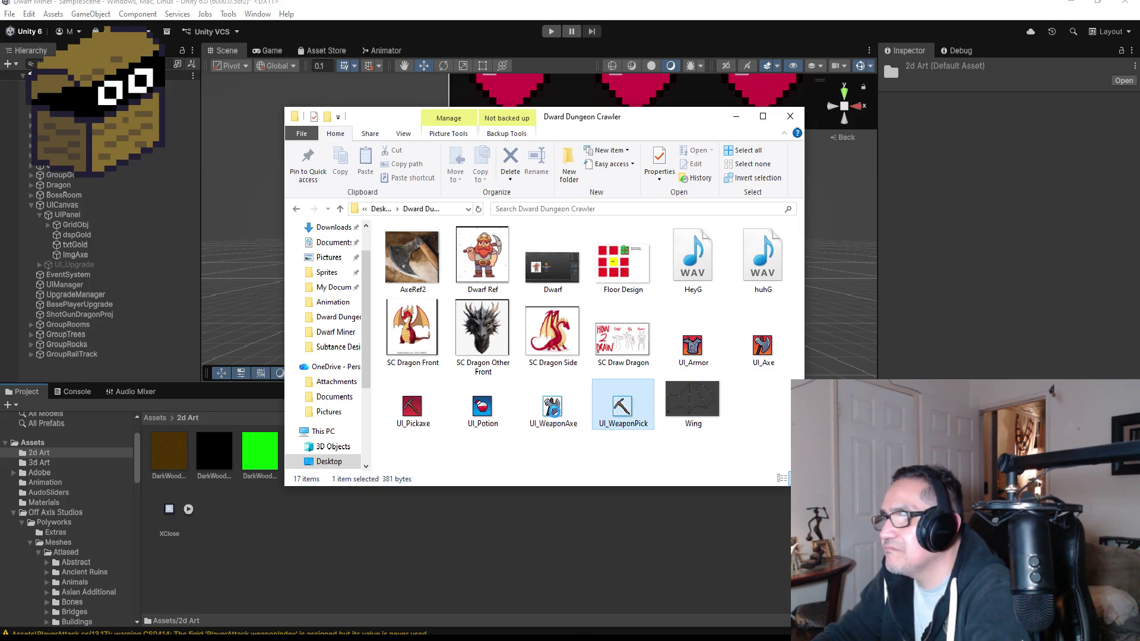
{"action": "left_click", "coordinate": [556, 416], "text": "ctrl"}
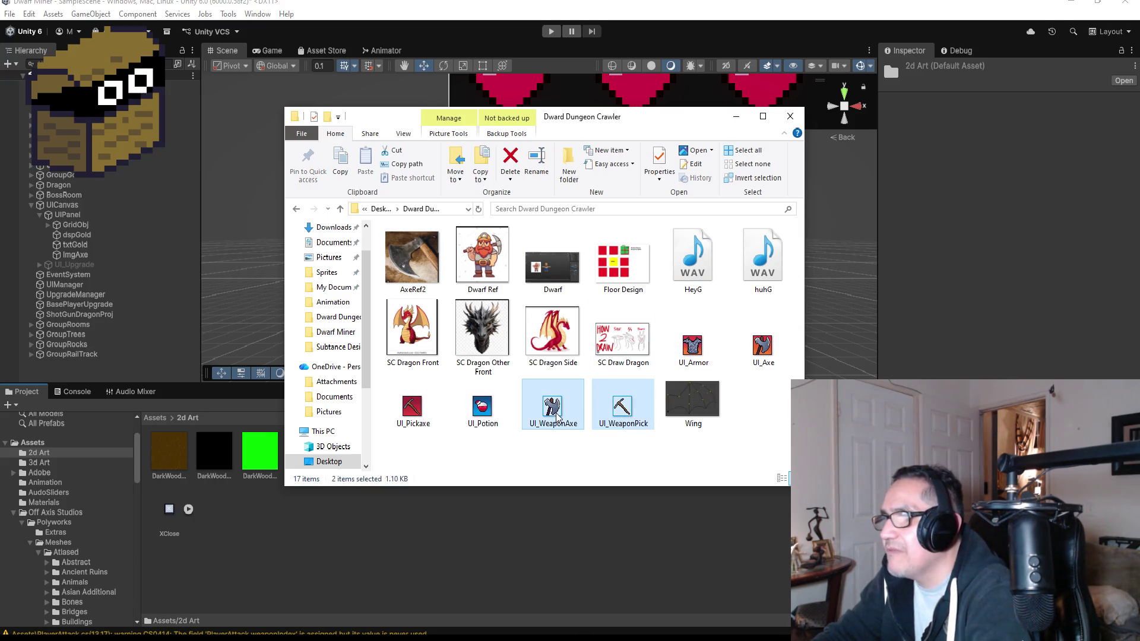
{"action": "left_click", "coordinate": [321, 539]}
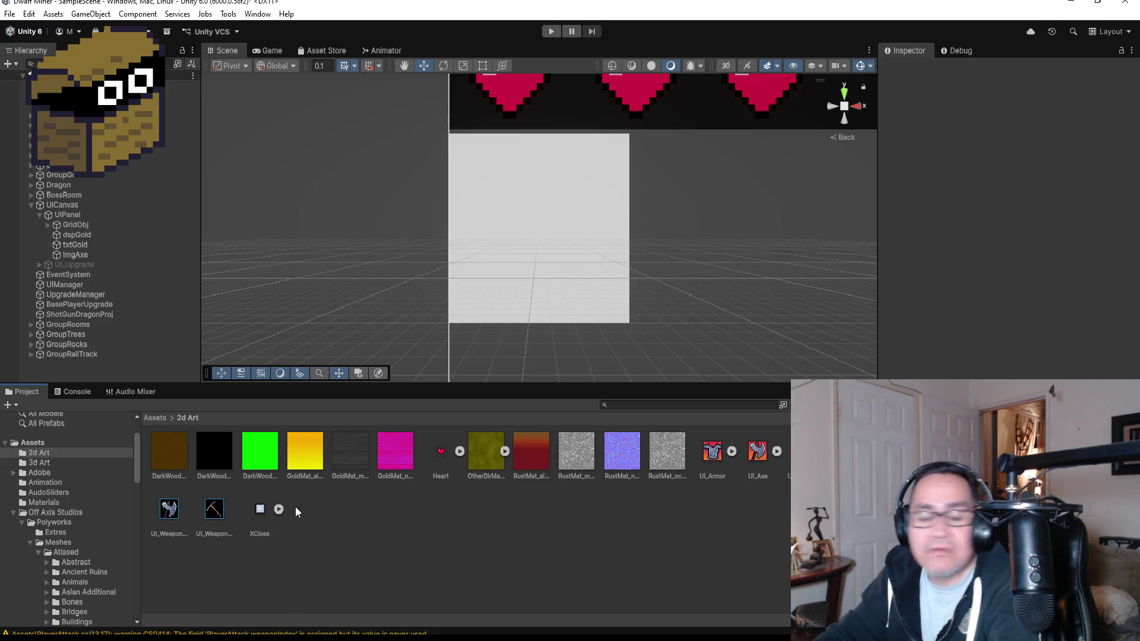
Step: Set both UI_Weapon textures to Sprite (2D and UI), Single mode, Point (no filter), and apply
{"action": "left_click", "coordinate": [170, 514]}
{"action": "left_click", "coordinate": [214, 510], "text": "ctrl"}
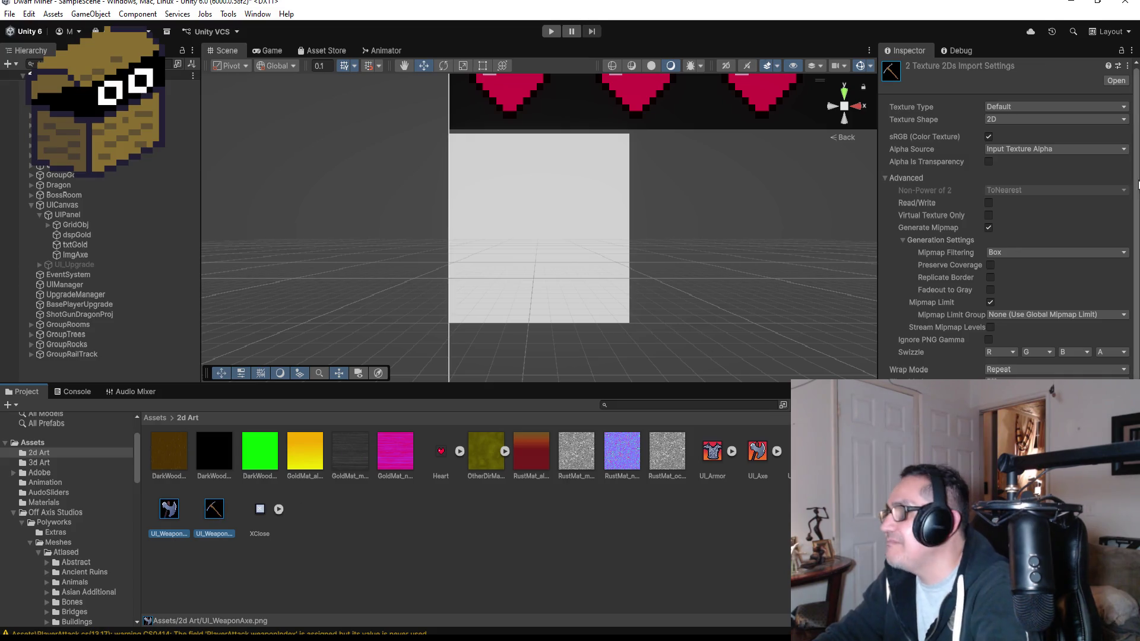
{"action": "left_click", "coordinate": [1063, 114]}
{"action": "left_click", "coordinate": [1051, 106]}
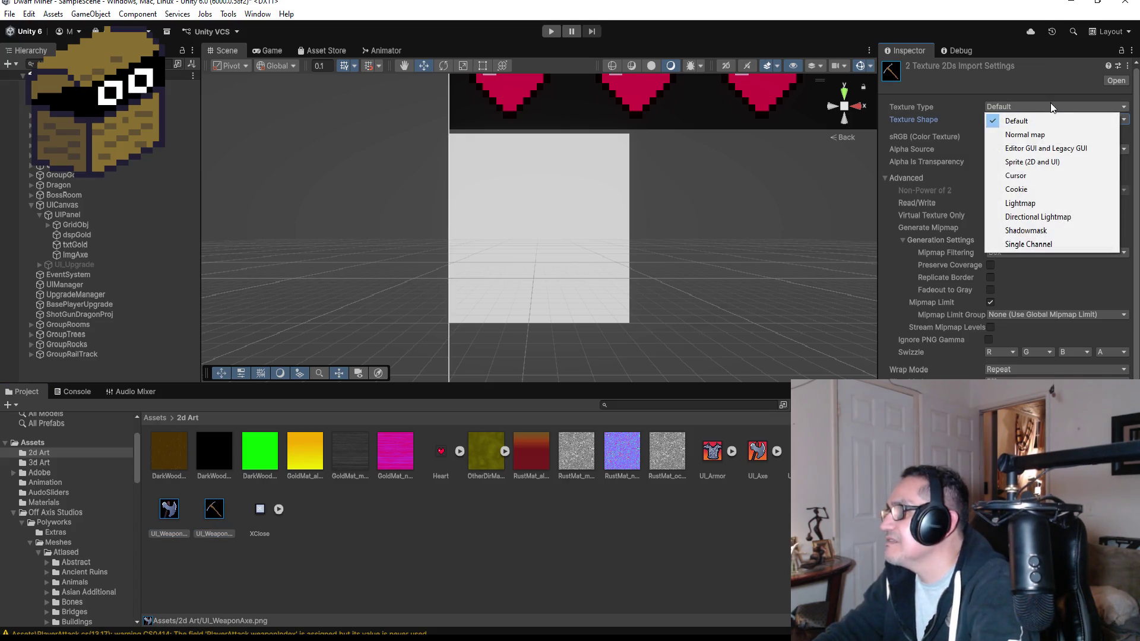
{"action": "left_click", "coordinate": [1031, 162]}
{"action": "left_click", "coordinate": [1023, 137]}
{"action": "left_click", "coordinate": [1012, 150]}
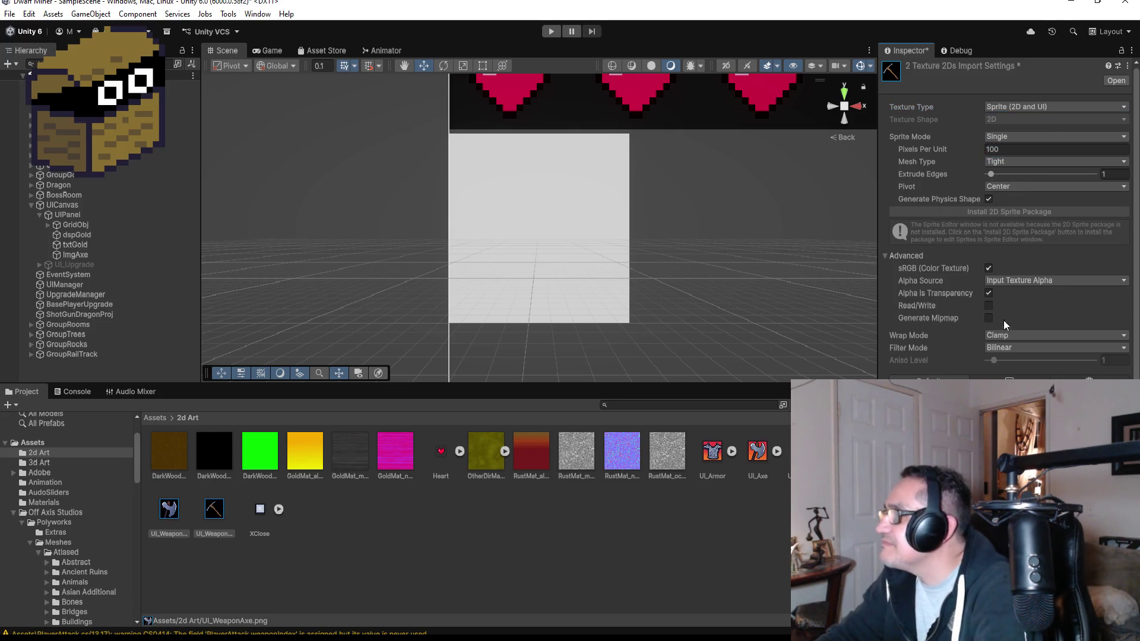
{"action": "left_click", "coordinate": [1005, 349]}
{"action": "left_click", "coordinate": [1010, 359]}
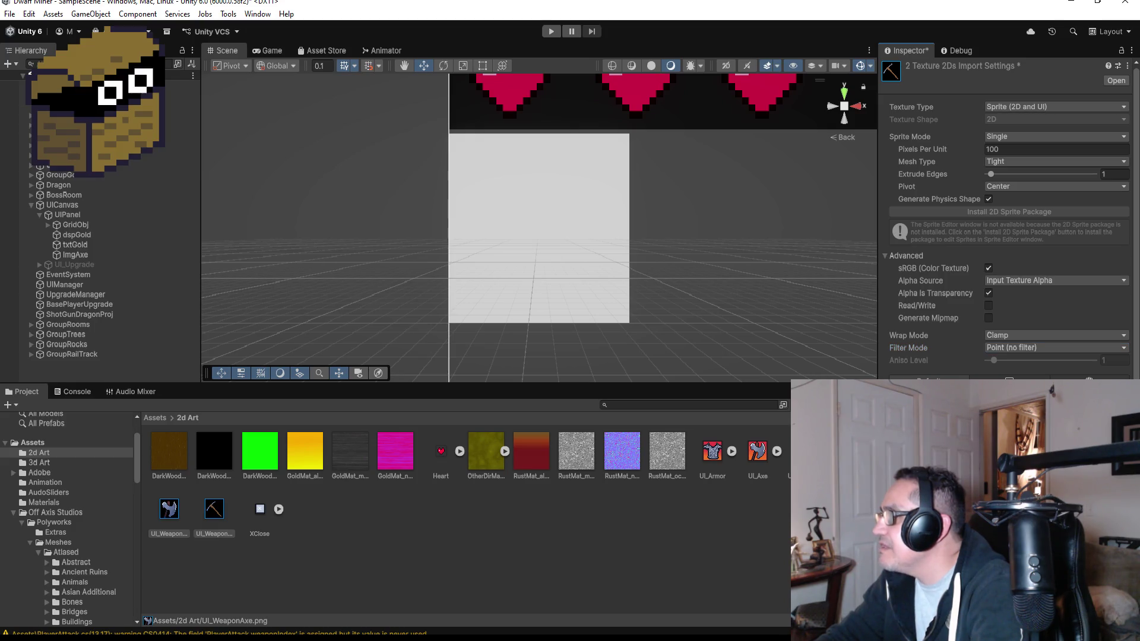
{"action": "left_click", "coordinate": [1111, 481]}
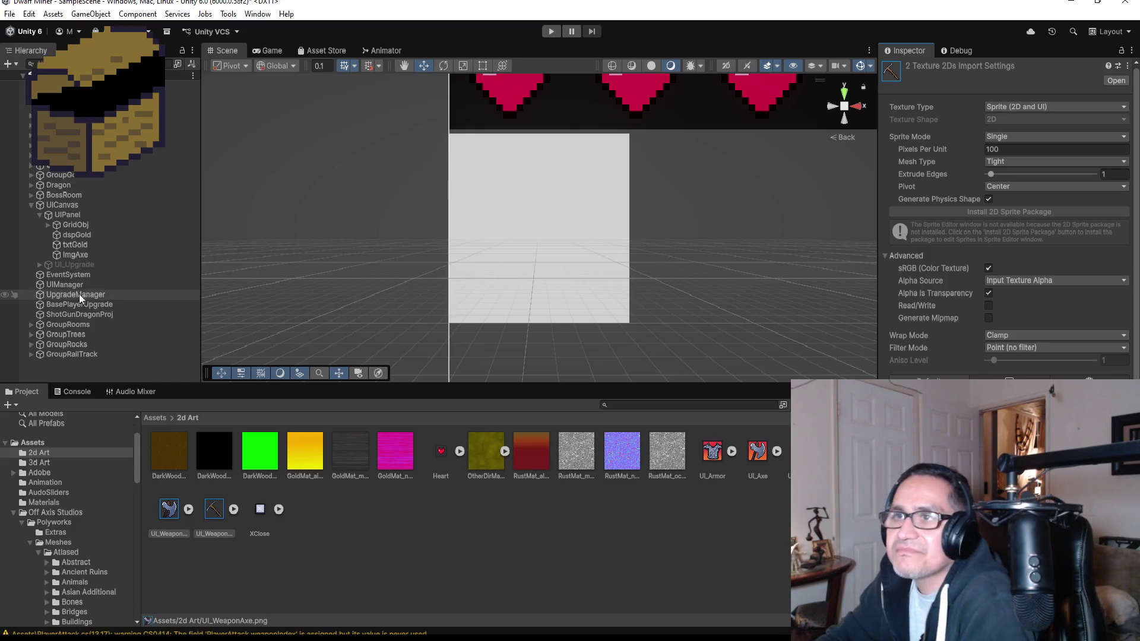
{"action": "left_click", "coordinate": [70, 223]}
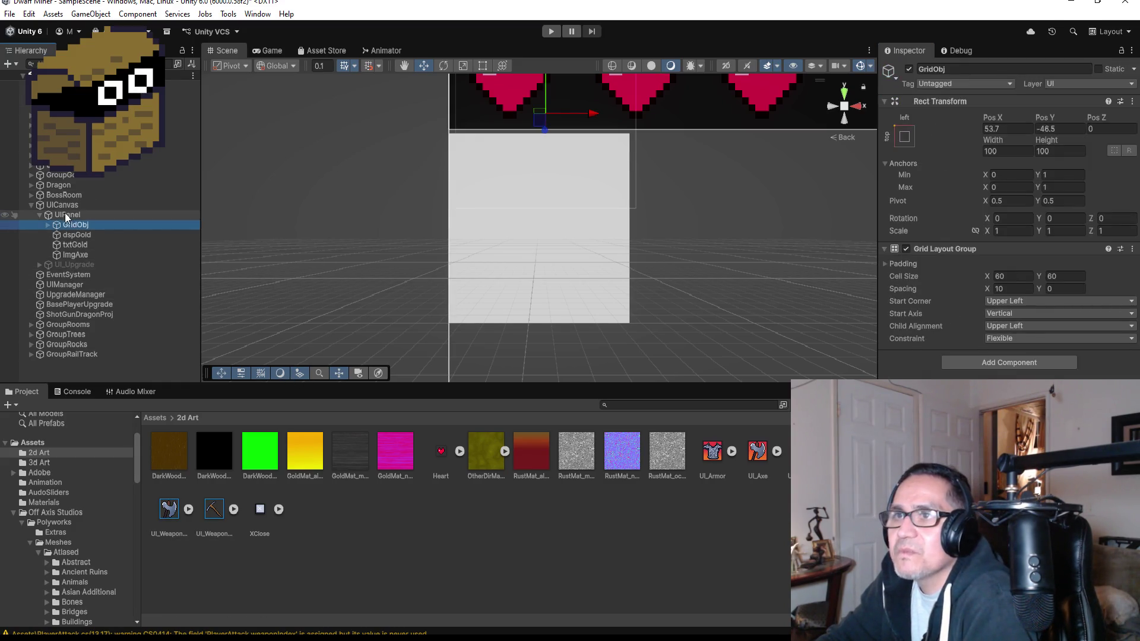
Step: Give ImgAxe the UI_WeaponAxe sprite, nudge it right to X 71.5, and duplicate it
{"action": "double_click", "coordinate": [65, 215]}
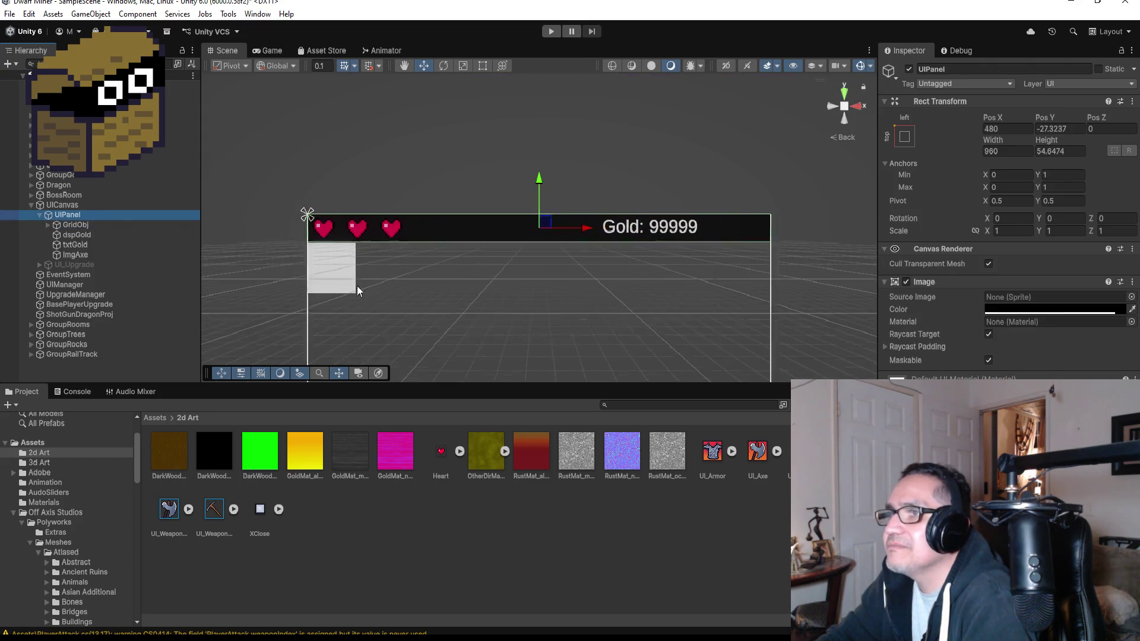
{"action": "scroll", "coordinate": [368, 297], "scroll_direction": "up", "scroll_amount": 3}
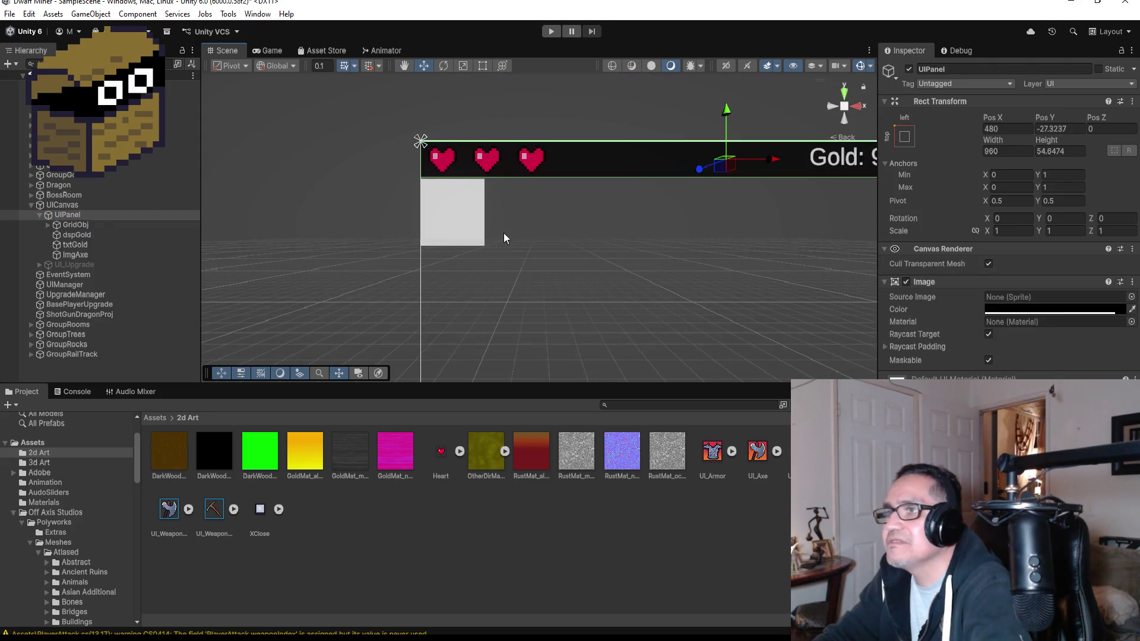
{"action": "left_click", "coordinate": [78, 255]}
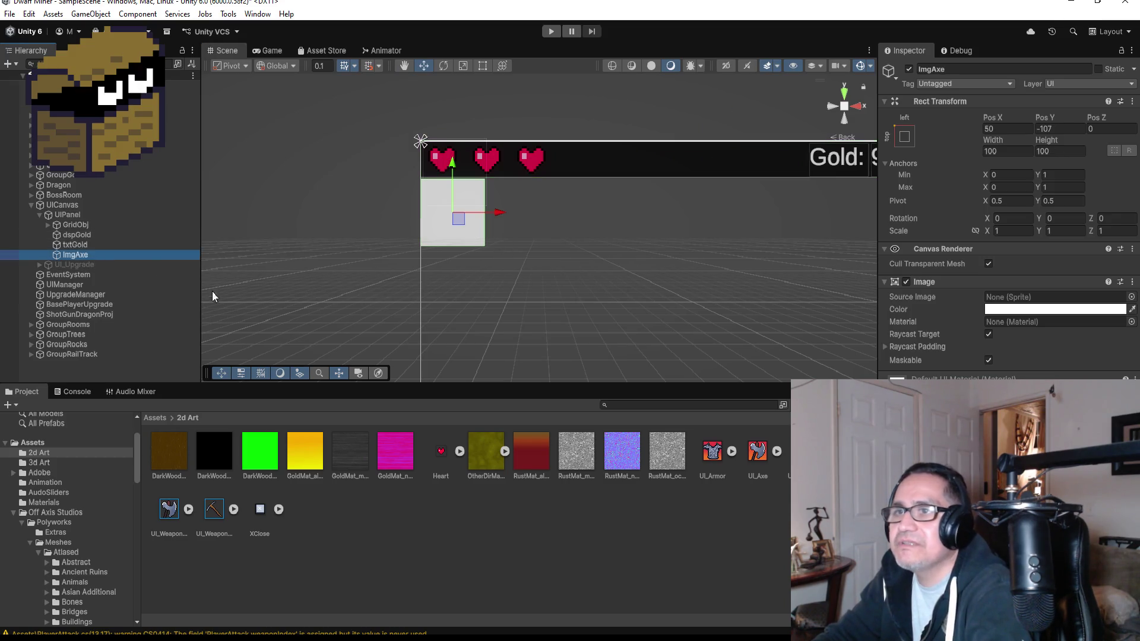
{"action": "mouse_move", "coordinate": [177, 519]}
{"action": "left_mouse_down"}
{"action": "mouse_move", "coordinate": [1029, 320]}
{"action": "mouse_move", "coordinate": [1026, 298]}
{"action": "left_mouse_up"}
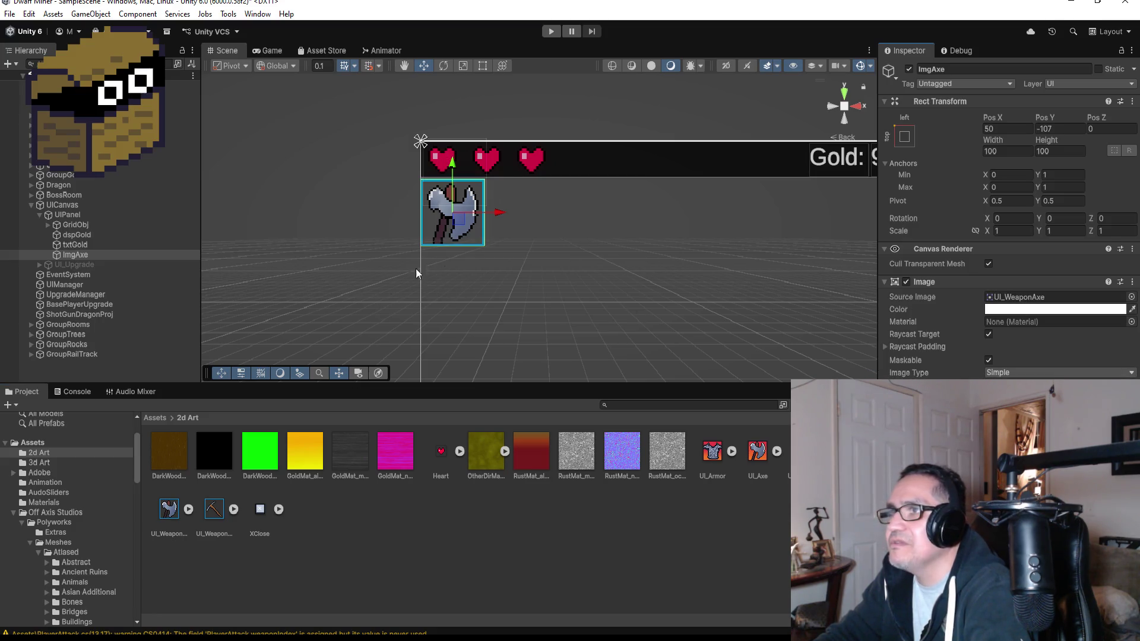
{"action": "left_click_drag", "start_coordinate": [496, 214], "coordinate": [510, 214]}
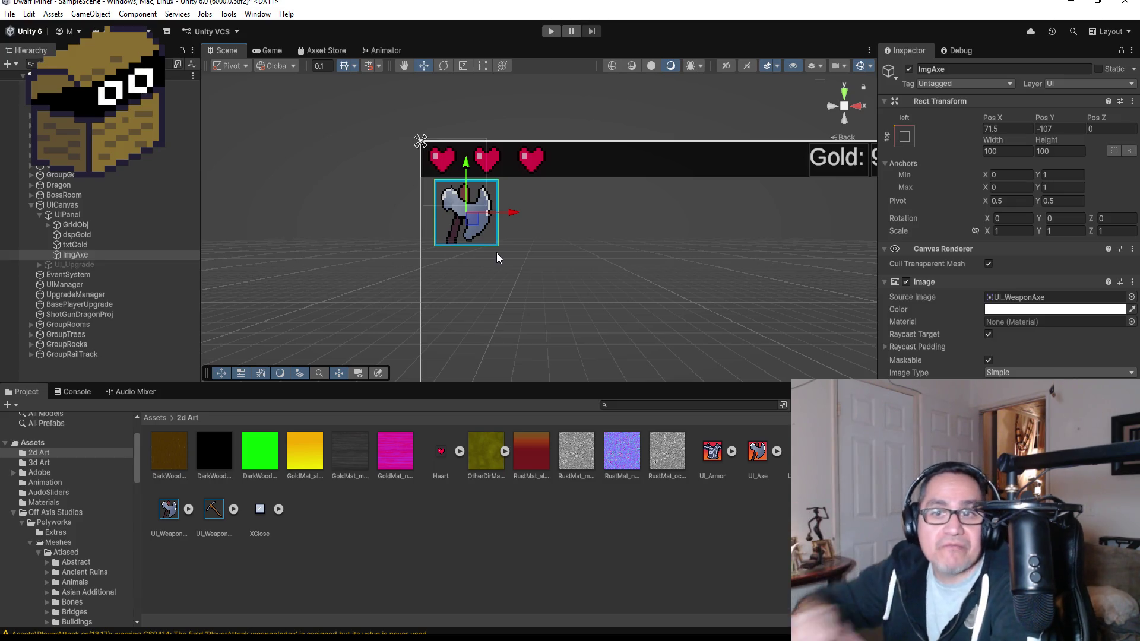
{"action": "left_click", "coordinate": [83, 255]}
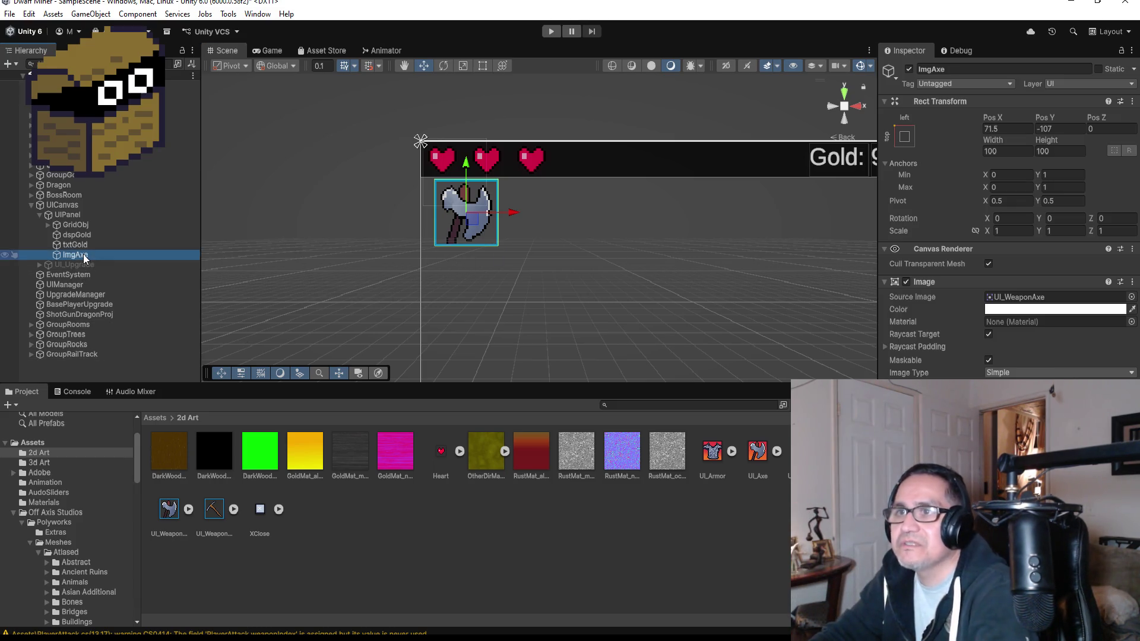
{"action": "key", "text": "ctrl+d"}
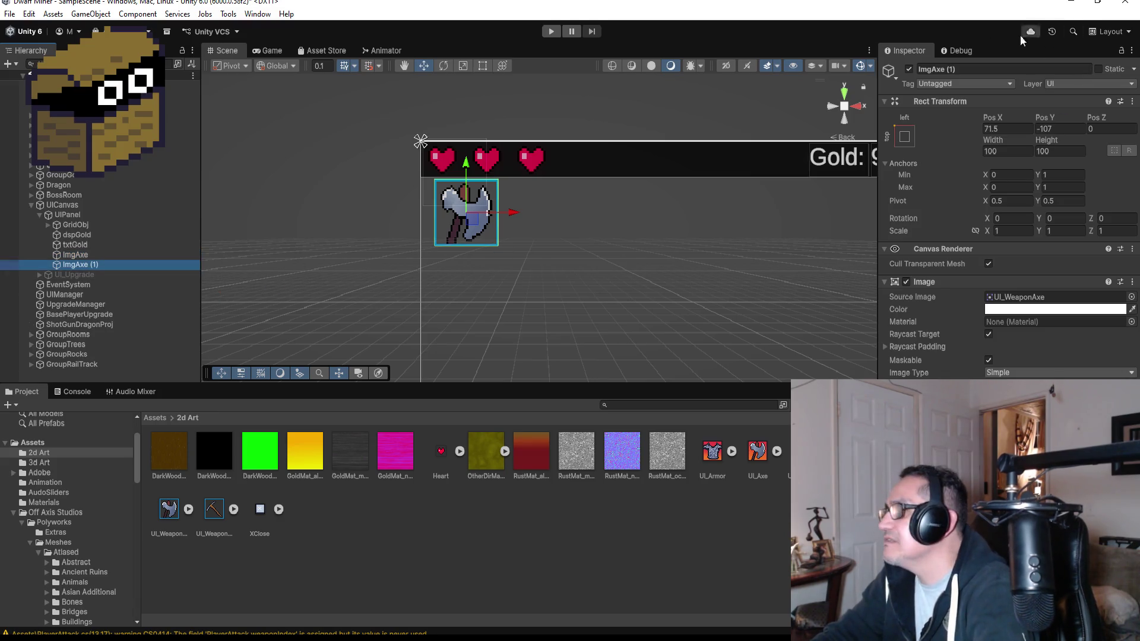
Step: Name the duplicate ImgPick and set its Source Image to UI_WeaponPick
{"action": "left_click", "coordinate": [968, 69]}
{"action": "key", "text": "BackSpace"}
{"action": "key", "text": "BackSpace"}
{"action": "key", "text": "BackSpace"}
{"action": "type", "text": "ImgPick"}
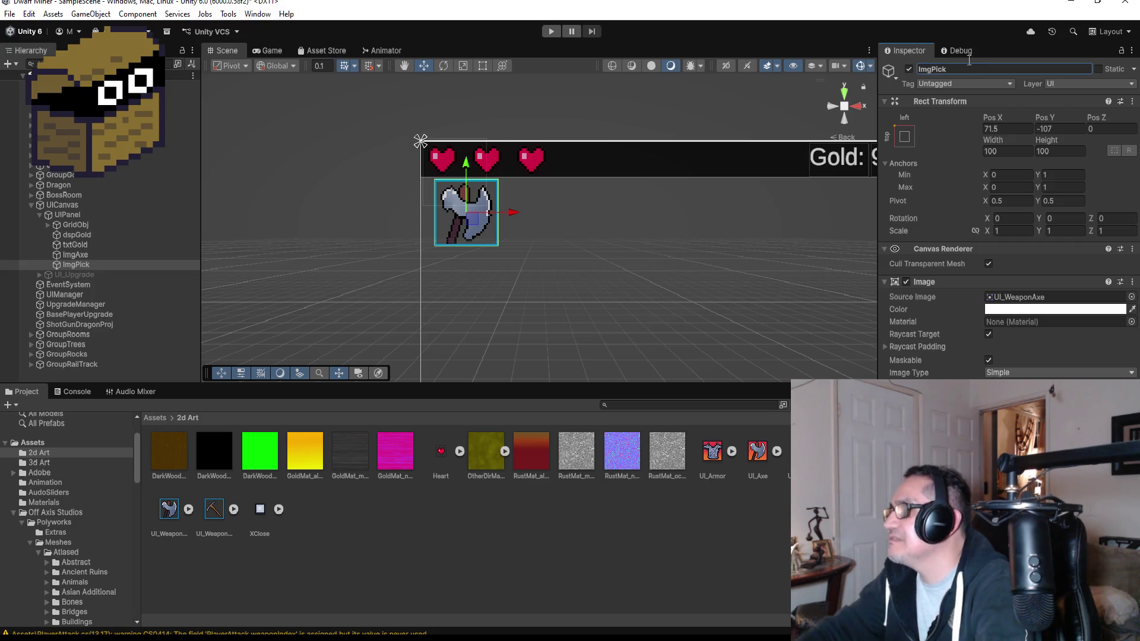
{"action": "left_click_drag", "start_coordinate": [214, 526], "coordinate": [1028, 375]}
{"action": "left_click_drag", "start_coordinate": [1019, 303], "coordinate": [1009, 298]}
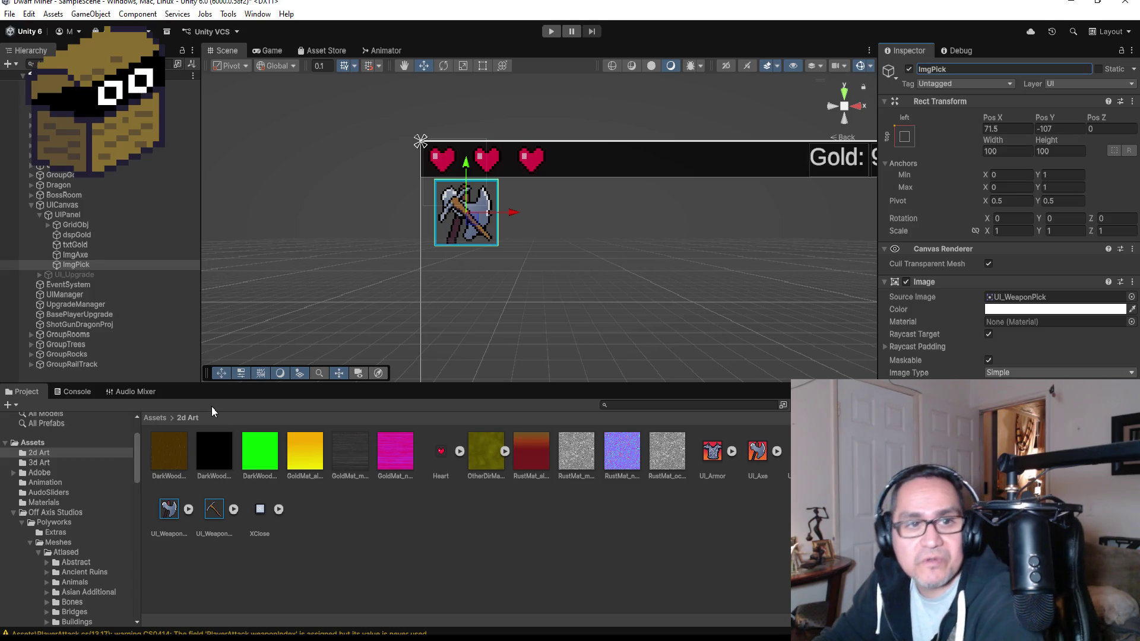
Step: Move ImgPick above ImgAxe in the Hierarchy and deactivate ImgAxe
{"action": "left_click_drag", "start_coordinate": [76, 265], "coordinate": [83, 251]}
{"action": "left_click", "coordinate": [86, 265]}
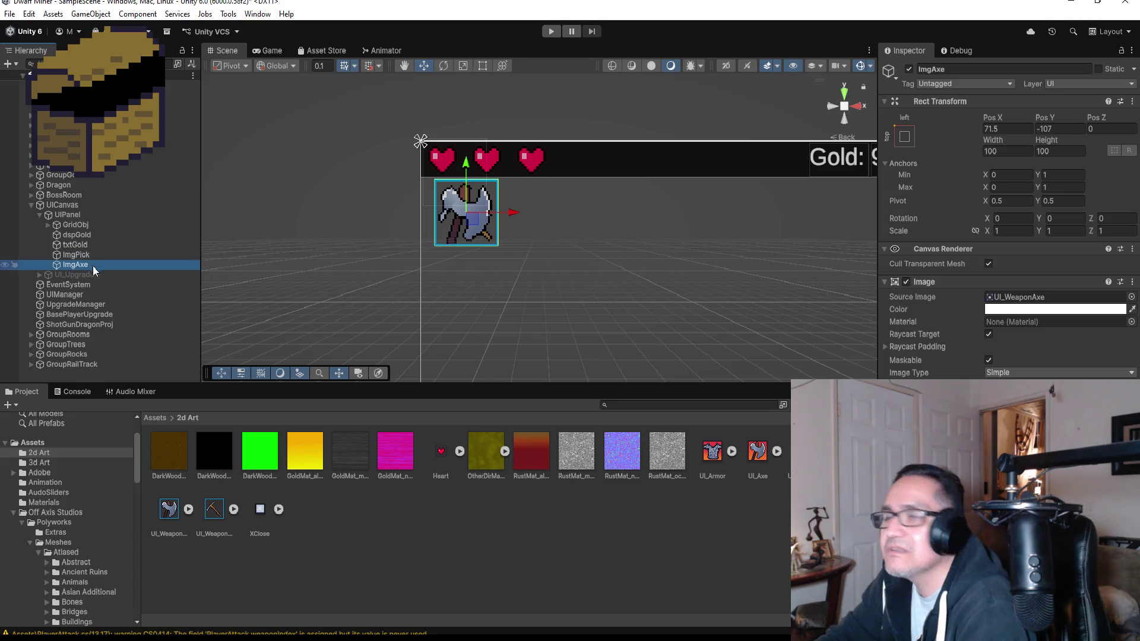
{"action": "left_click", "coordinate": [908, 70]}
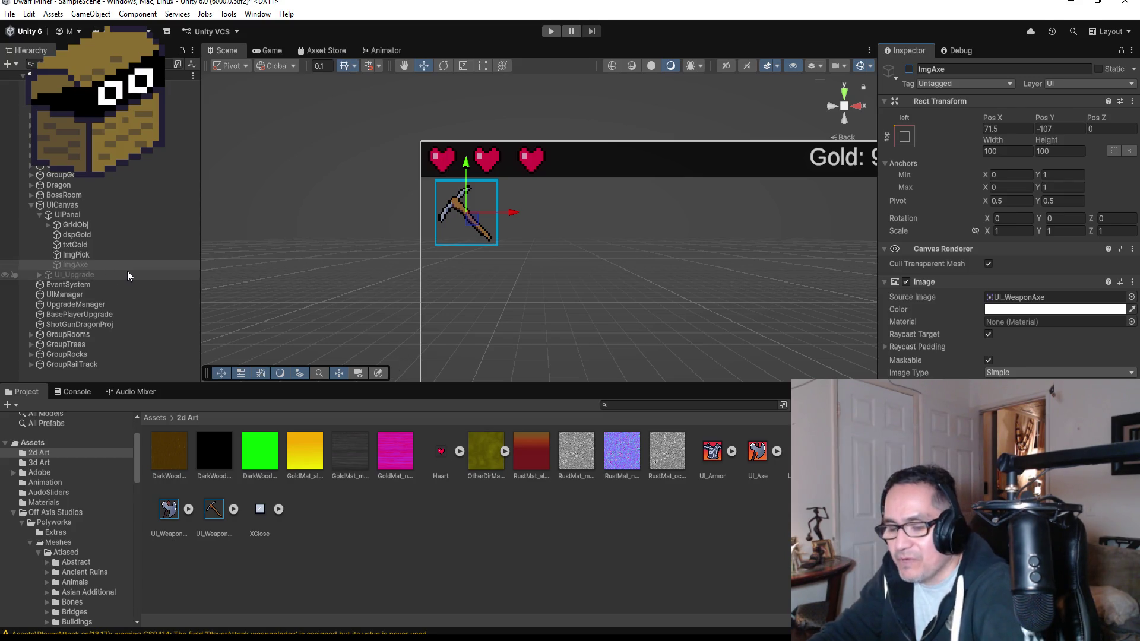
Step: Duplicate ImgAxe and drag the copy to the right of the pickaxe
{"action": "left_click", "coordinate": [76, 256]}
{"action": "left_click", "coordinate": [82, 266]}
{"action": "key", "text": "ctrl+d"}
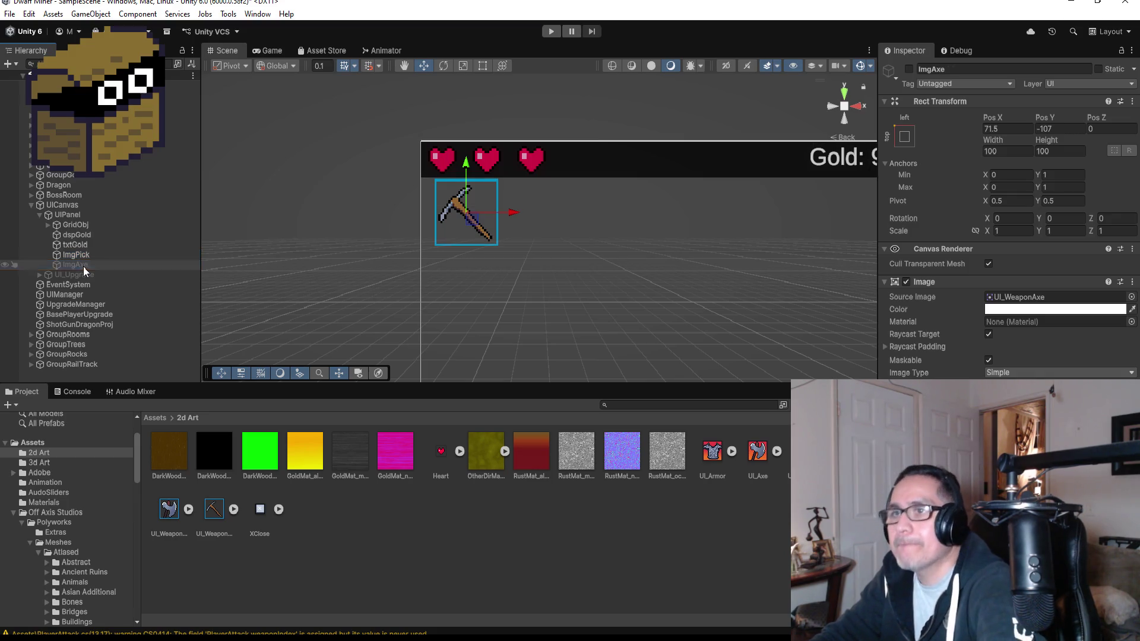
{"action": "left_click_drag", "start_coordinate": [466, 164], "coordinate": [466, 170]}
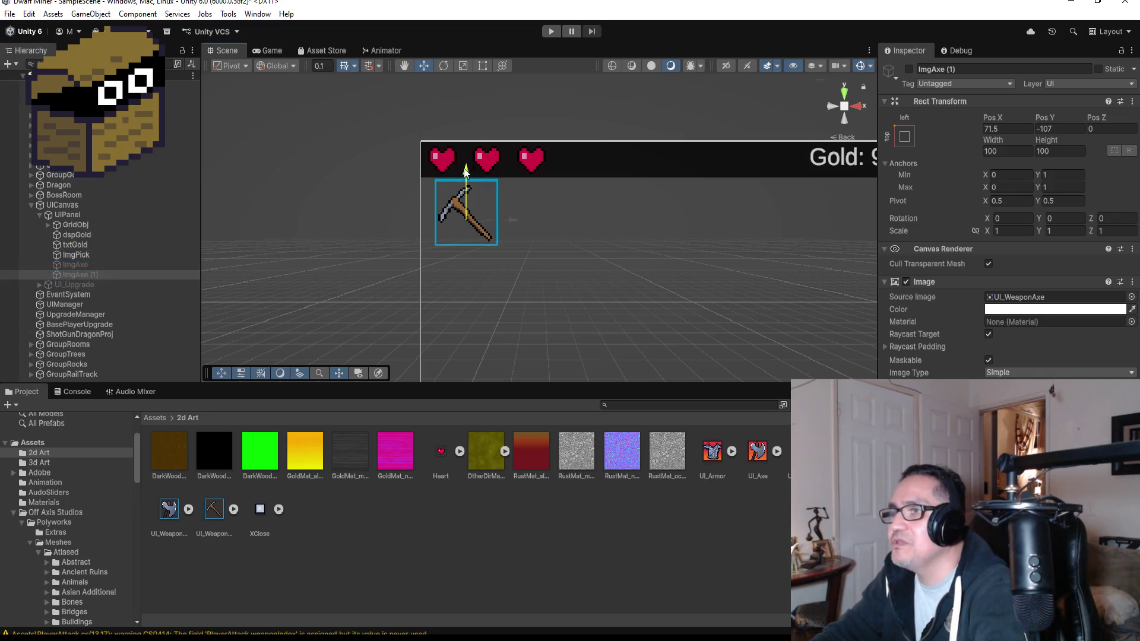
{"action": "left_click_drag", "start_coordinate": [503, 252], "coordinate": [542, 250]}
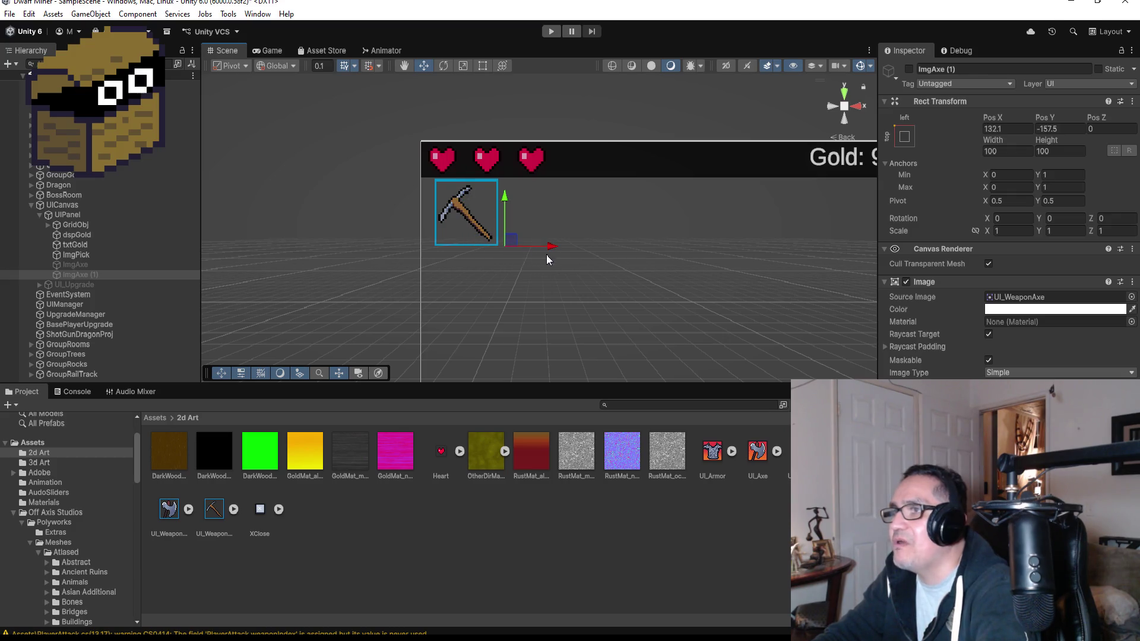
Step: Enable the copy, scale it to 0.5 on X and Y, and nudge it into place
{"action": "left_click", "coordinate": [911, 70]}
{"action": "scroll", "coordinate": [681, 196], "scroll_direction": "up", "scroll_amount": 3}
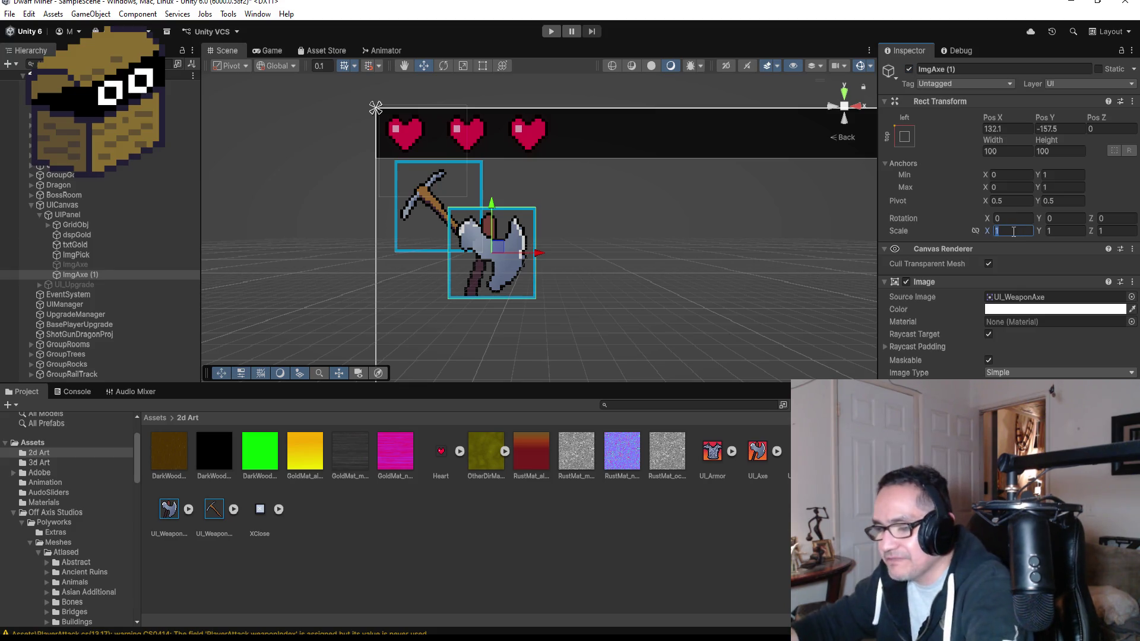
{"action": "type", "text": ".5"}
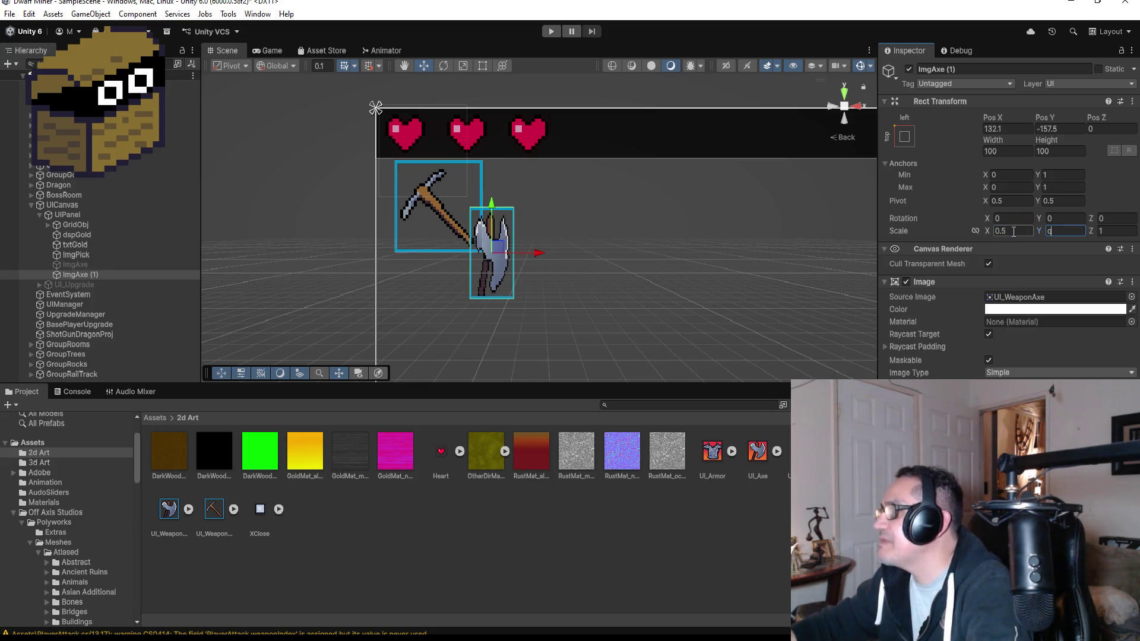
{"action": "type", "text": ".5"}
{"action": "scroll", "coordinate": [478, 228], "scroll_direction": "up", "scroll_amount": 1}
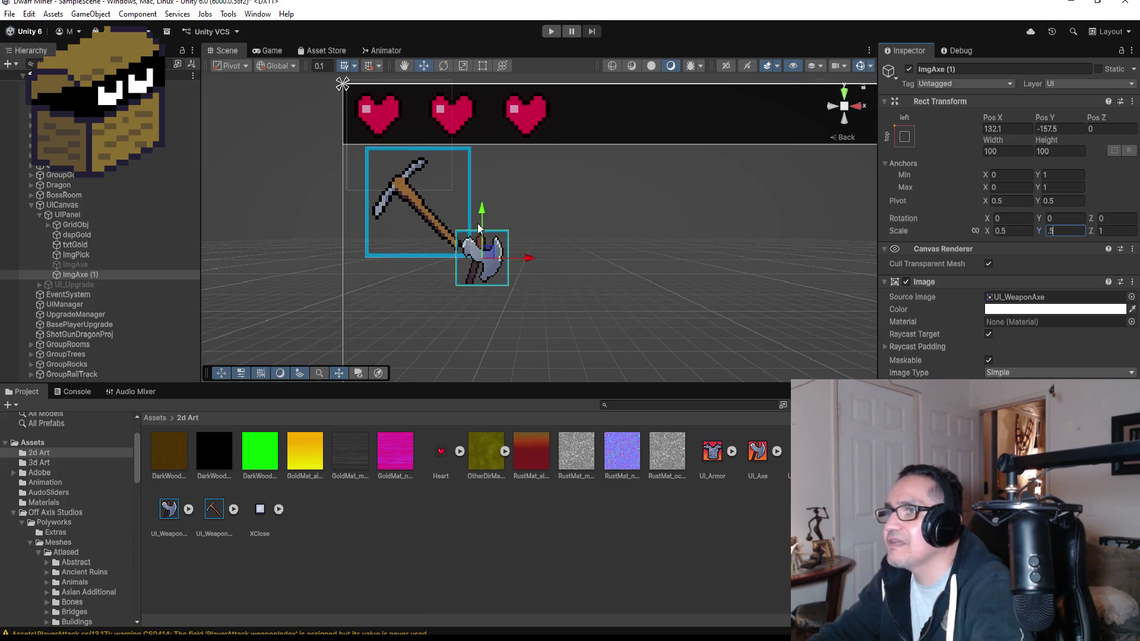
{"action": "left_click_drag", "start_coordinate": [484, 218], "coordinate": [484, 215]}
{"action": "left_click_drag", "start_coordinate": [529, 258], "coordinate": [526, 255]}
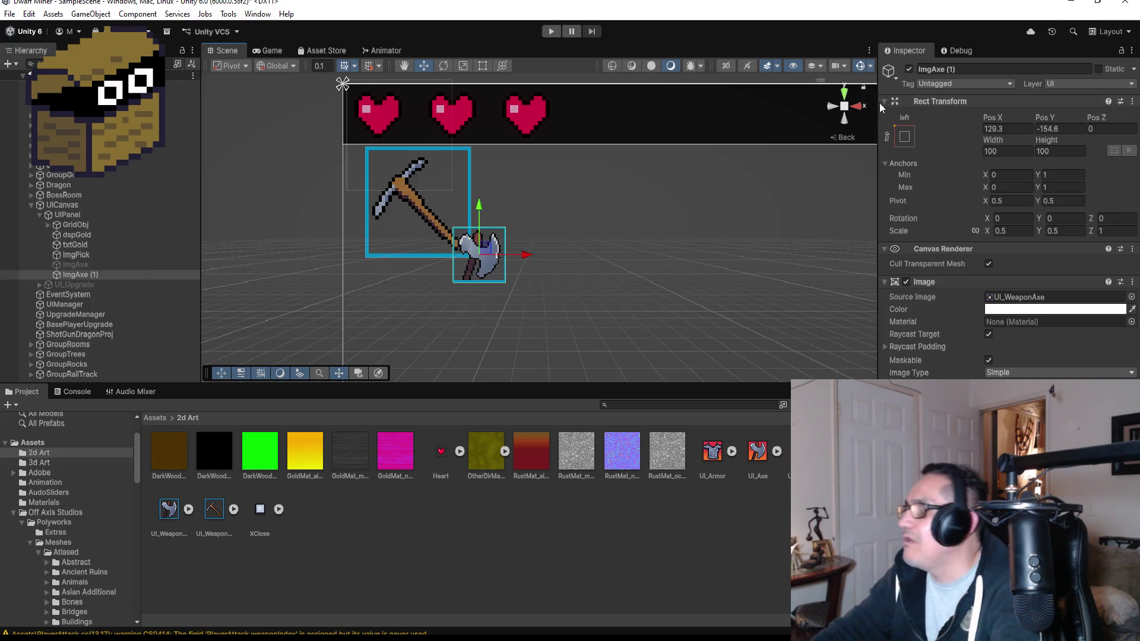
Step: Rename the copy ImgPotion and clear its source image
{"action": "left_click", "coordinate": [996, 69]}
{"action": "type", "text": "ImgAx"}
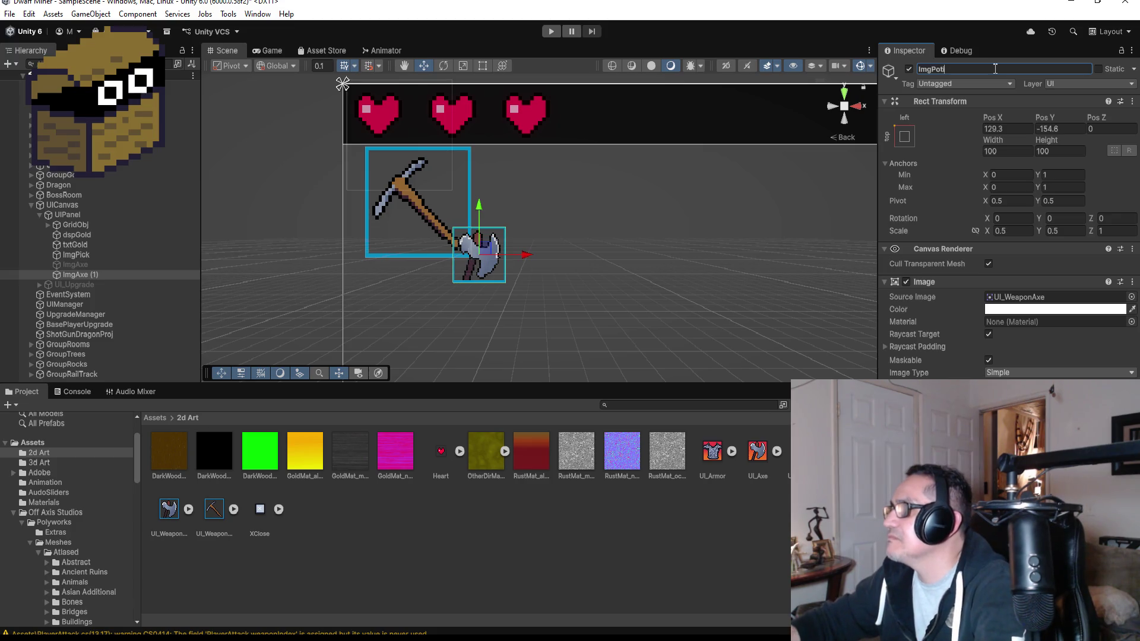
{"action": "left_click", "coordinate": [1036, 297]}
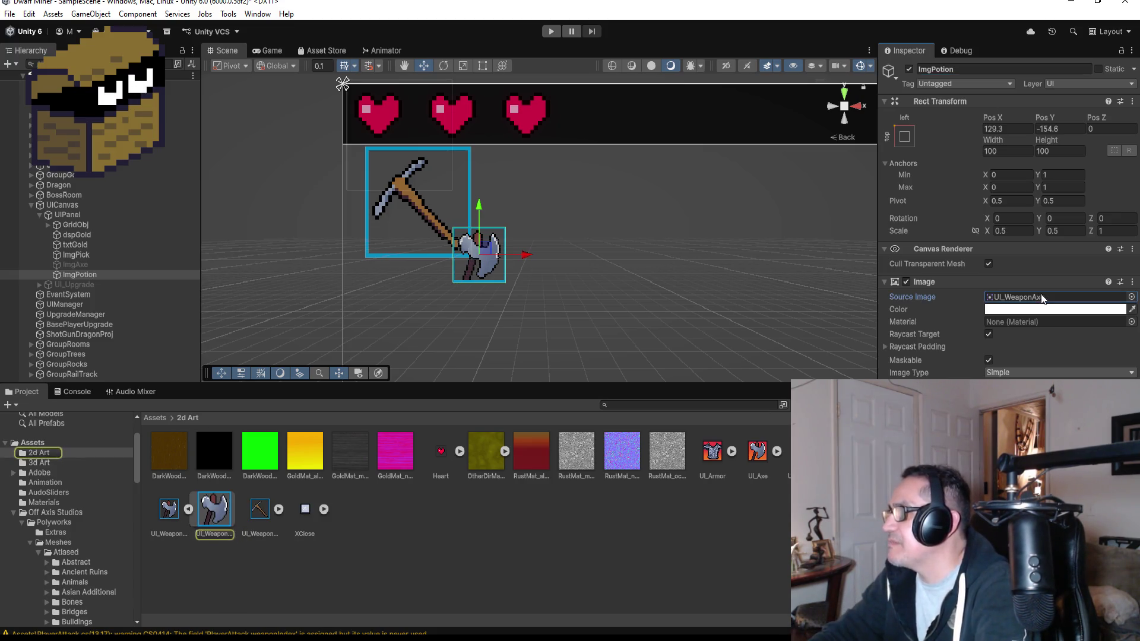
{"action": "key", "text": "Delete"}
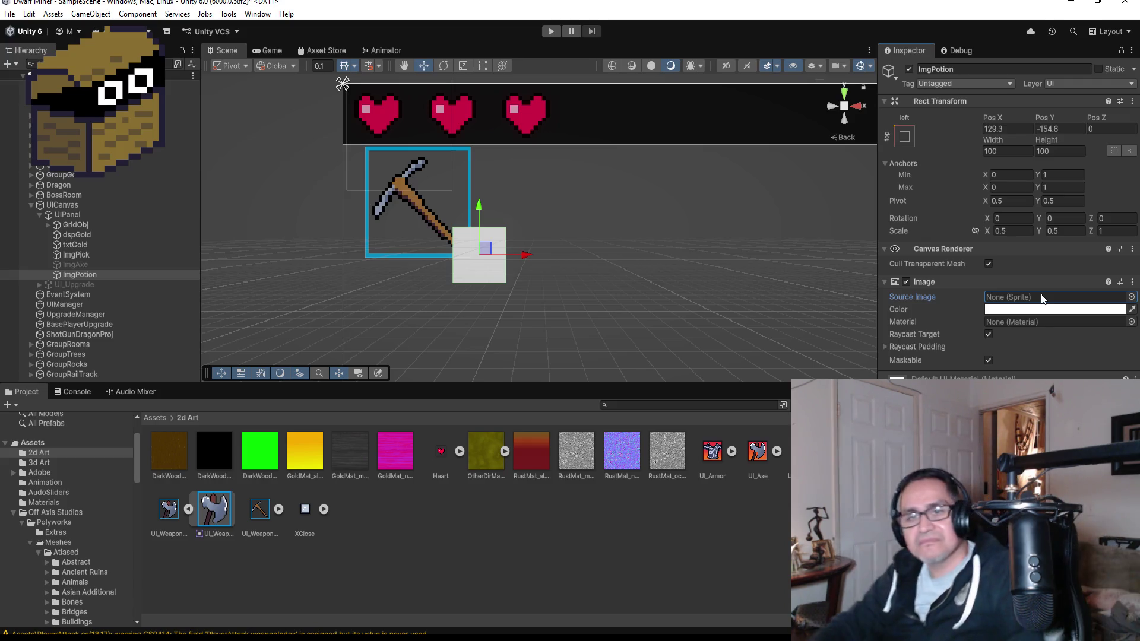
Step: Open and dismiss Unity's File menu, then switch over to Visual Studio
{"action": "scroll", "coordinate": [503, 175], "scroll_direction": "up", "scroll_amount": 2}
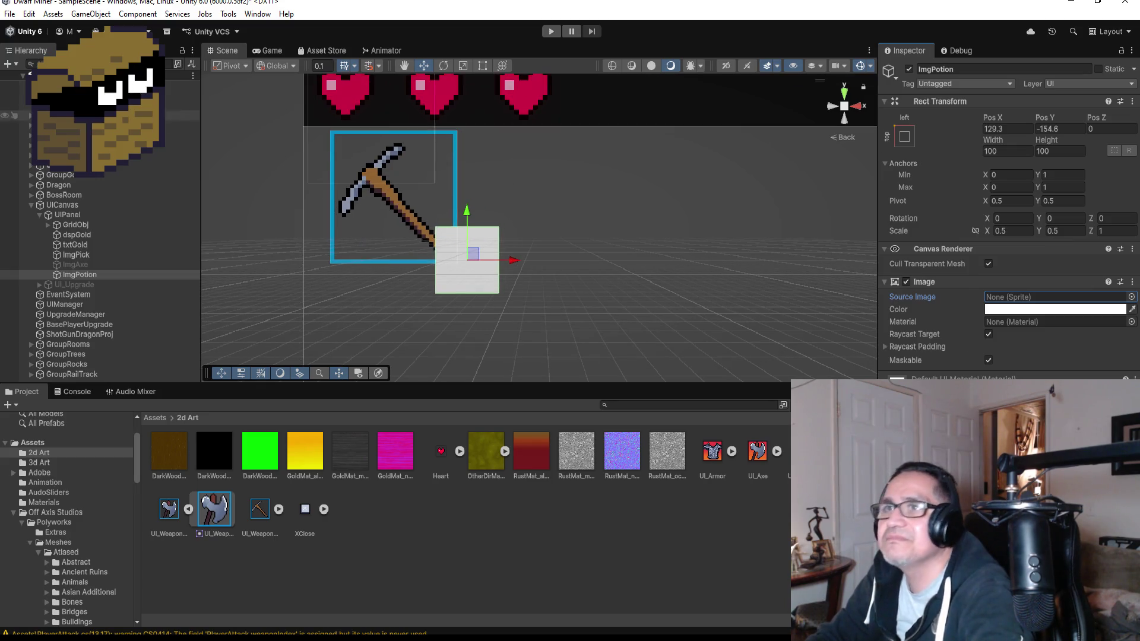
{"action": "left_click", "coordinate": [9, 14]}
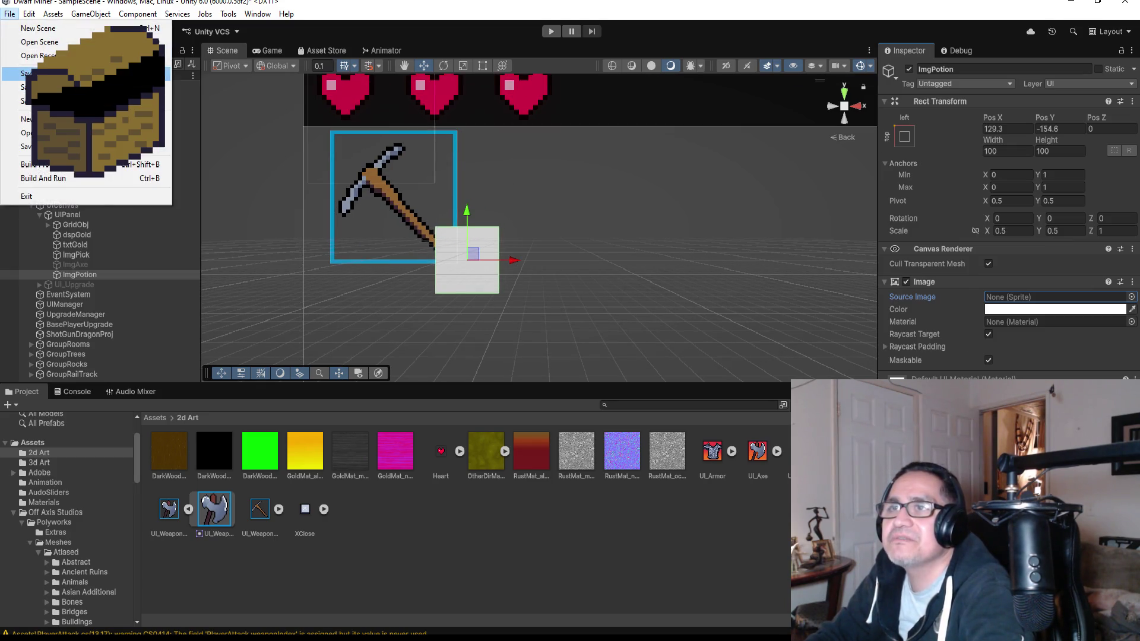
{"action": "key", "text": "Escape"}
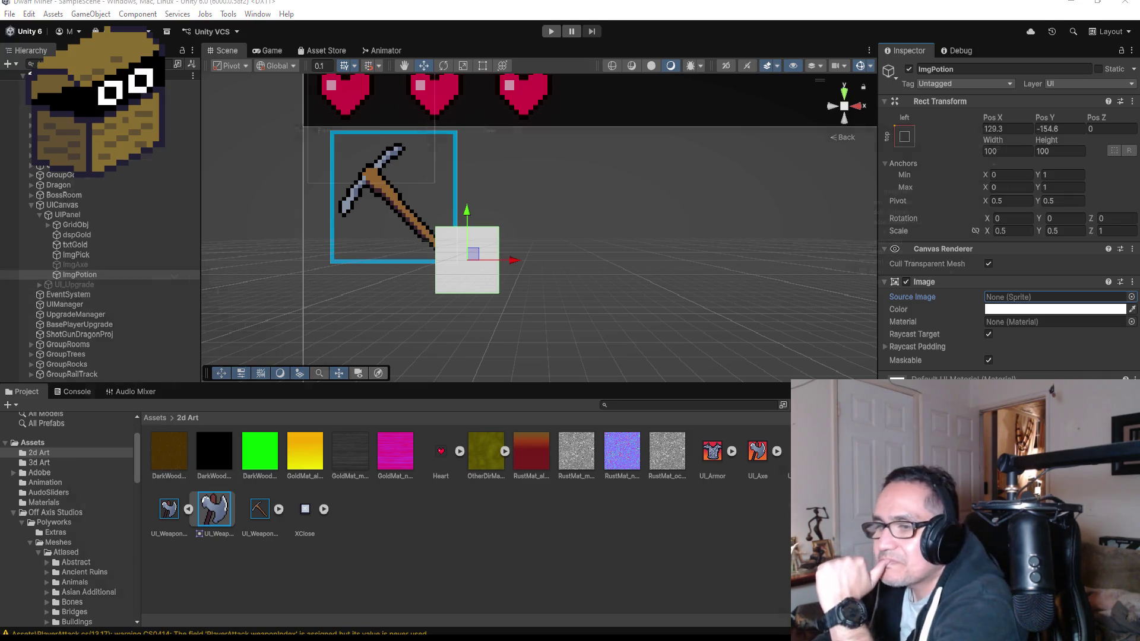
{"action": "key", "text": "alt+Tab"}
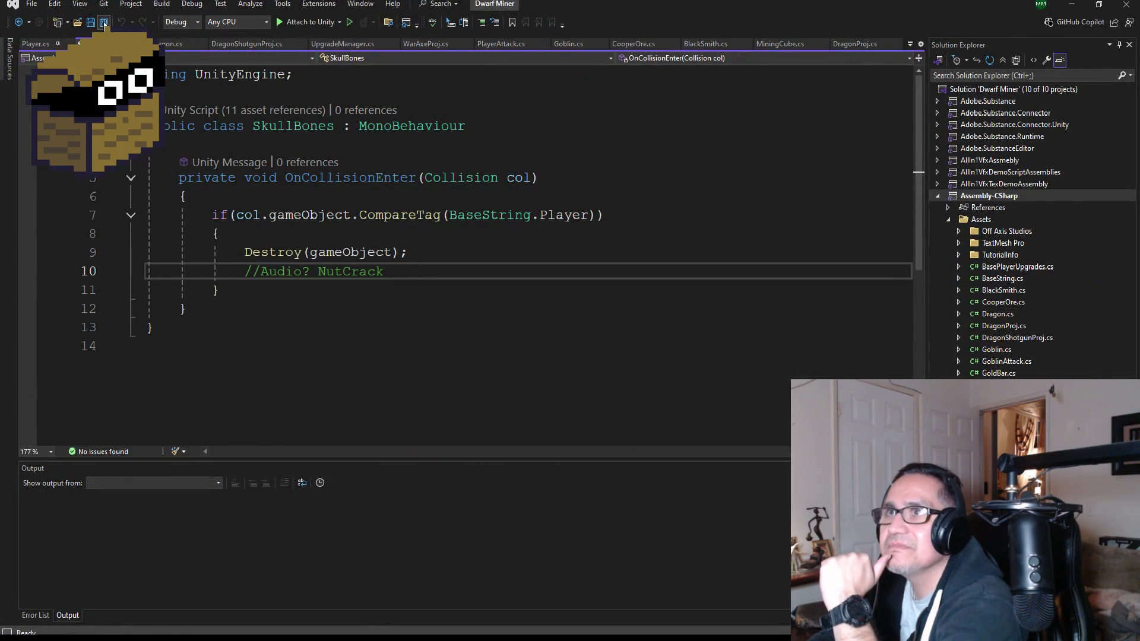
Step: Save all files and open PlayerAttack.cs, scrolling through its code
{"action": "left_click", "coordinate": [104, 23]}
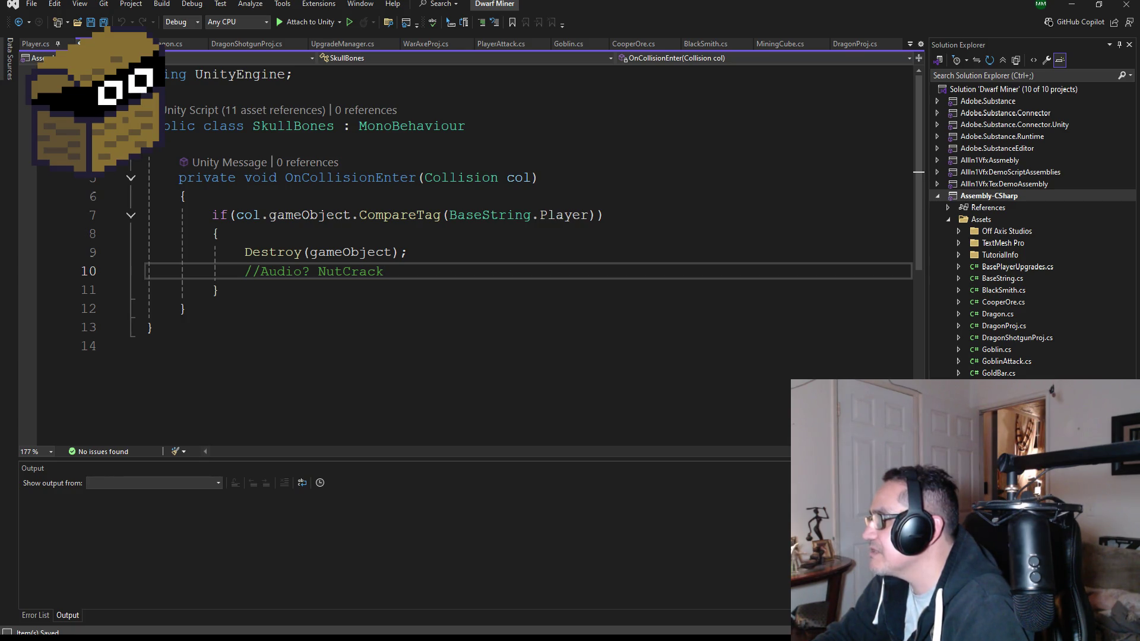
{"action": "left_click", "coordinate": [502, 44]}
{"action": "scroll", "coordinate": [409, 315], "scroll_direction": "up", "scroll_amount": 3}
{"action": "scroll", "coordinate": [409, 315], "scroll_direction": "down", "scroll_amount": 5}
{"action": "scroll", "coordinate": [409, 316], "scroll_direction": "down", "scroll_amount": 15}
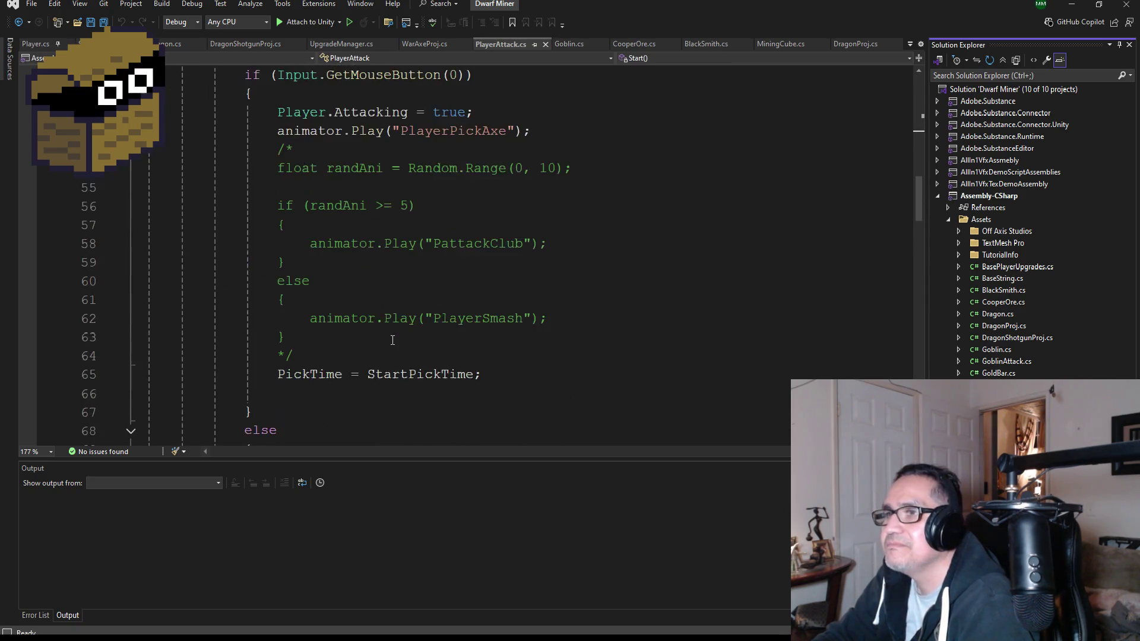
{"action": "scroll", "coordinate": [403, 346], "scroll_direction": "down", "scroll_amount": 18}
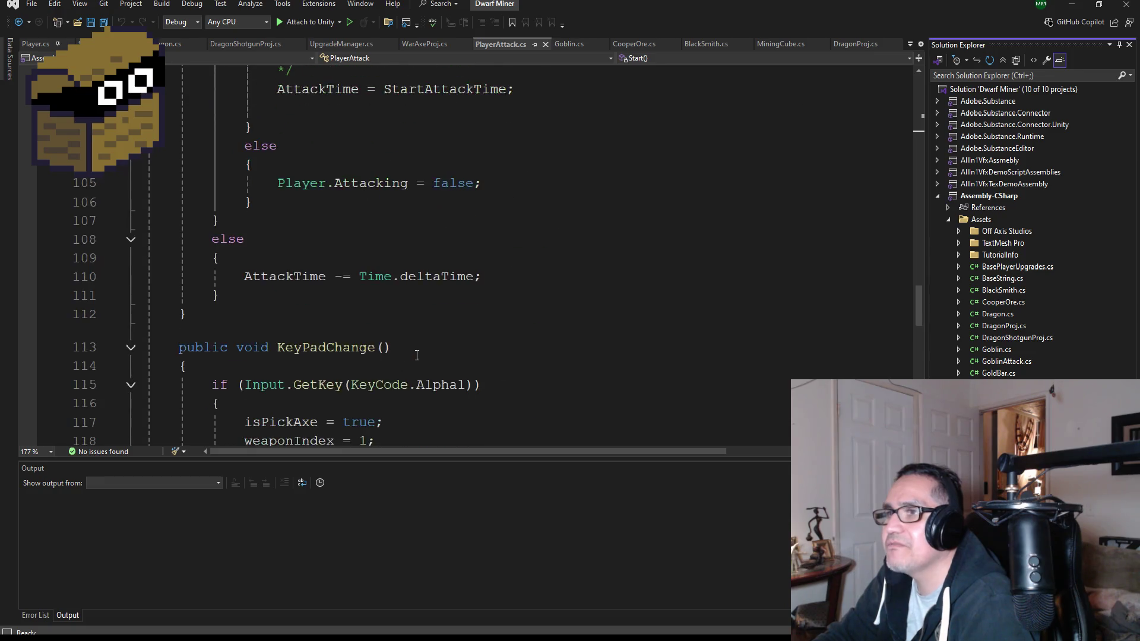
{"action": "scroll", "coordinate": [409, 360], "scroll_direction": "down", "scroll_amount": 3}
{"action": "scroll", "coordinate": [412, 333], "scroll_direction": "up", "scroll_amount": 20}
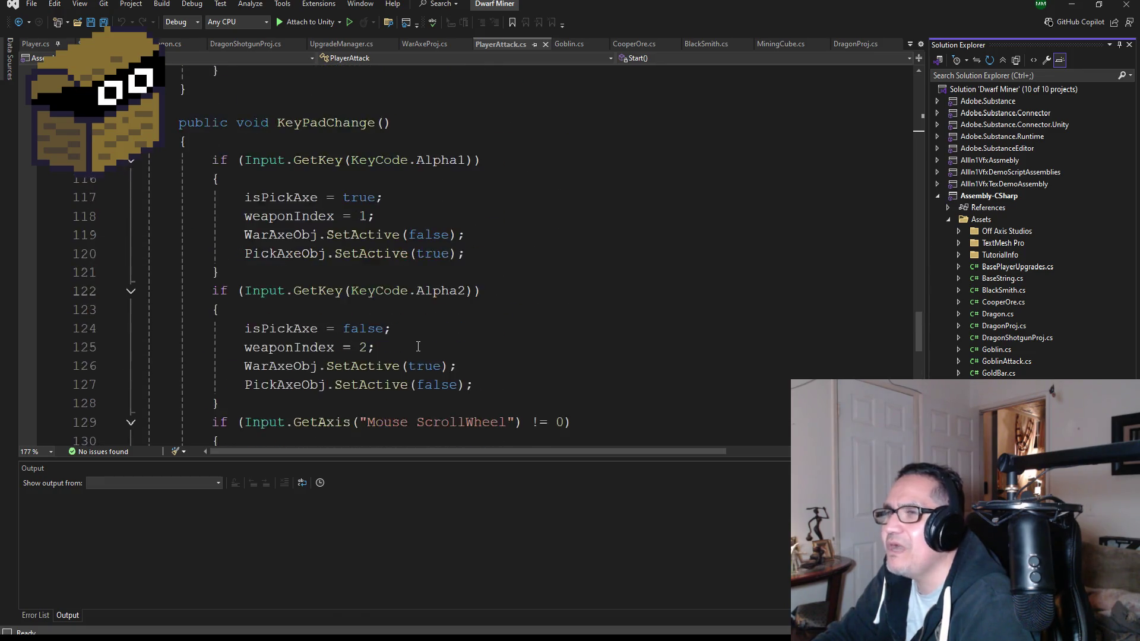
{"action": "scroll", "coordinate": [413, 310], "scroll_direction": "up", "scroll_amount": 20}
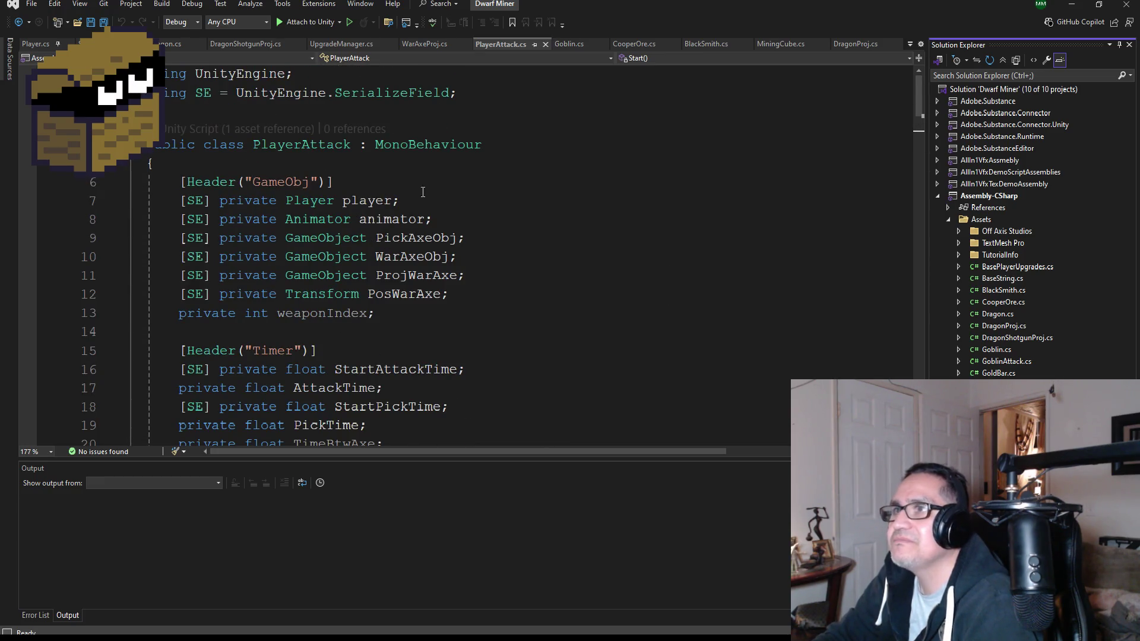
Step: Add and then remove a using line at the top, then return to the PosWarAxe field
{"action": "left_click", "coordinate": [491, 93]}
{"action": "key", "text": "Return"}
{"action": "type", "text": "using"}
{"action": "key", "text": "BackSpace"}
{"action": "key", "text": "BackSpace"}
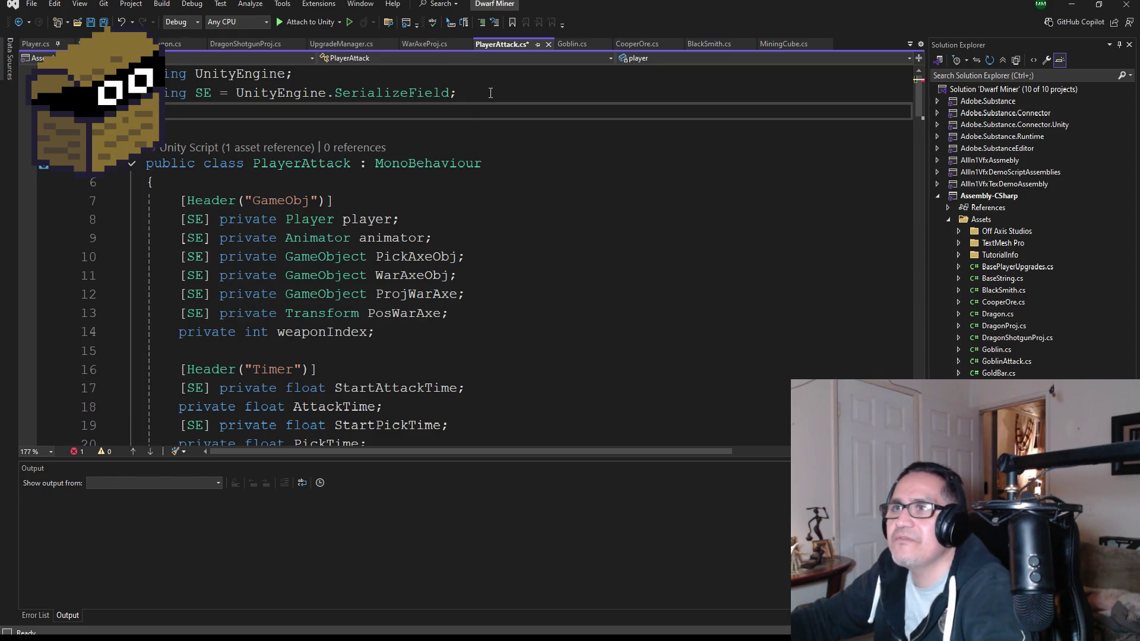
{"action": "key", "text": "BackSpace"}
{"action": "scroll", "coordinate": [439, 242], "scroll_direction": "down", "scroll_amount": 4}
{"action": "scroll", "coordinate": [439, 242], "scroll_direction": "up", "scroll_amount": 2}
{"action": "scroll", "coordinate": [438, 242], "scroll_direction": "up", "scroll_amount": 1}
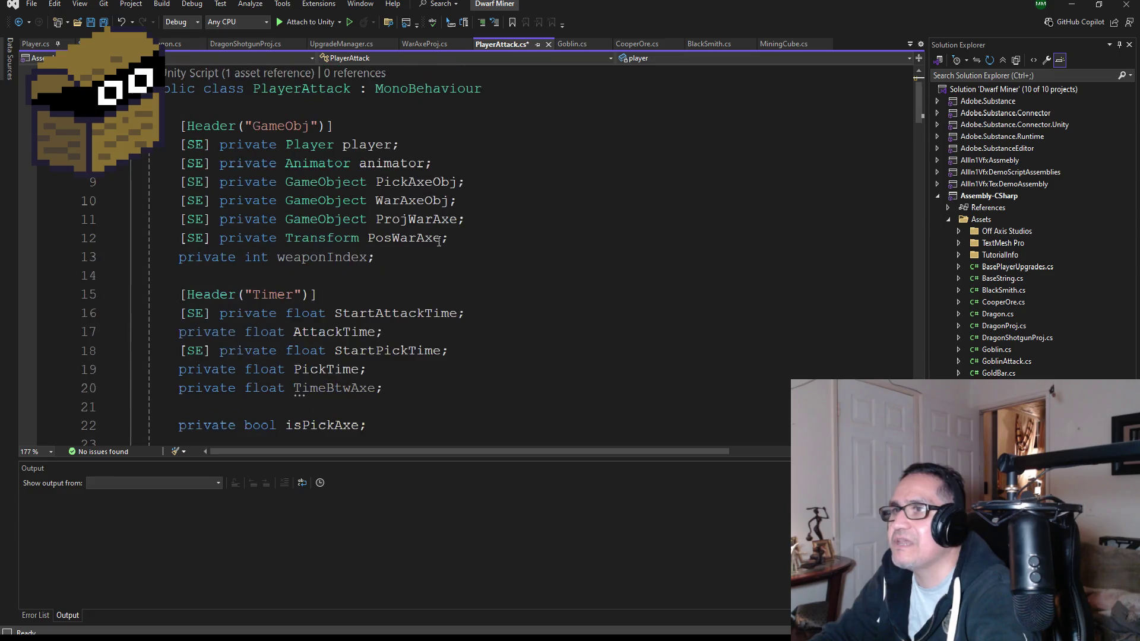
{"action": "left_click", "coordinate": [455, 247]}
Step: Add a serialized GameObject field UIpick below PosWarAxe
{"action": "left_click", "coordinate": [455, 256]}
{"action": "left_click", "coordinate": [494, 246]}
{"action": "key", "text": "Return"}
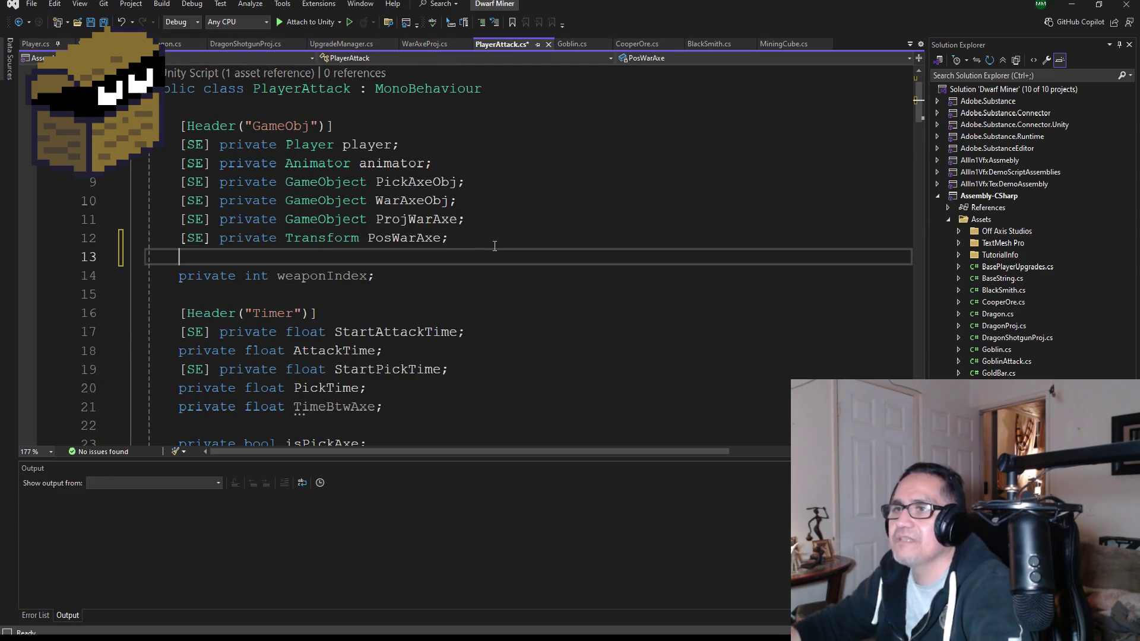
{"action": "type", "text": "[SE] p"}
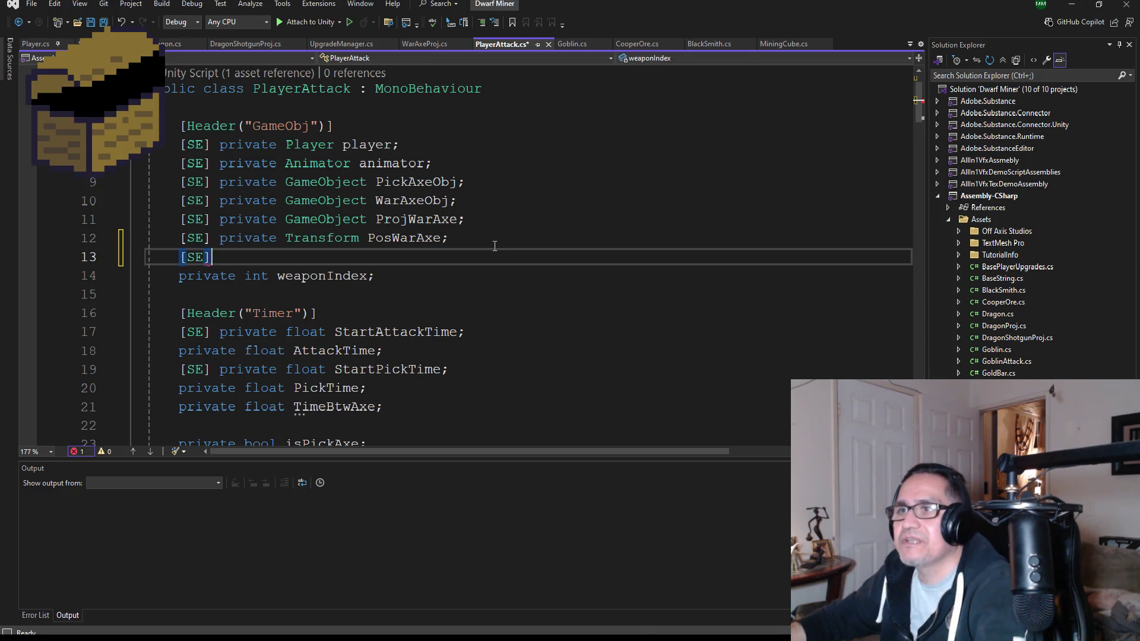
{"action": "type", "text": "rivate "}
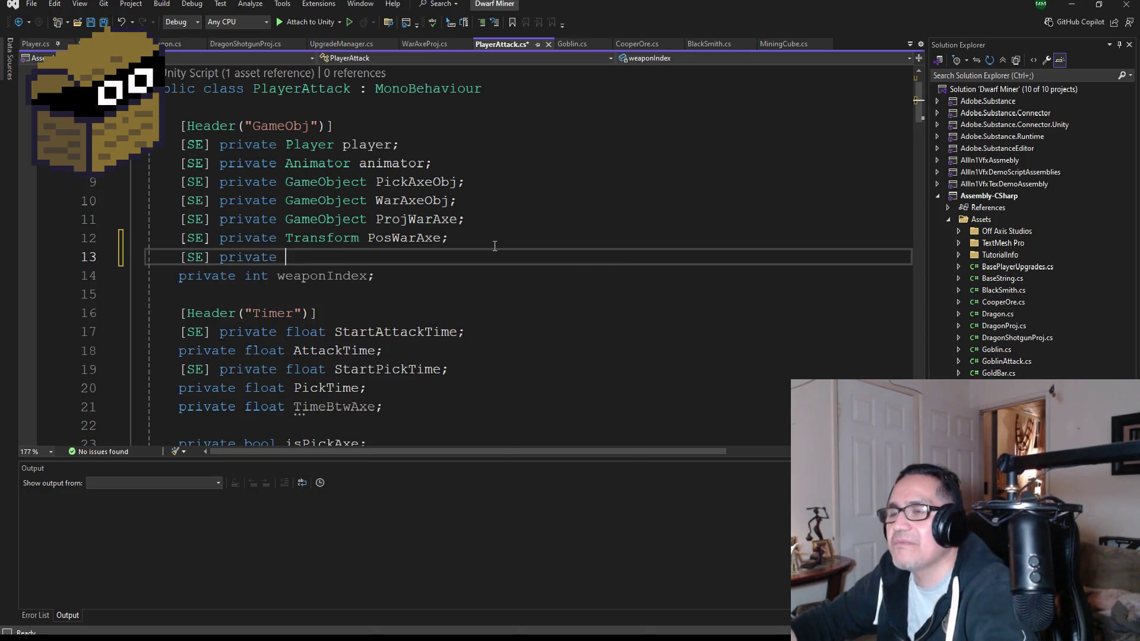
{"action": "type", "text": "Game"}
{"action": "key", "text": "Tab"}
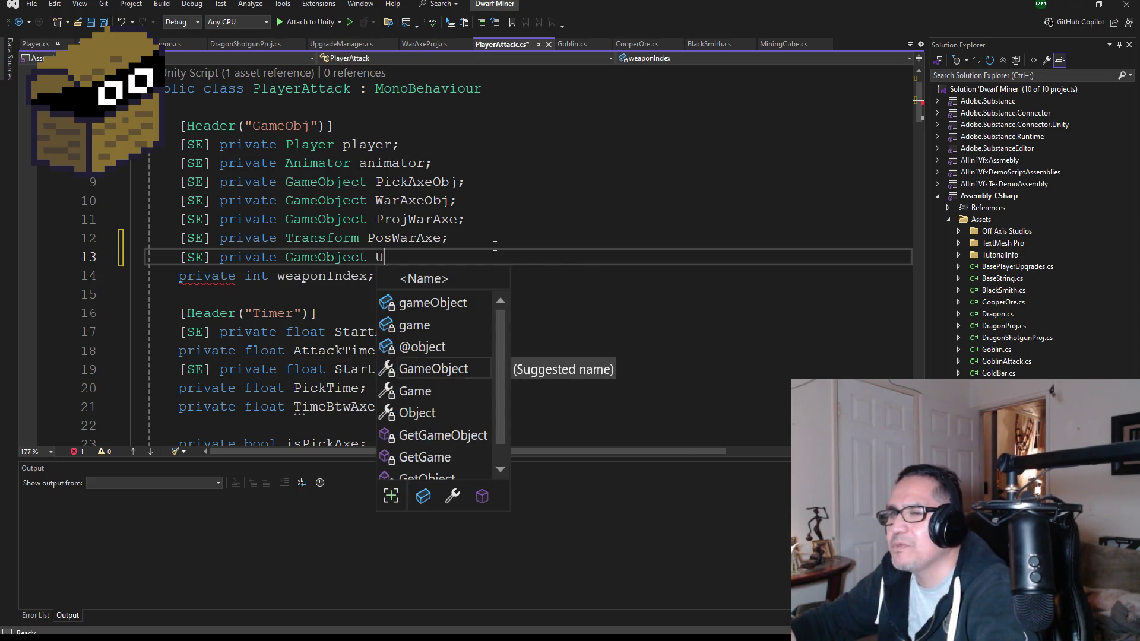
{"action": "type", "text": "UI_"}
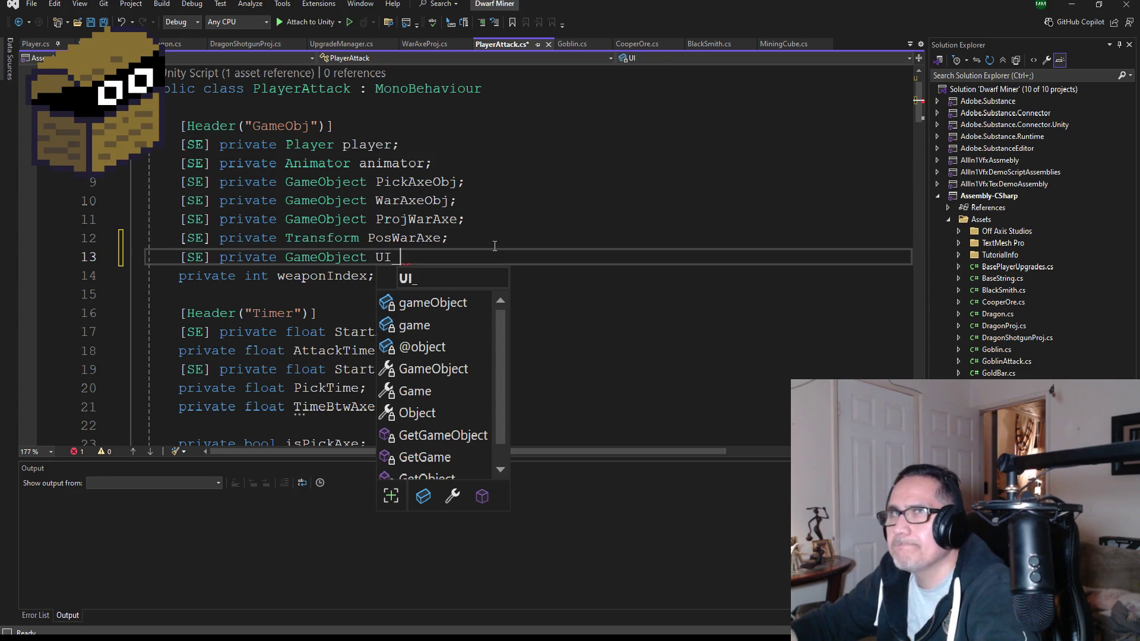
{"action": "type", "text": "Pi"}
{"action": "key", "text": "ctrl+shift+Left"}
{"action": "type", "text": "UI_pick;"}
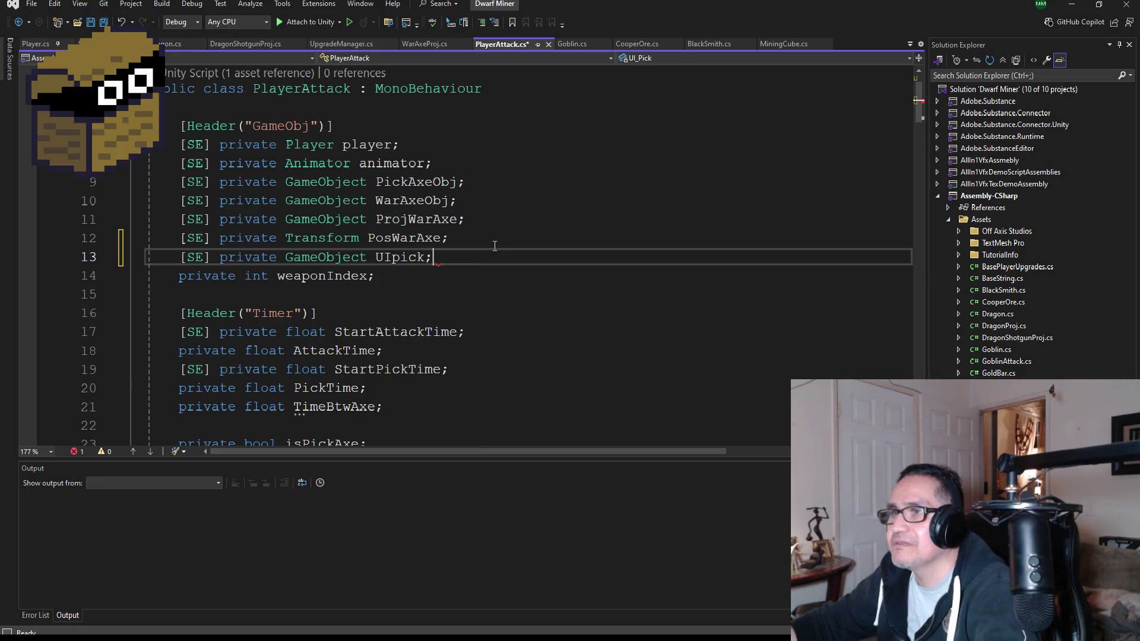
{"action": "key", "text": "Return"}
Step: Add serialized GameObject fields UIAxe and UIpotion beneath it and save the script
{"action": "type", "text": "[SE] "}
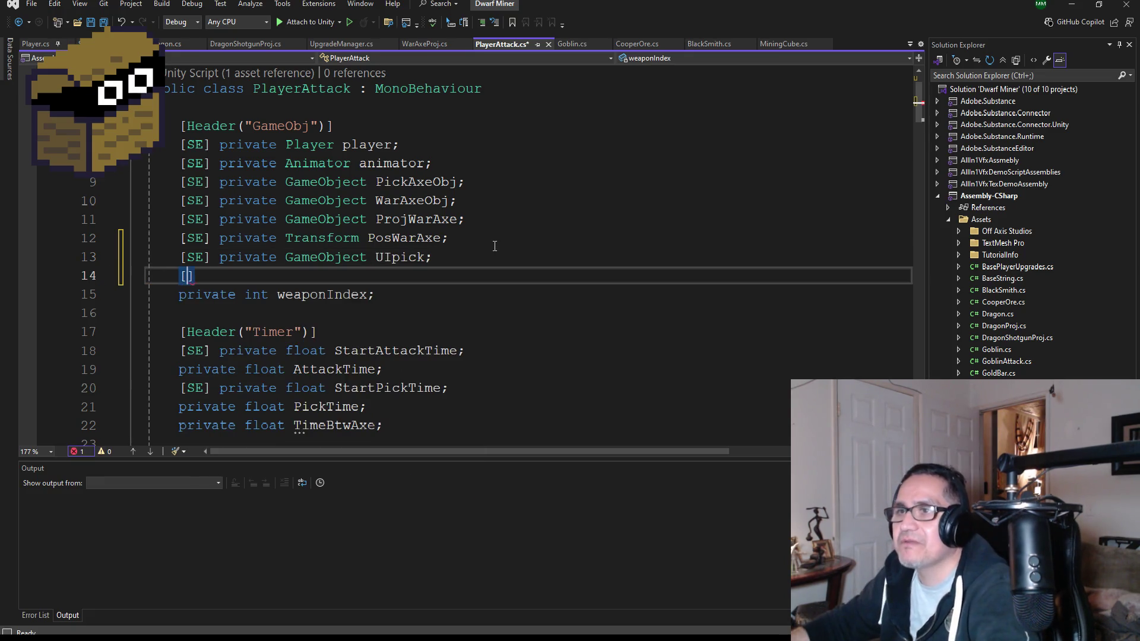
{"action": "type", "text": "private G"}
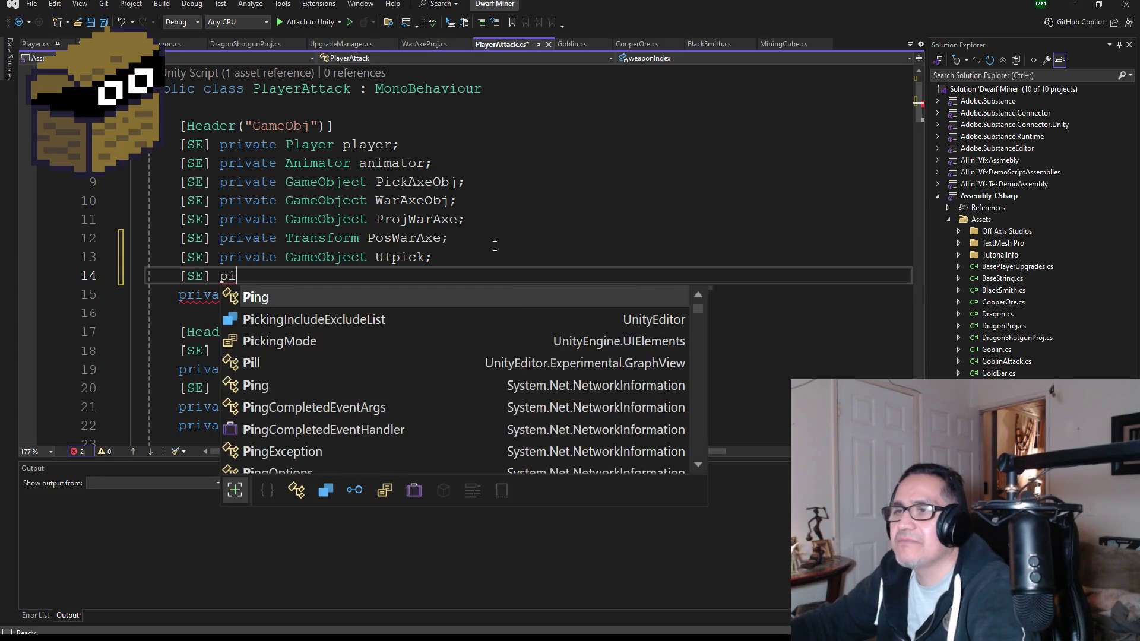
{"action": "type", "text": "ameObject "}
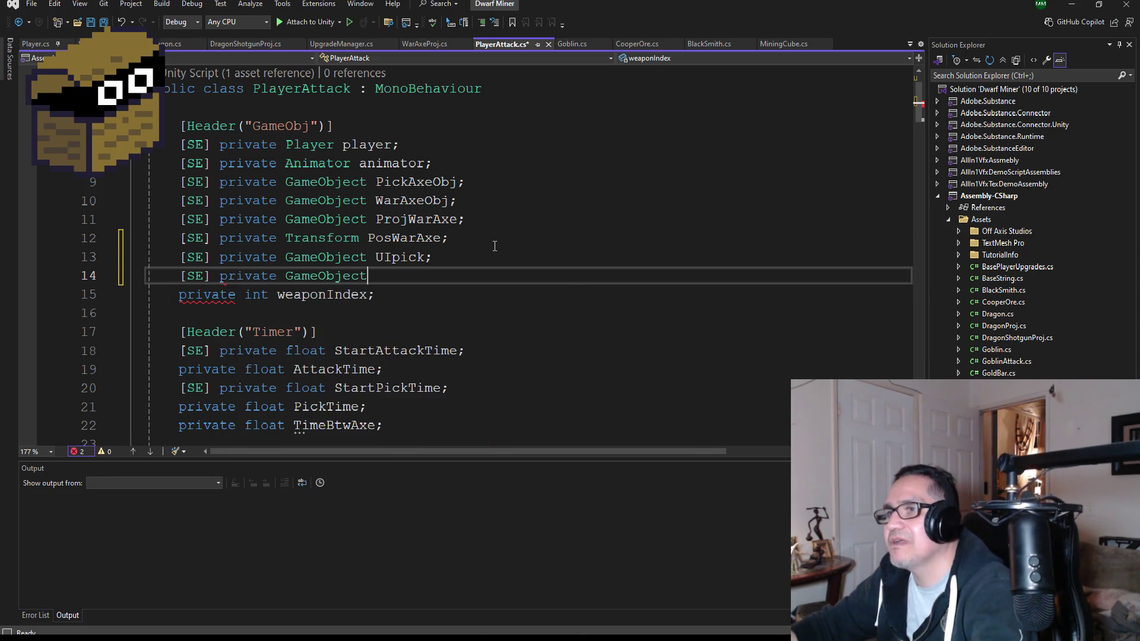
{"action": "type", "text": "UIAxe;"}
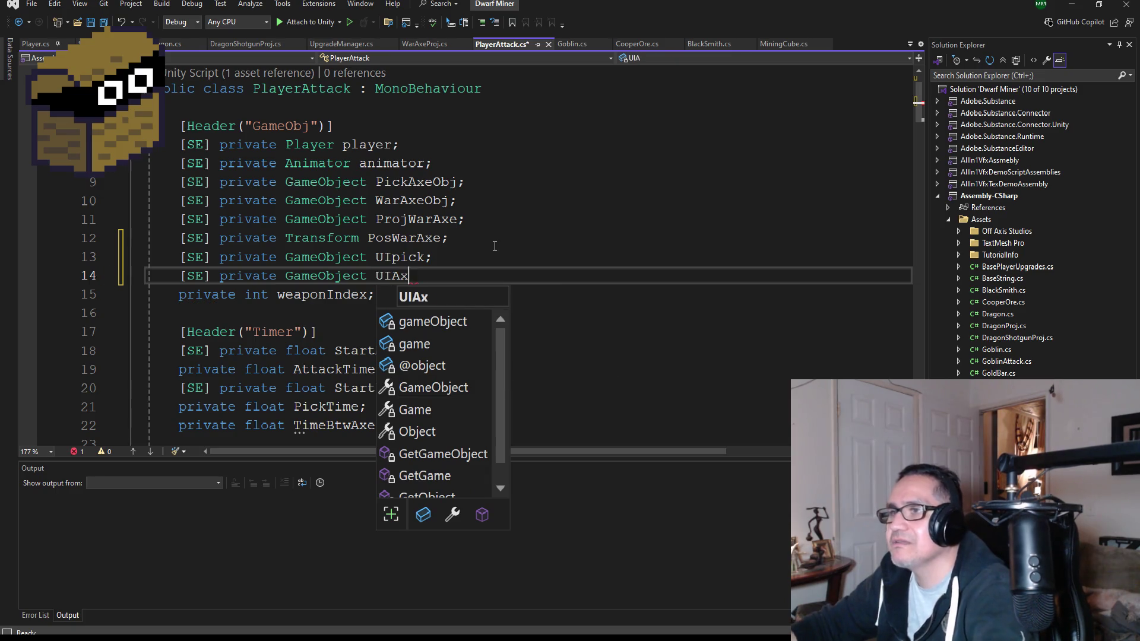
{"action": "key", "text": "Return"}
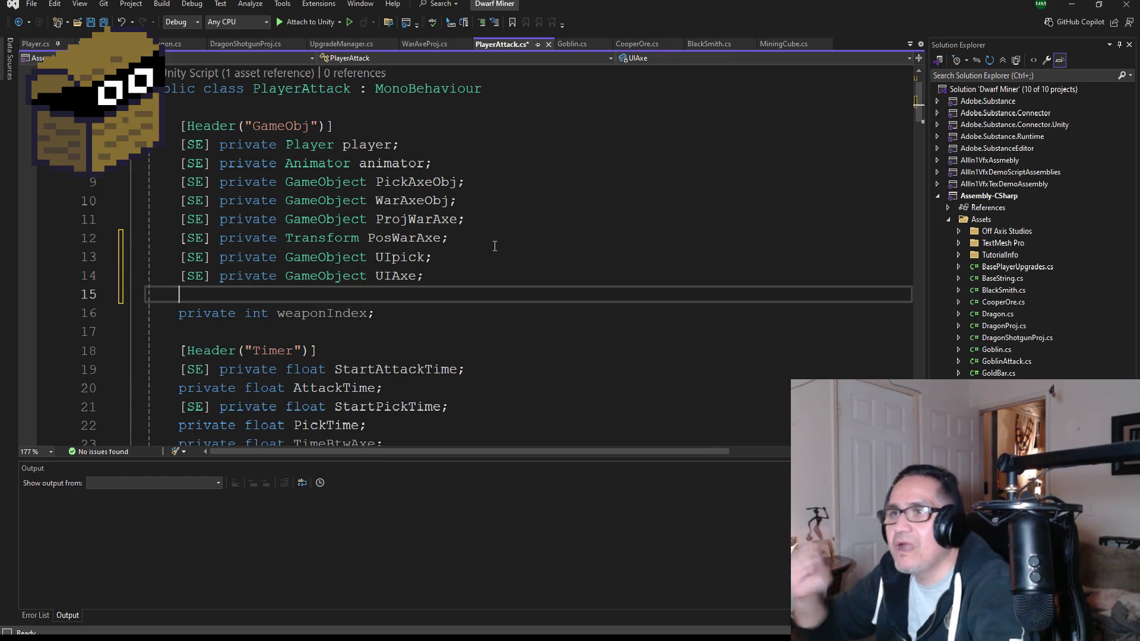
{"action": "type", "text": "[SE] privat"}
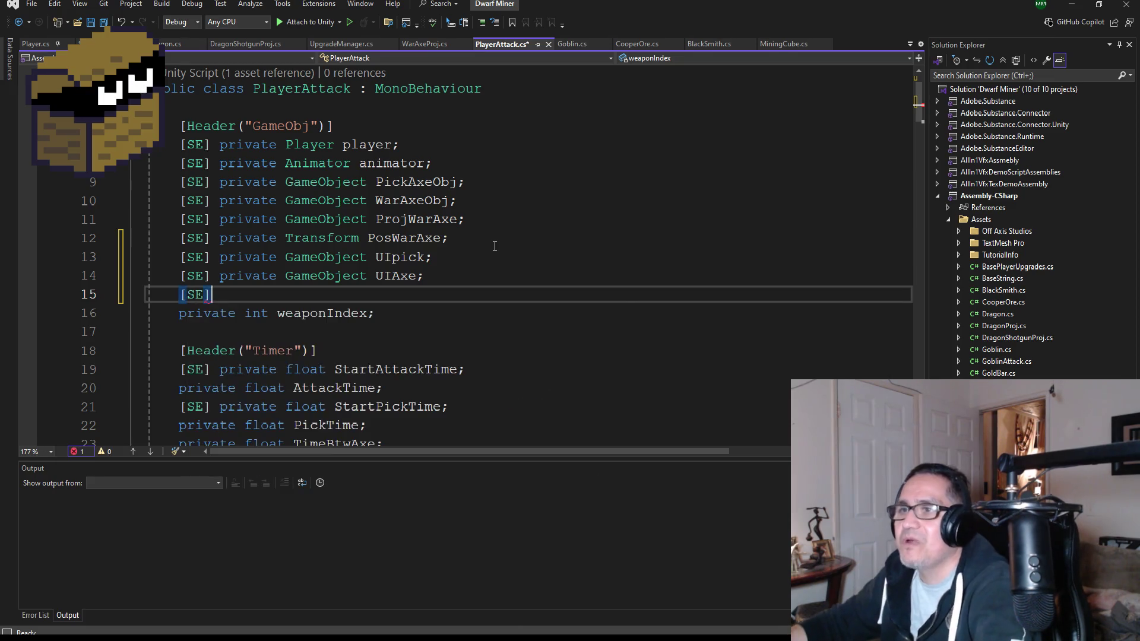
{"action": "type", "text": "e "}
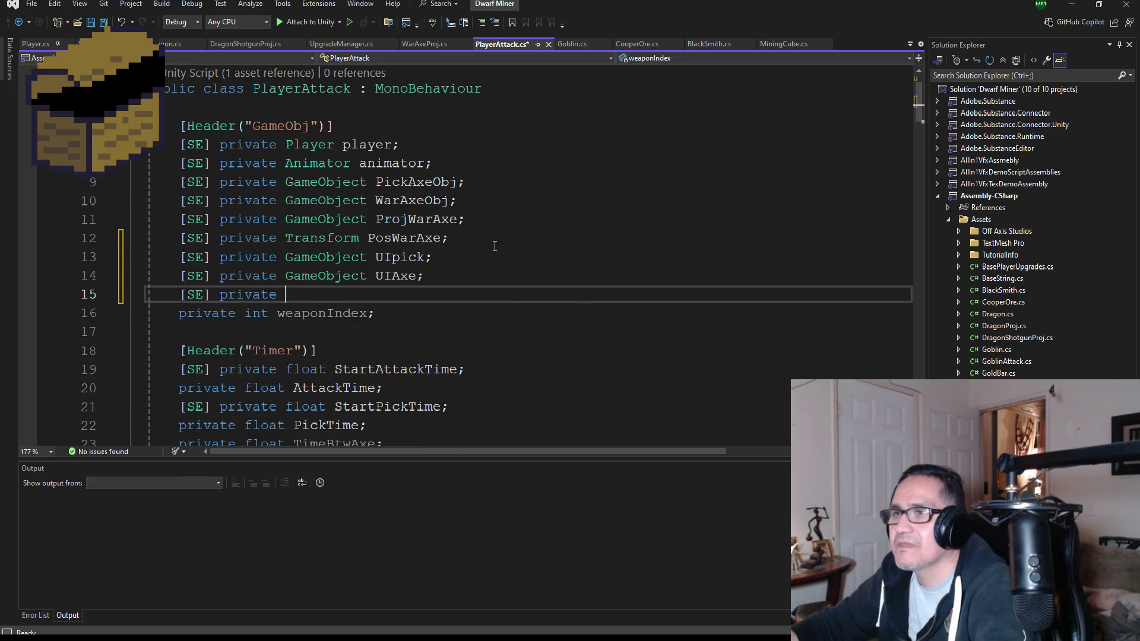
{"action": "type", "text": "GameObject "}
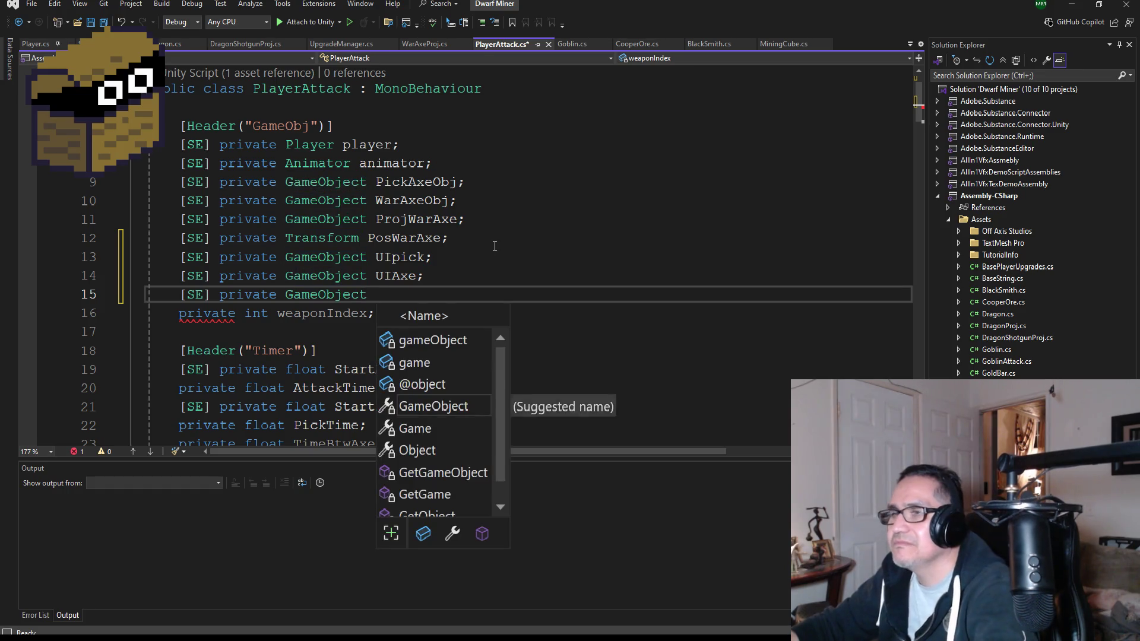
{"action": "type", "text": "UIpotion'"}
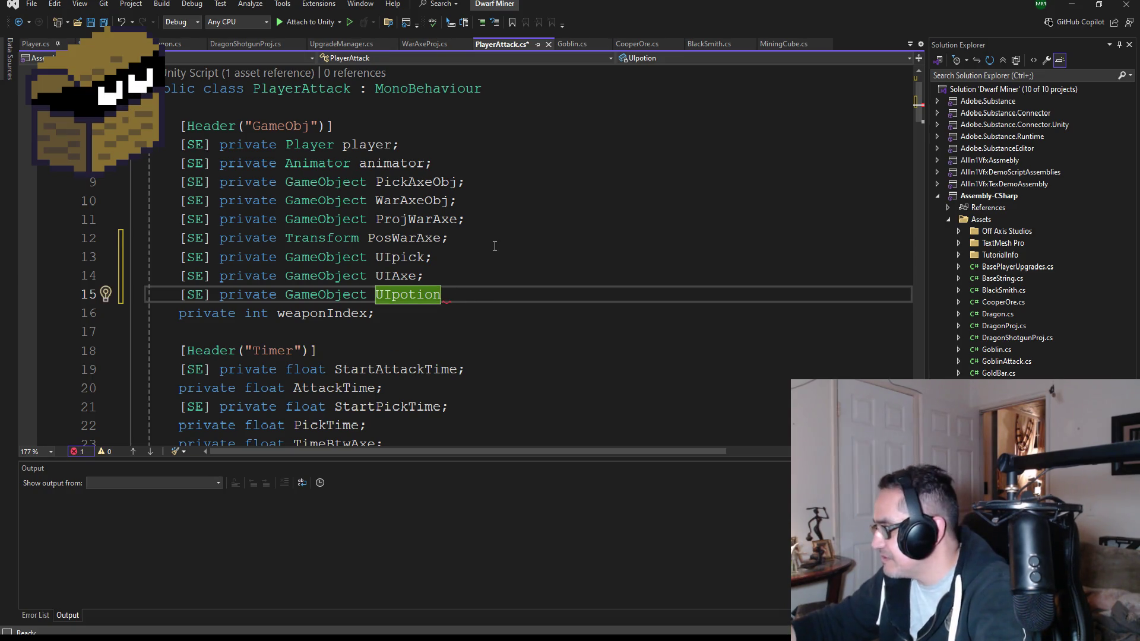
{"action": "type", "text": "'"}
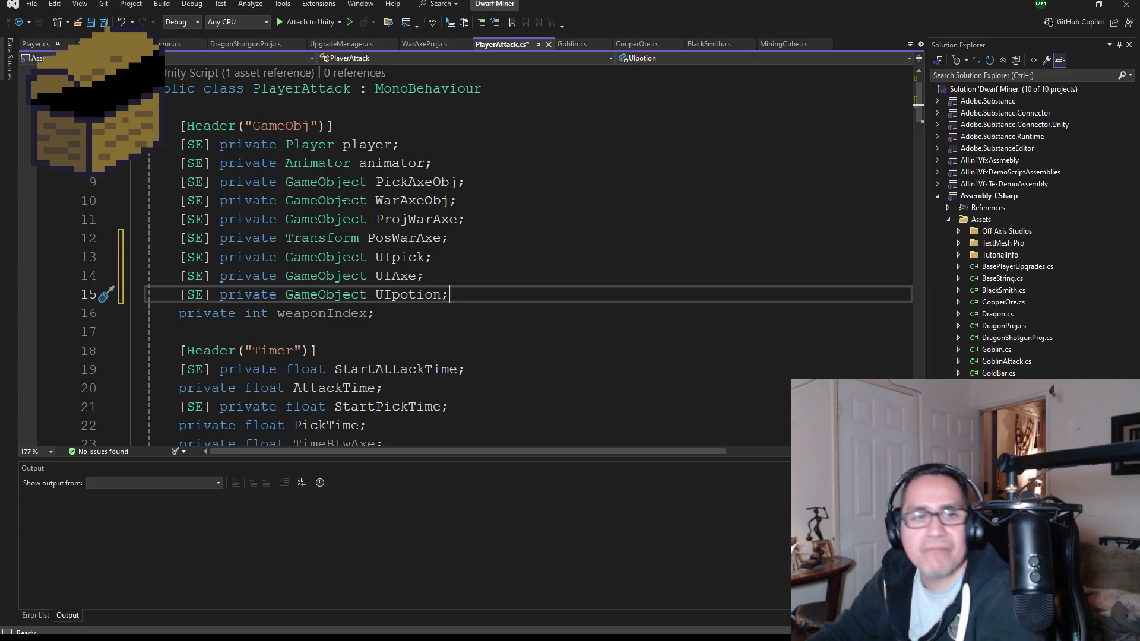
{"action": "left_click", "coordinate": [103, 23]}
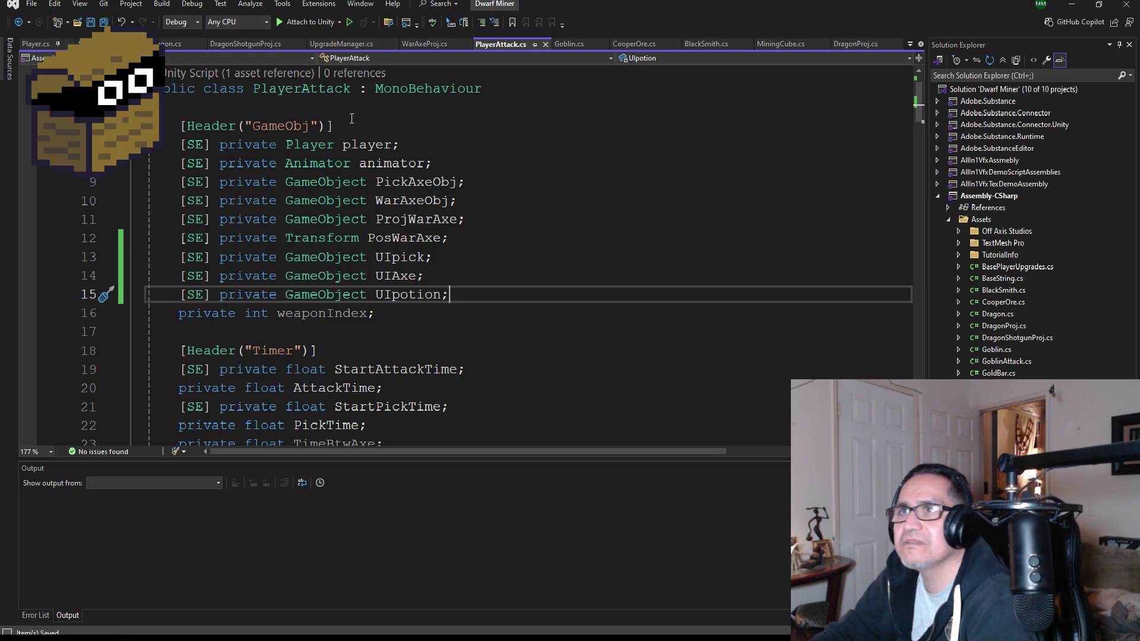
{"action": "scroll", "coordinate": [418, 343], "scroll_direction": "down", "scroll_amount": 1}
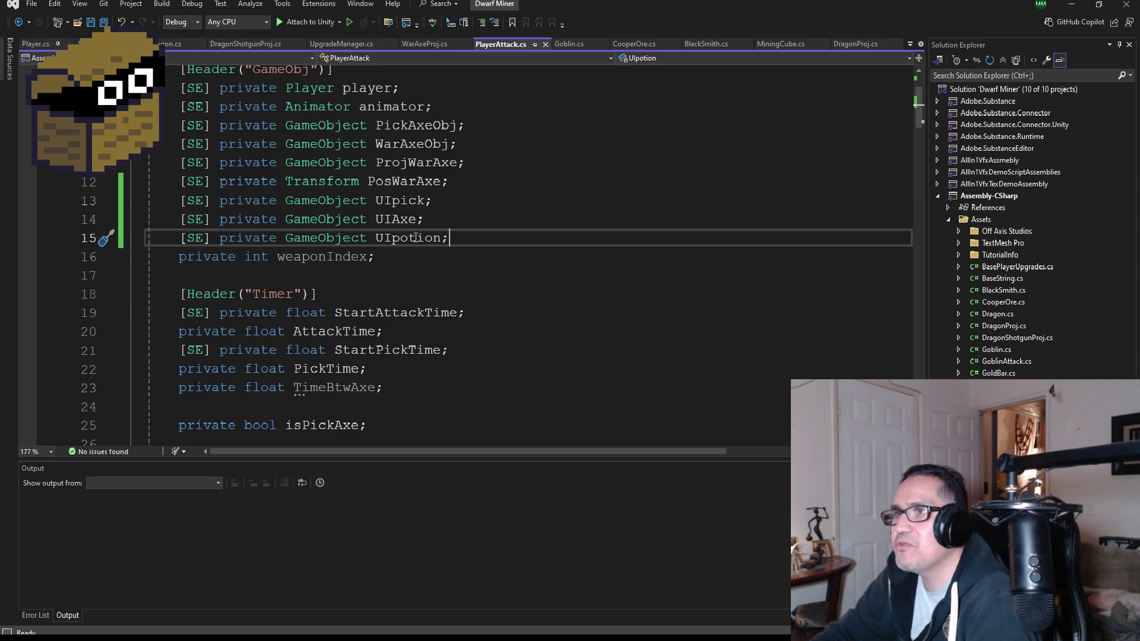
Step: Add UIpick.SetActive(true); after the PickAxeObj line in Start()
{"action": "scroll", "coordinate": [426, 272], "scroll_direction": "down", "scroll_amount": 3}
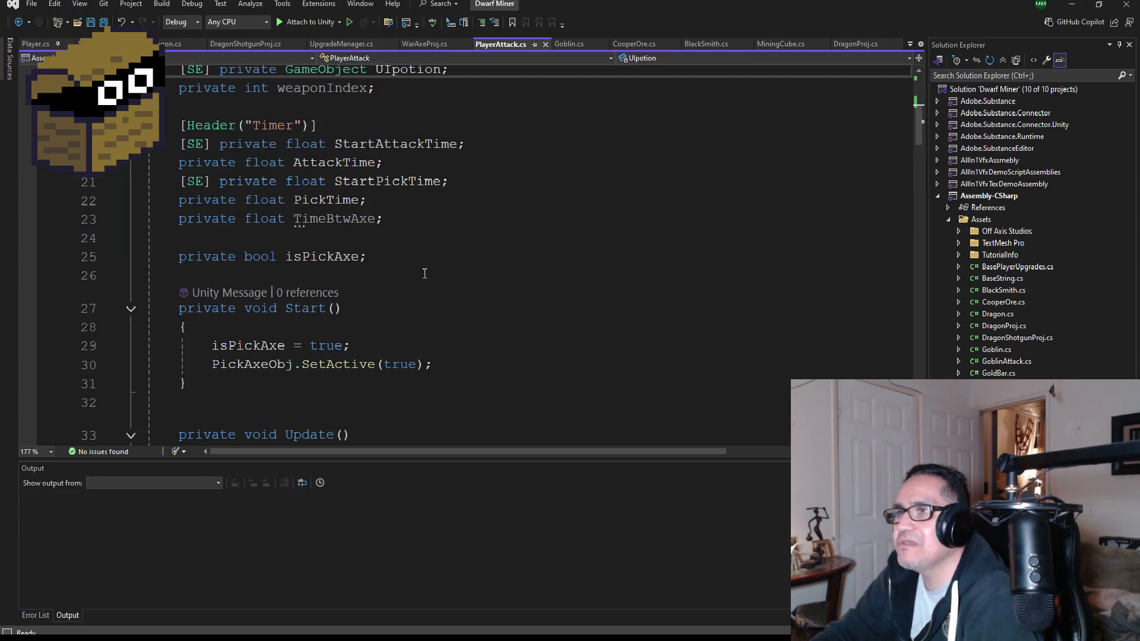
{"action": "scroll", "coordinate": [401, 314], "scroll_direction": "down", "scroll_amount": 3}
{"action": "left_click", "coordinate": [453, 204]}
{"action": "key", "text": "Return"}
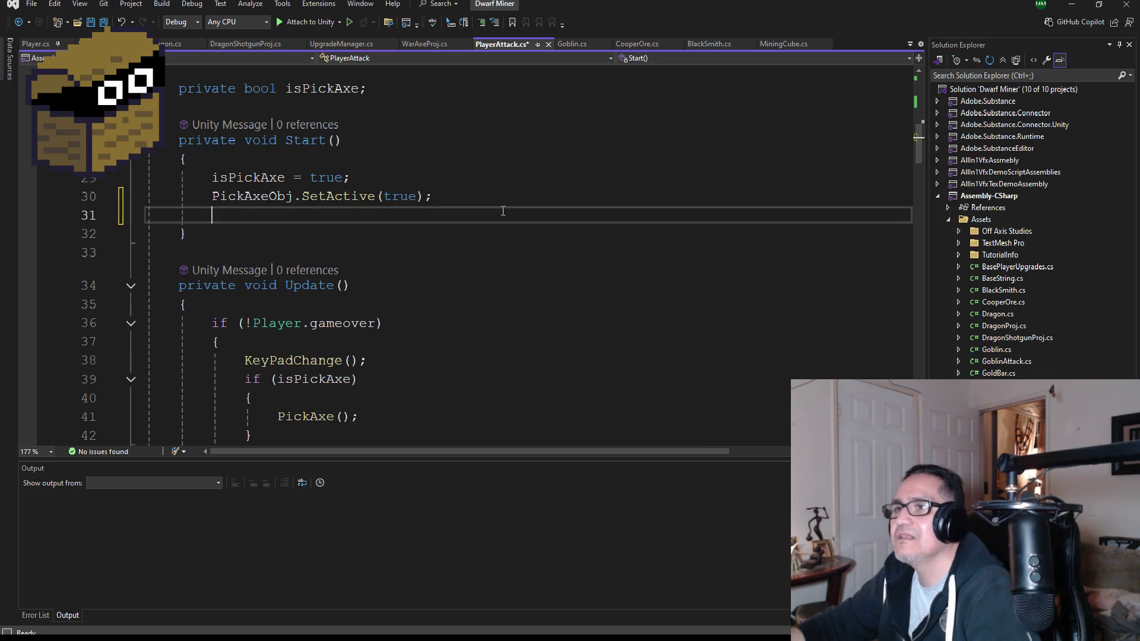
{"action": "type", "text": "UIp"}
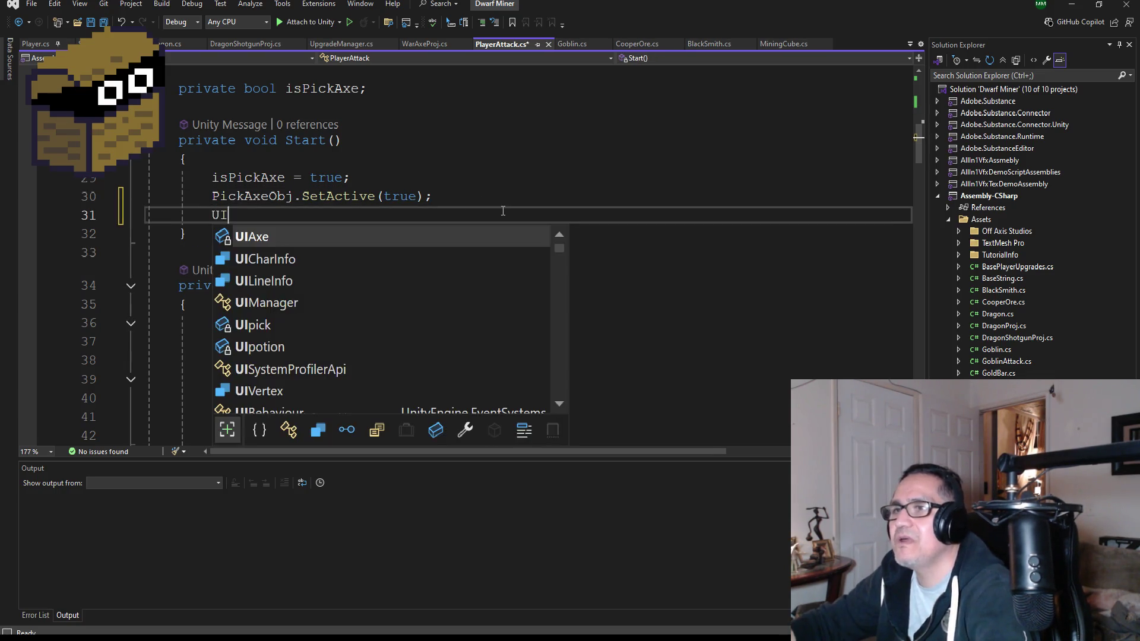
{"action": "key", "text": "Tab"}
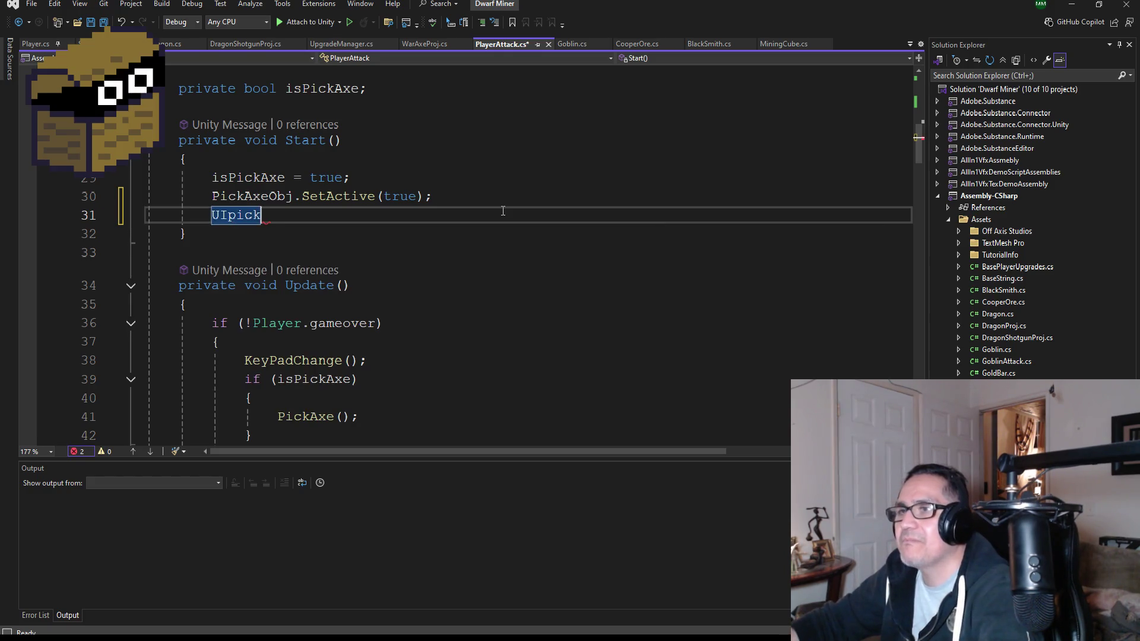
{"action": "type", "text": ".Set"}
{"action": "key", "text": "Tab"}
{"action": "type", "text": "(true)"}
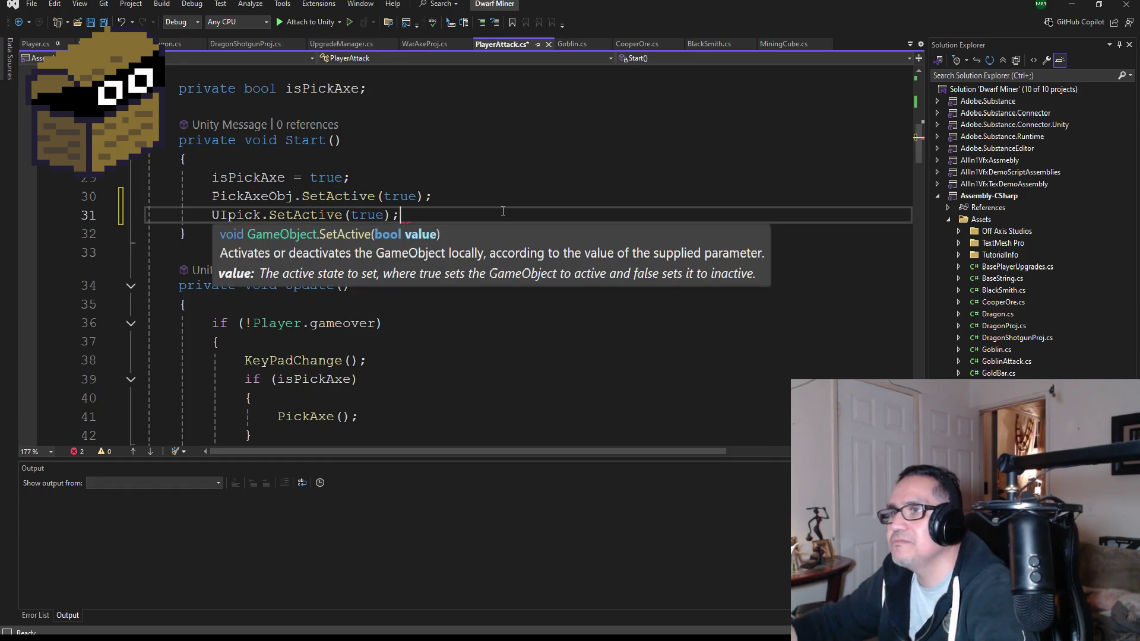
{"action": "type", "text": ";"}
{"action": "key", "text": "Return"}
Step: Add UIAxe.SetActive(false); and UIpotion.SetActive(false); below it and save the script
{"action": "type", "text": "UI"}
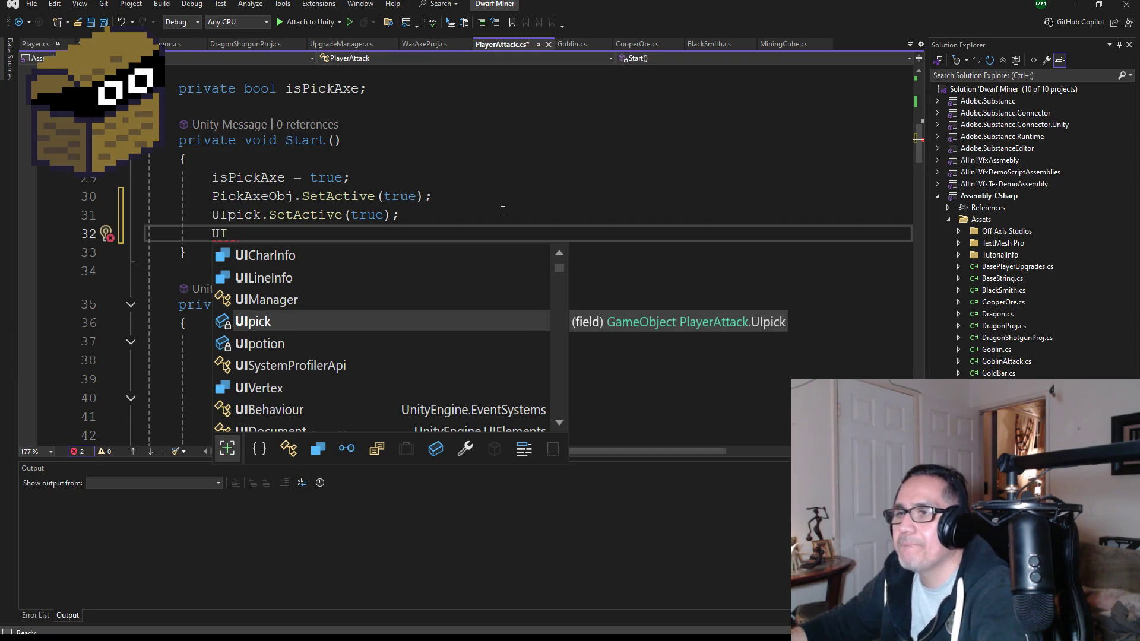
{"action": "key", "text": "Down"}
{"action": "type", "text": "Axe.Set"}
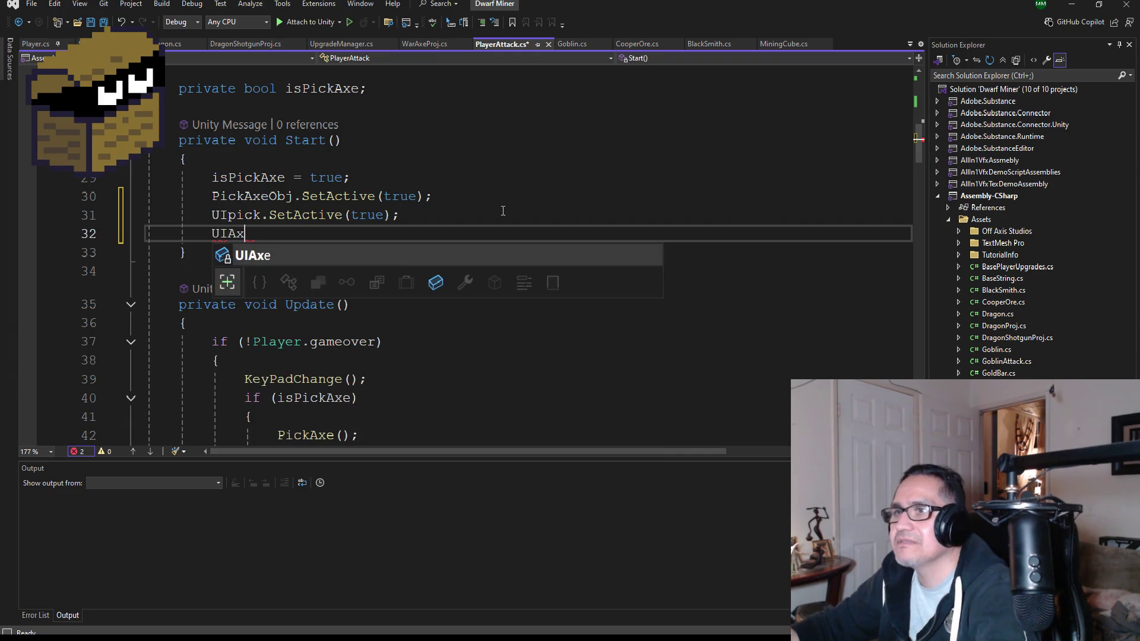
{"action": "key", "text": "Tab"}
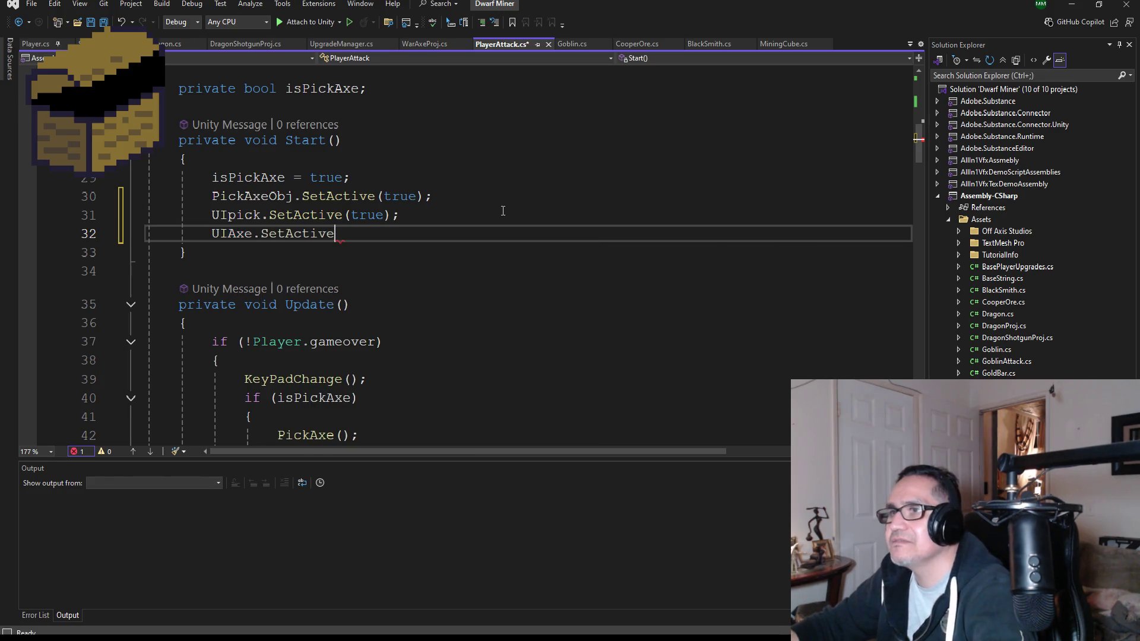
{"action": "type", "text": "()"}
{"action": "type", "text": "false);"}
{"action": "key", "text": "Return"}
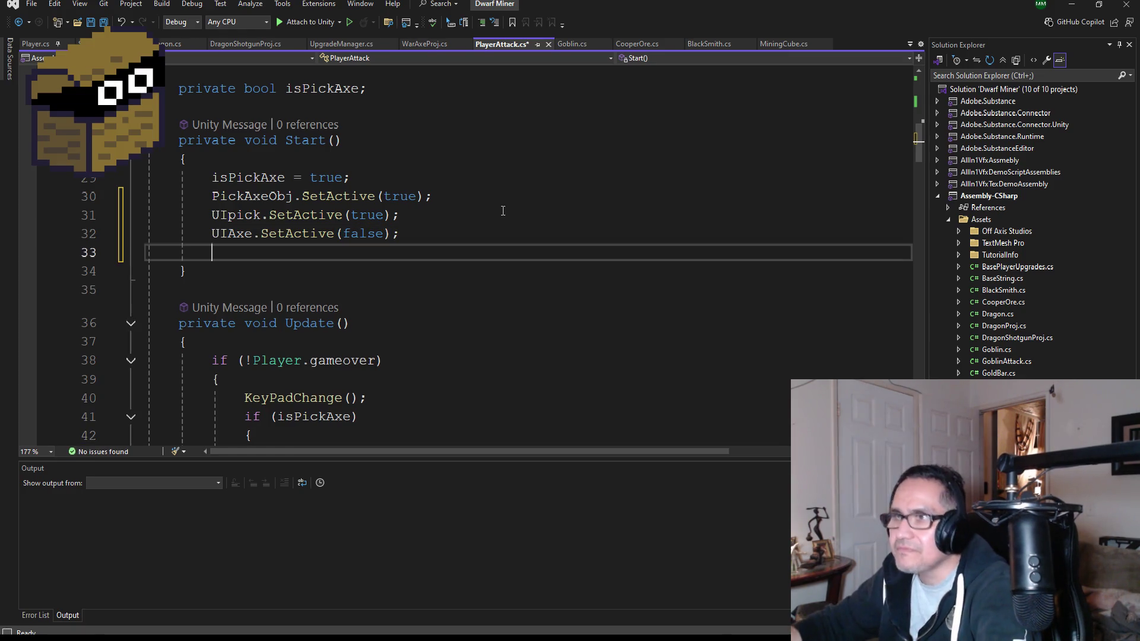
{"action": "type", "text": "UIp"}
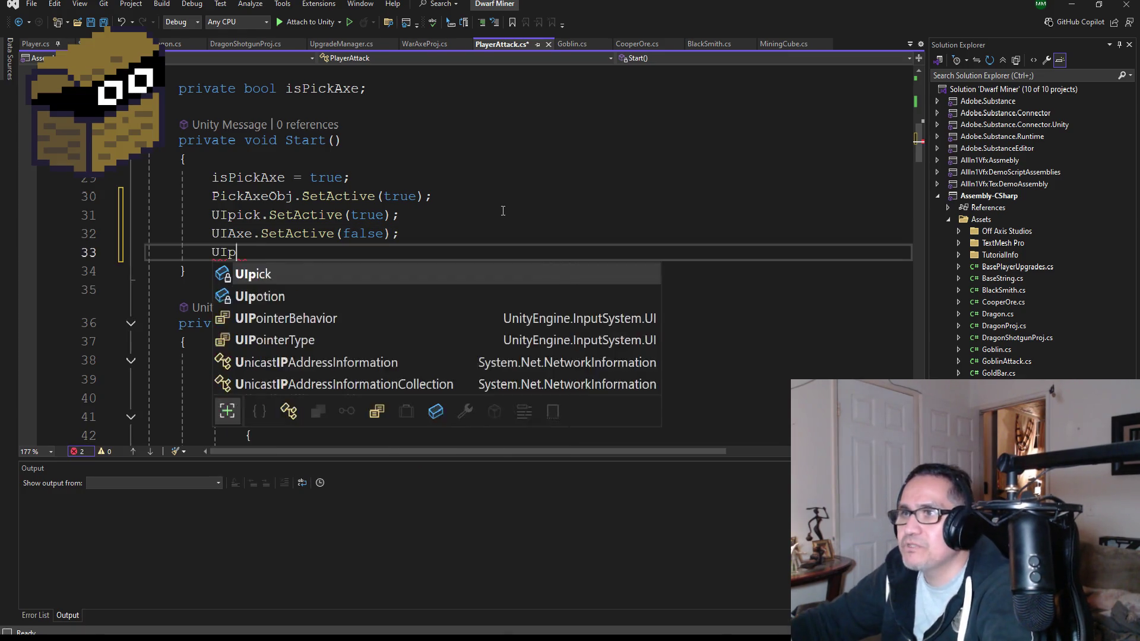
{"action": "type", "text": "otion.set"}
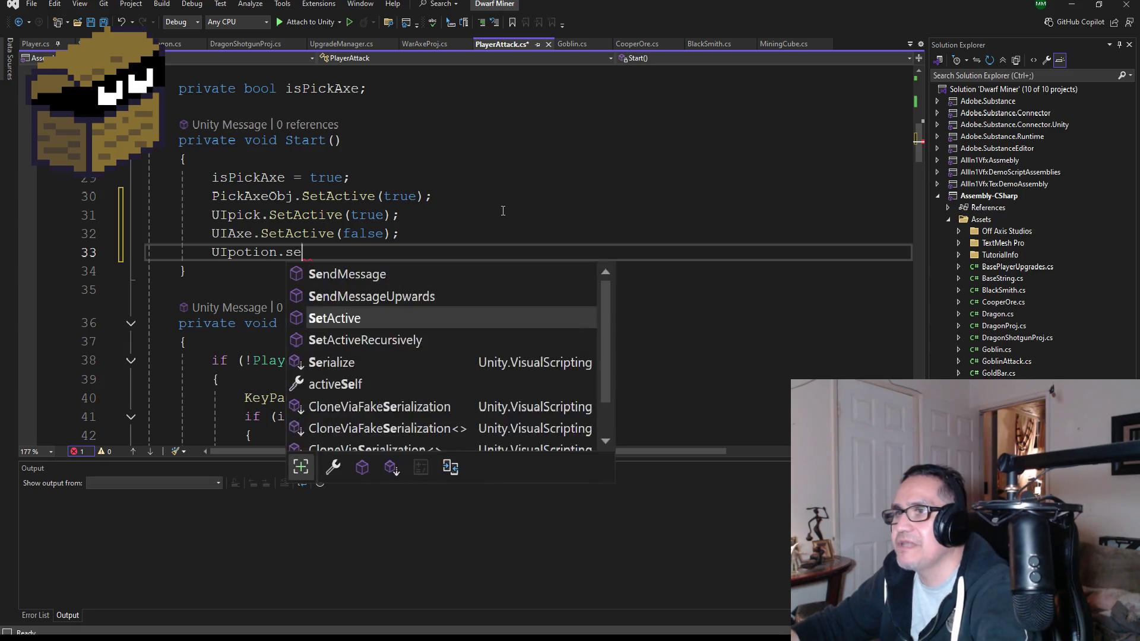
{"action": "key", "text": "Tab"}
{"action": "type", "text": "(false);"}
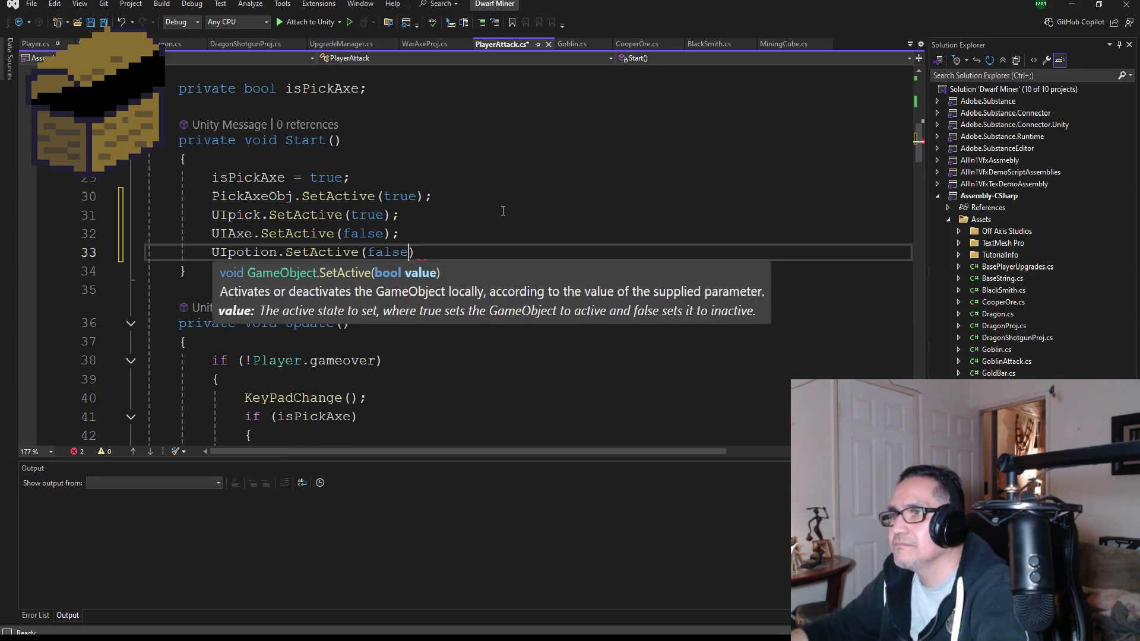
{"action": "left_click", "coordinate": [104, 22]}
{"action": "scroll", "coordinate": [376, 290], "scroll_direction": "down", "scroll_amount": 4}
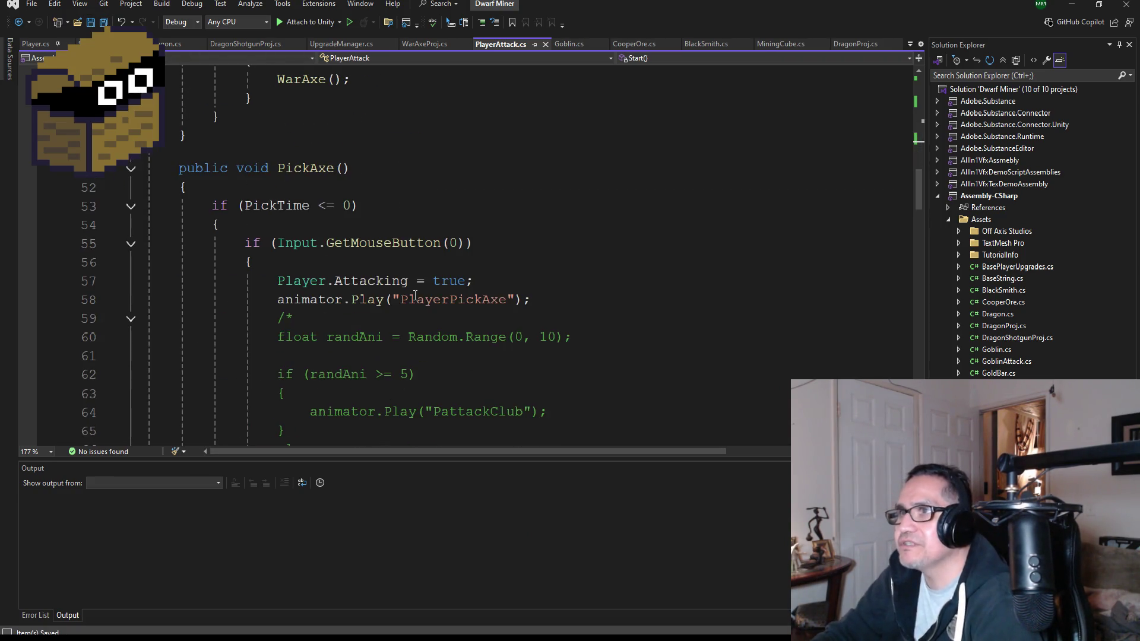
Step: Scroll down to the weapon code, select the PlayerPickAxe animation name, and save all files
{"action": "scroll", "coordinate": [373, 237], "scroll_direction": "down", "scroll_amount": 3}
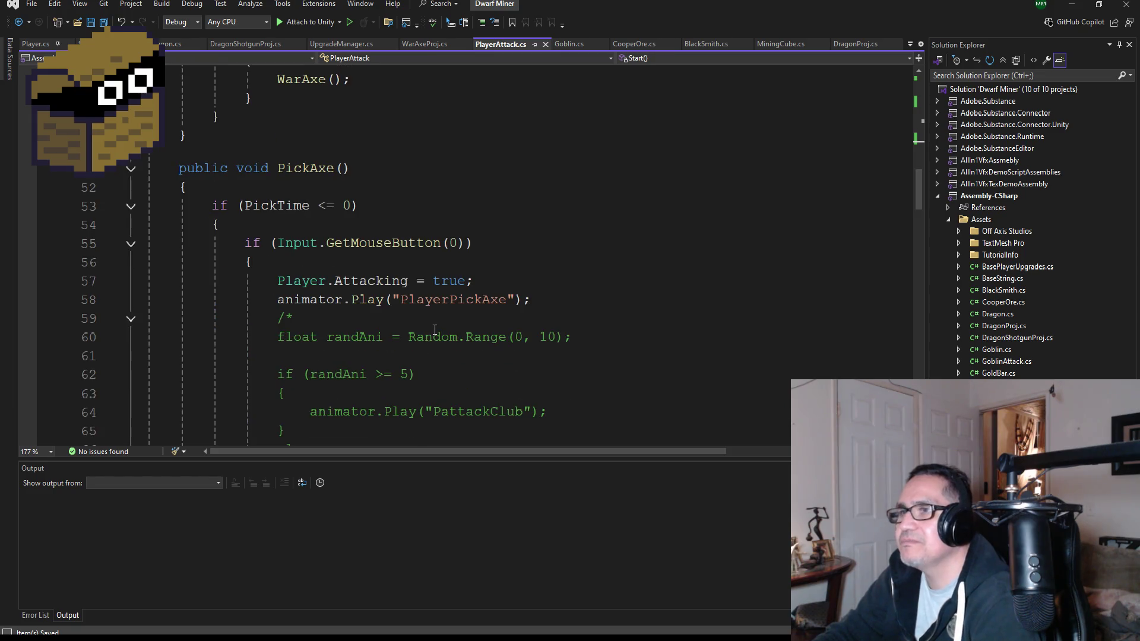
{"action": "scroll", "coordinate": [439, 321], "scroll_direction": "down", "scroll_amount": 1}
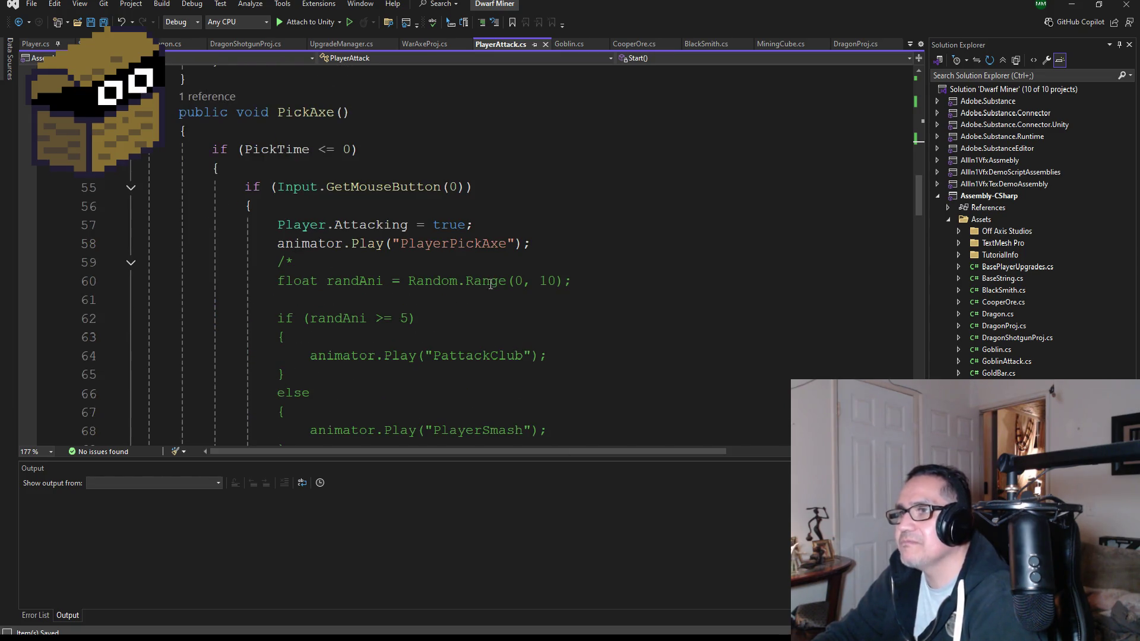
{"action": "scroll", "coordinate": [469, 276], "scroll_direction": "down", "scroll_amount": 7}
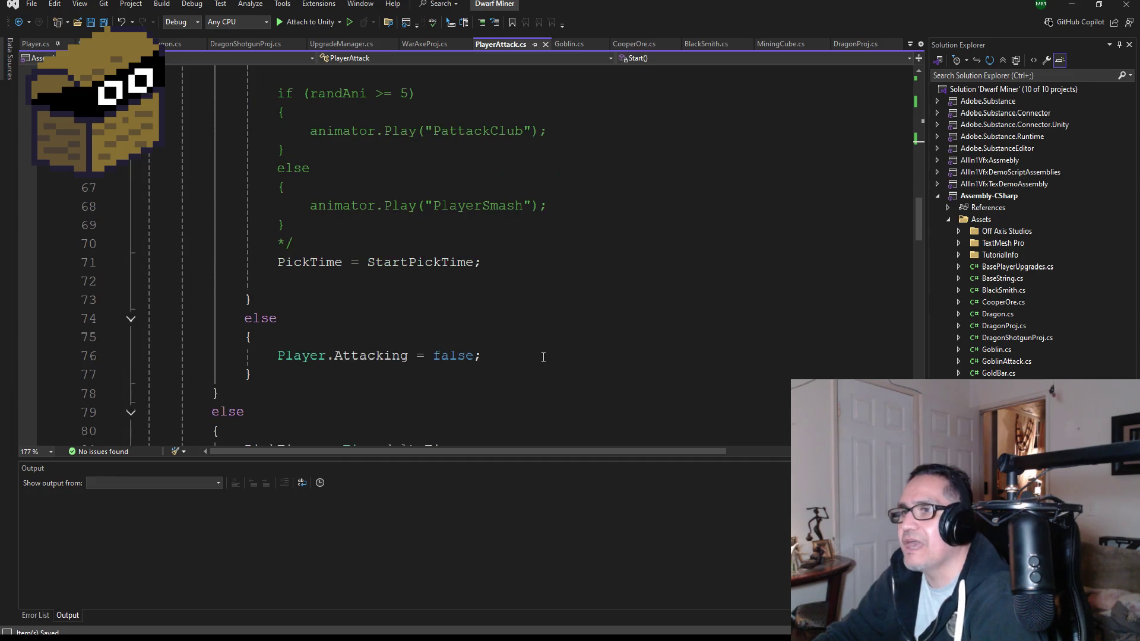
{"action": "scroll", "coordinate": [475, 351], "scroll_direction": "down", "scroll_amount": 4}
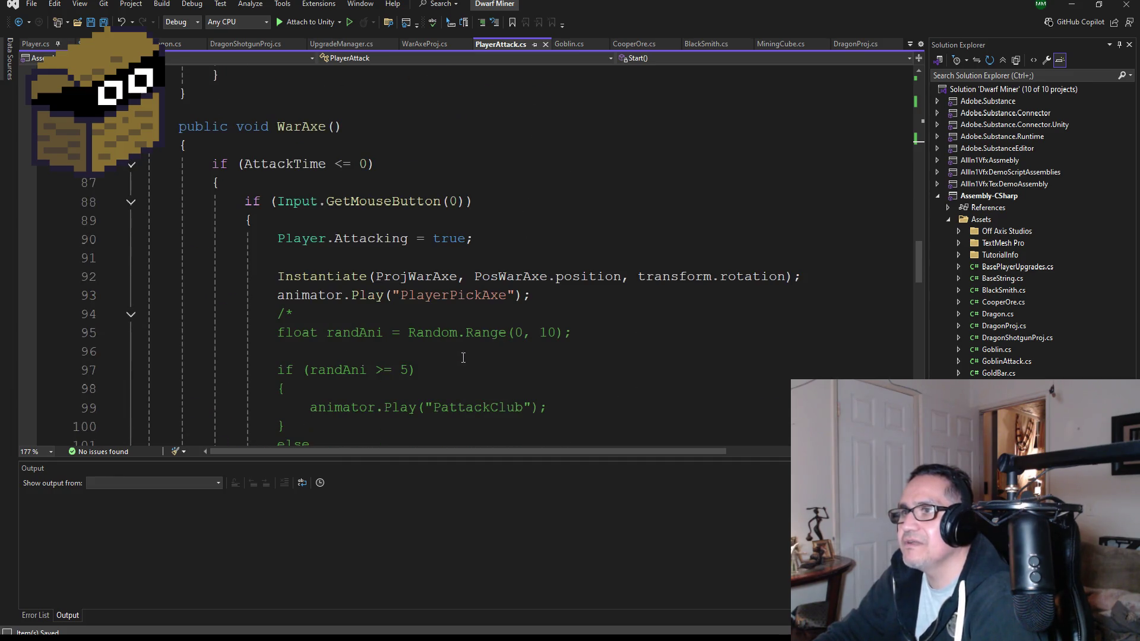
{"action": "scroll", "coordinate": [464, 318], "scroll_direction": "down", "scroll_amount": 2}
{"action": "double_click", "coordinate": [480, 185]}
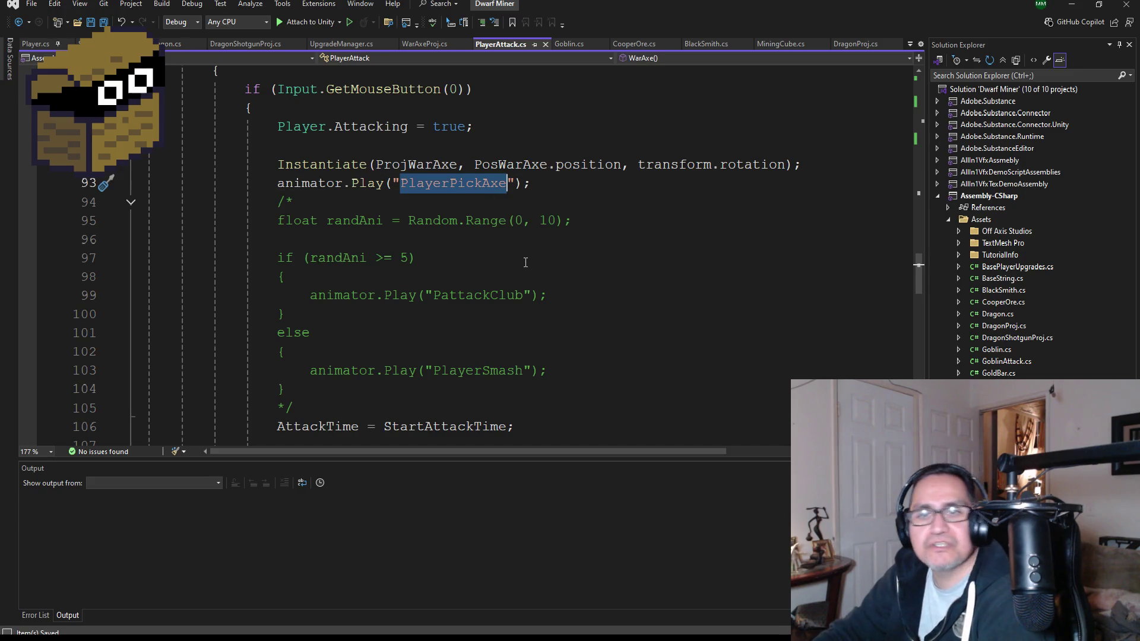
{"action": "scroll", "coordinate": [526, 263], "scroll_direction": "up", "scroll_amount": 2}
{"action": "left_click", "coordinate": [103, 22]}
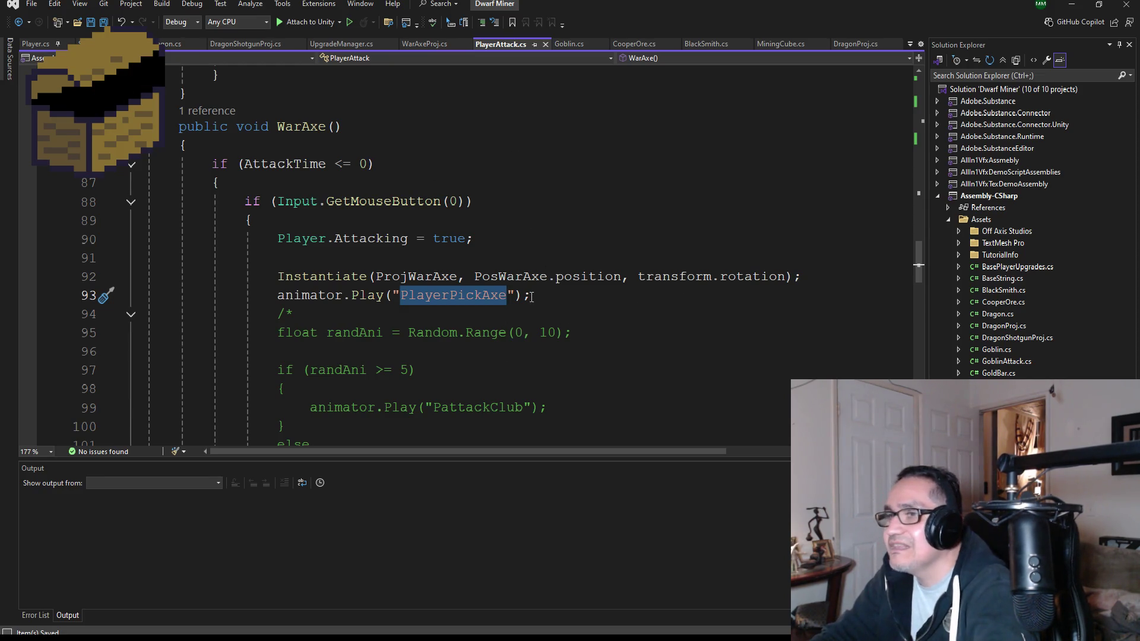
Step: Insert a blank line after PickAxeObj.SetActive(true) in KeyPadChange's Alpha1 branch
{"action": "scroll", "coordinate": [486, 325], "scroll_direction": "down", "scroll_amount": 5}
{"action": "scroll", "coordinate": [485, 324], "scroll_direction": "up", "scroll_amount": 4}
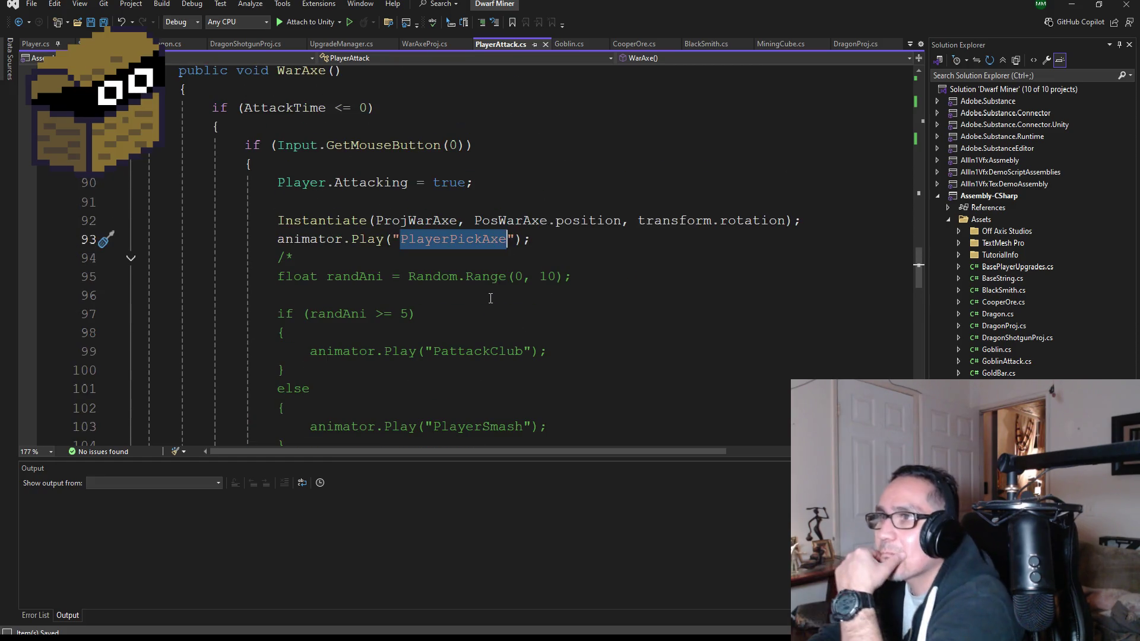
{"action": "scroll", "coordinate": [377, 209], "scroll_direction": "down", "scroll_amount": 10}
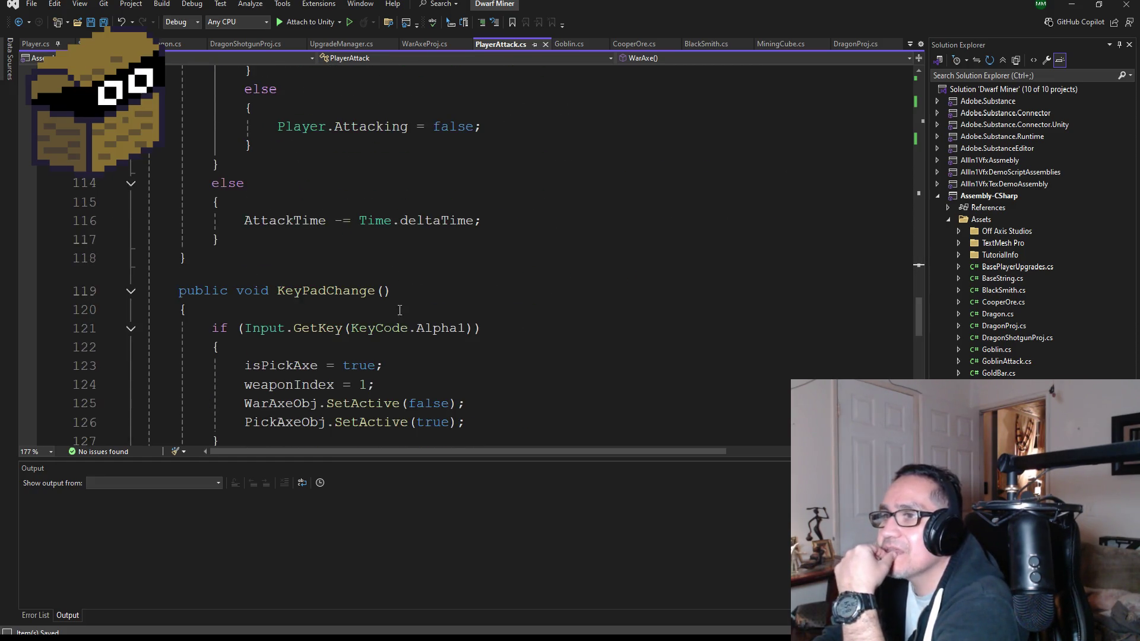
{"action": "left_click", "coordinate": [496, 237]}
{"action": "left_click", "coordinate": [490, 265]}
{"action": "left_click", "coordinate": [491, 242]}
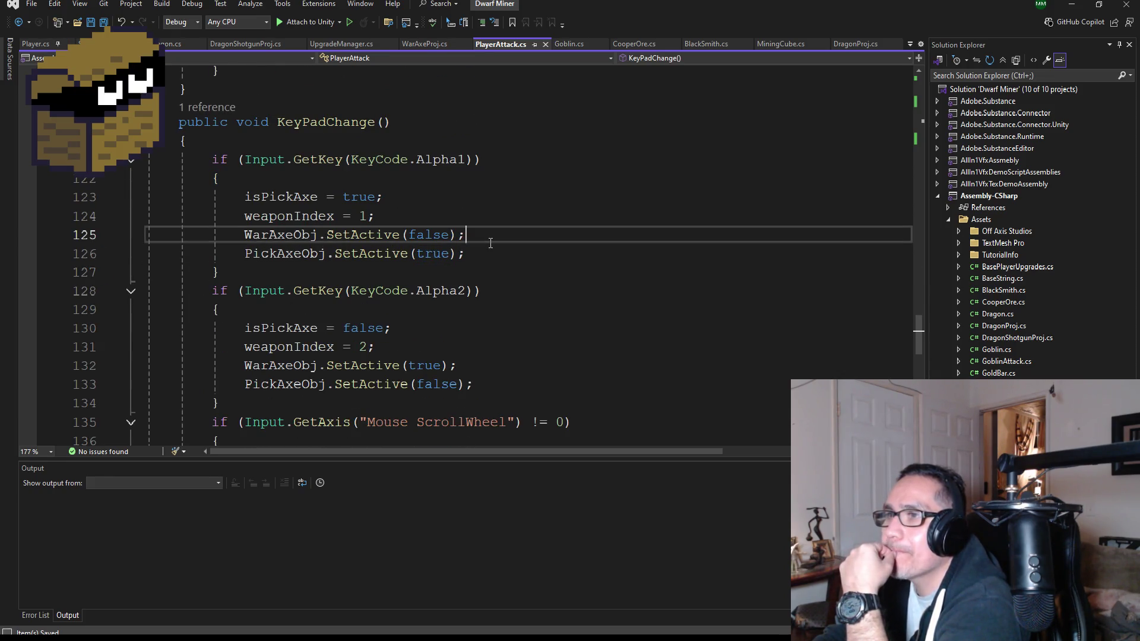
{"action": "left_click", "coordinate": [498, 255]}
{"action": "key", "text": "Return"}
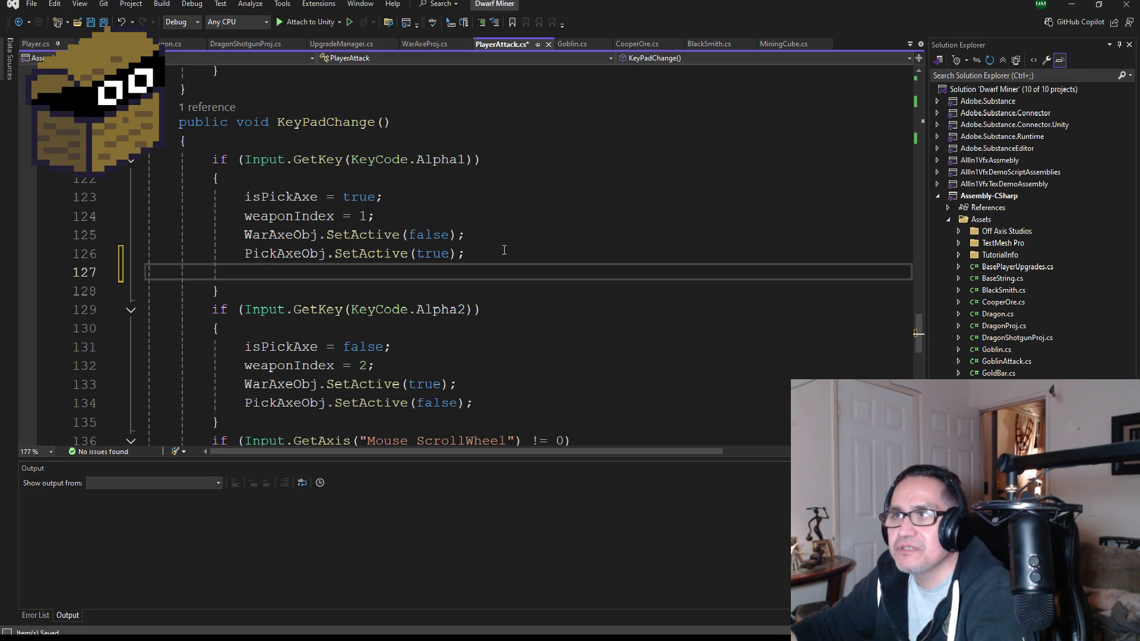
Step: Write UIpick.SetActive(true); on the new Alpha1 line, correcting a mistyped UIpotion start
{"action": "type", "text": "UIpotion."}
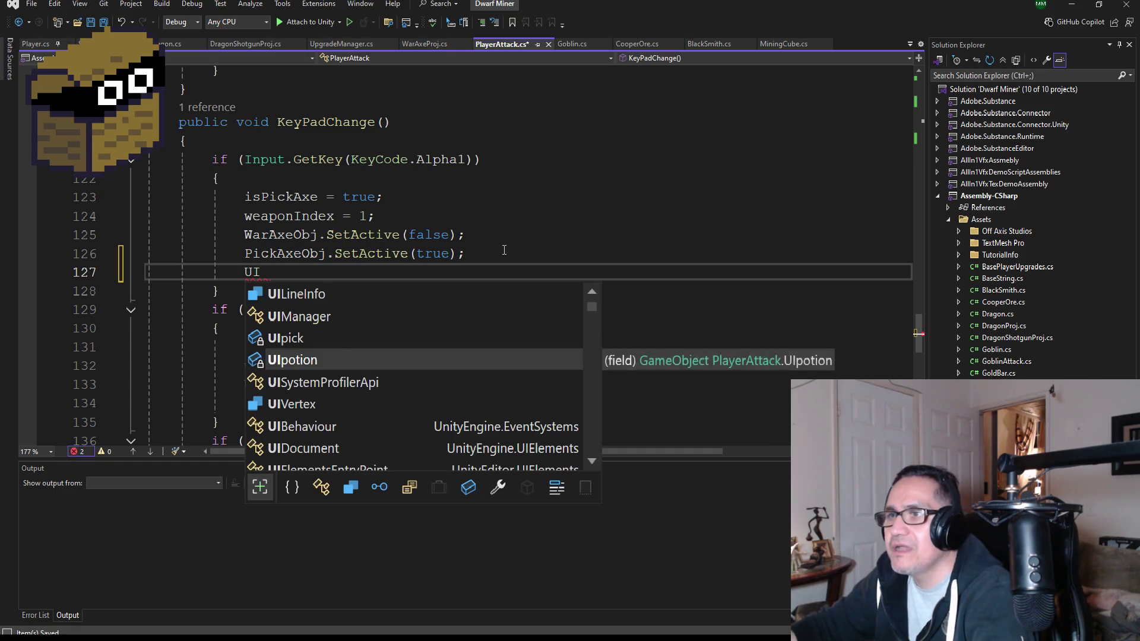
{"action": "key", "text": "BackSpace"}
{"action": "key", "text": "BackSpace"}
{"action": "key", "text": "BackSpace"}
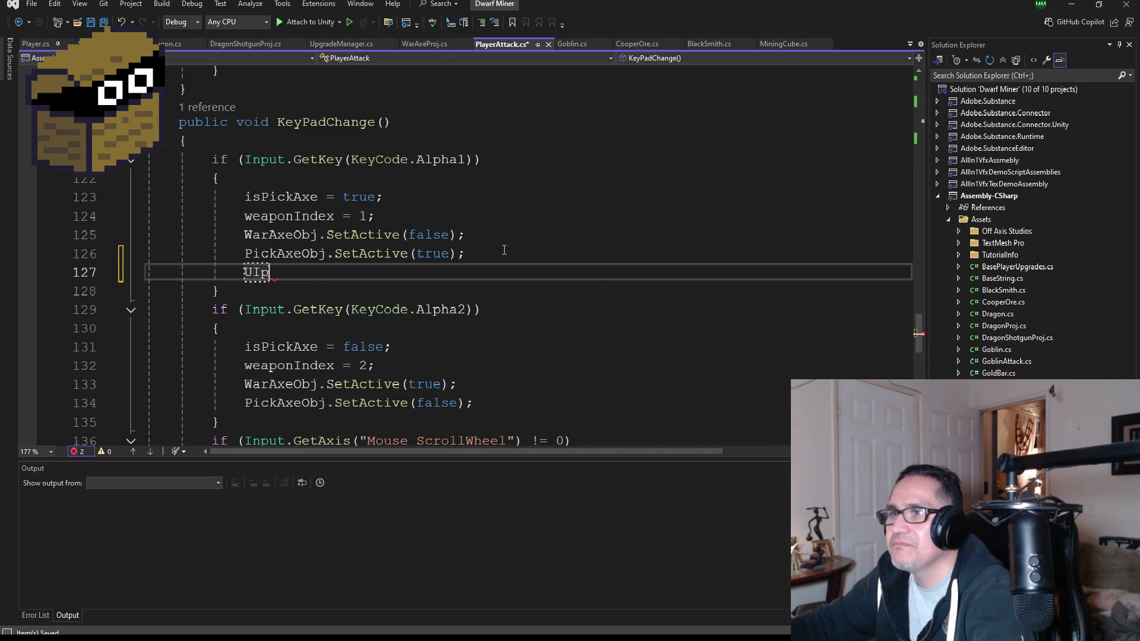
{"action": "type", "text": "UIpi"}
{"action": "key", "text": "BackSpace"}
{"action": "key", "text": "BackSpace"}
{"action": "key", "text": "BackSpace"}
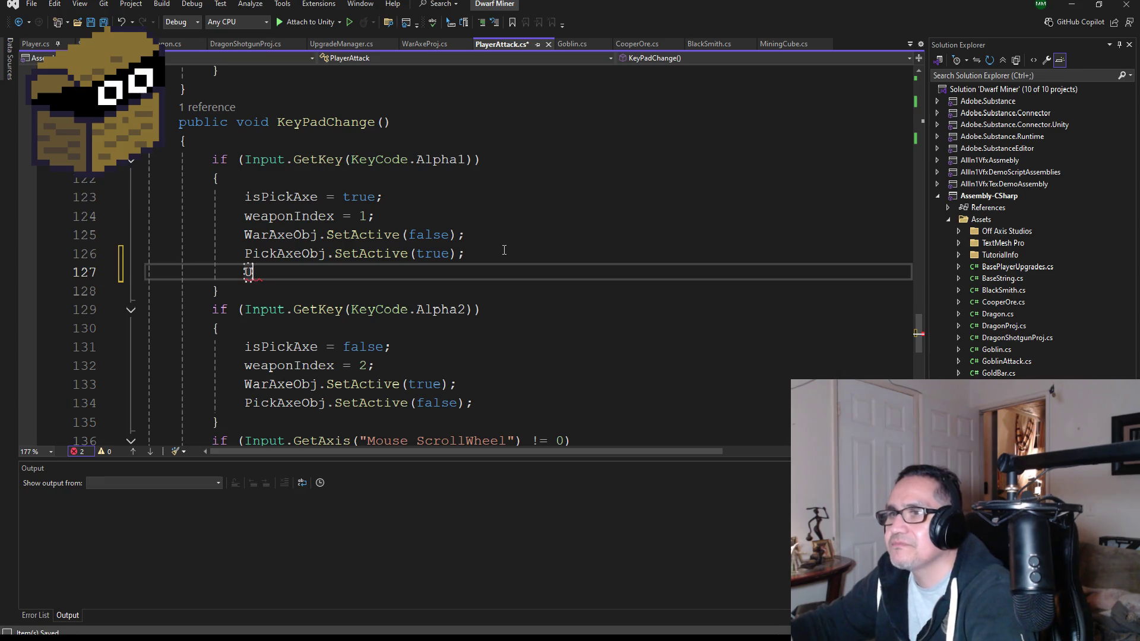
{"action": "type", "text": "UIp"}
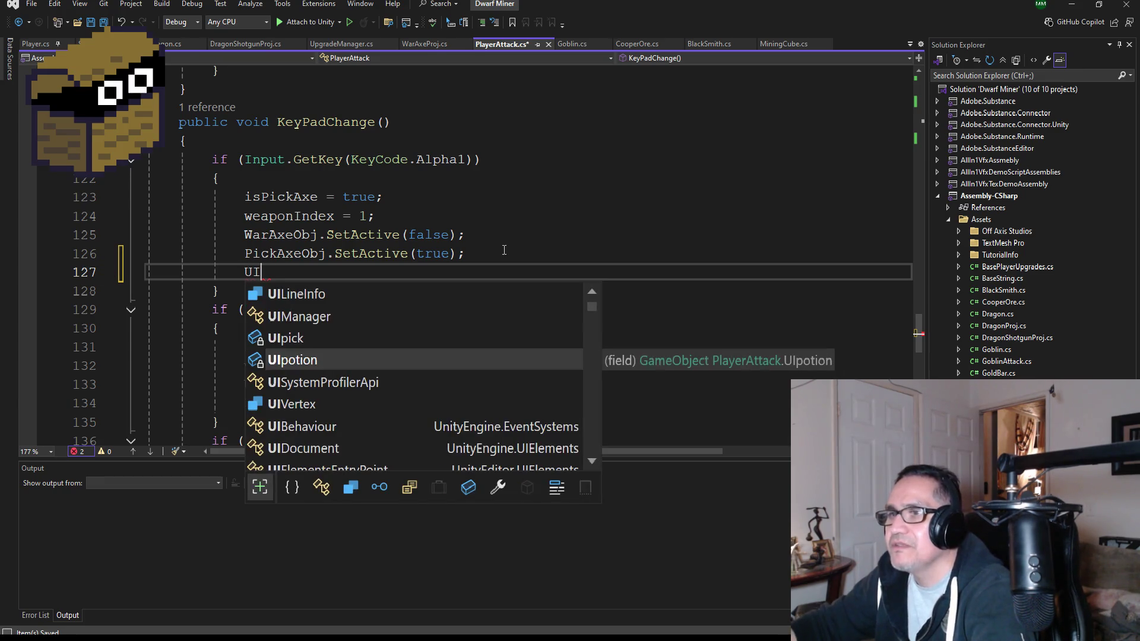
{"action": "key", "text": "Up"}
{"action": "key", "text": "Tab"}
{"action": "type", "text": ".Set"}
{"action": "key", "text": "Tab"}
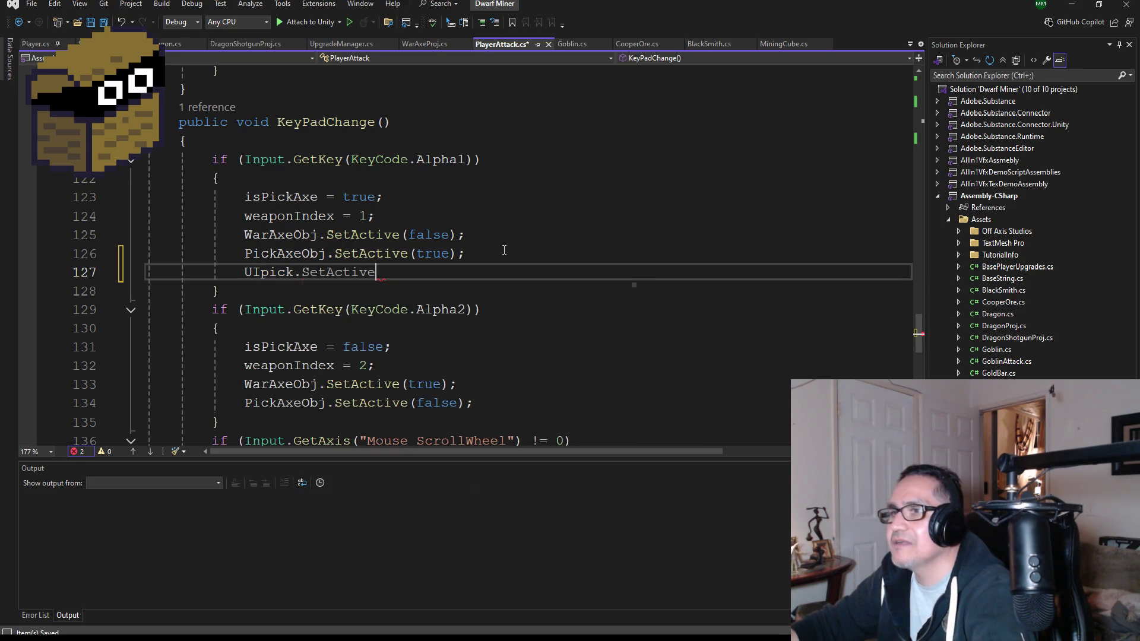
{"action": "type", "text": "(true);"}
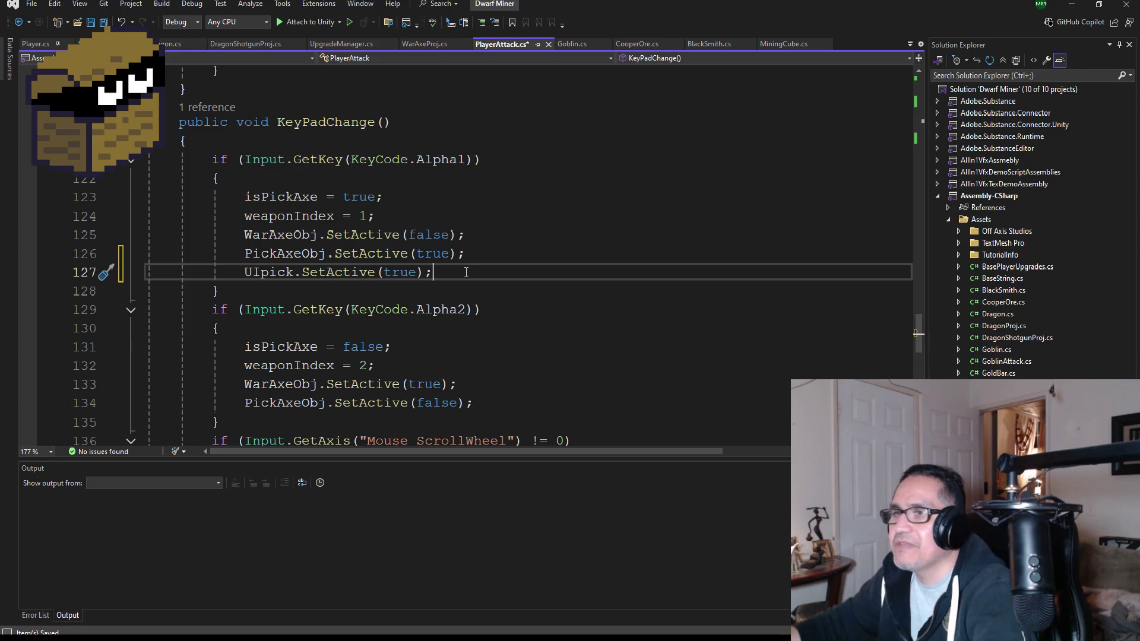
{"action": "key", "text": "Return"}
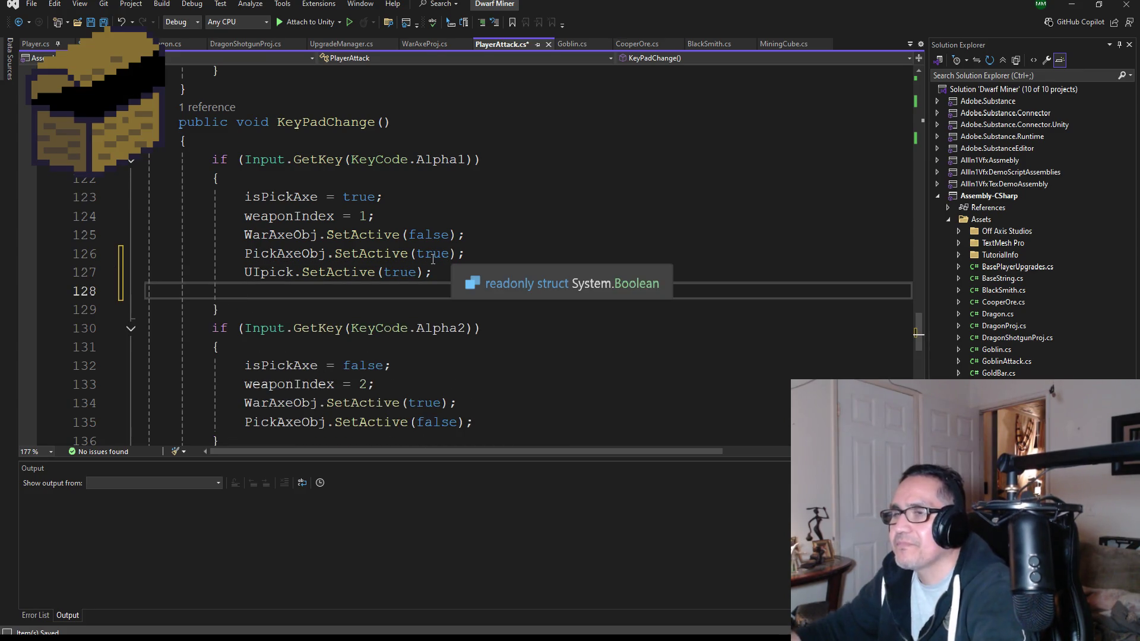
Step: Add UIAxe.SetActive(false); below it and select both new lines
{"action": "type", "text": "UIaxe.set"}
{"action": "key", "text": "Tab"}
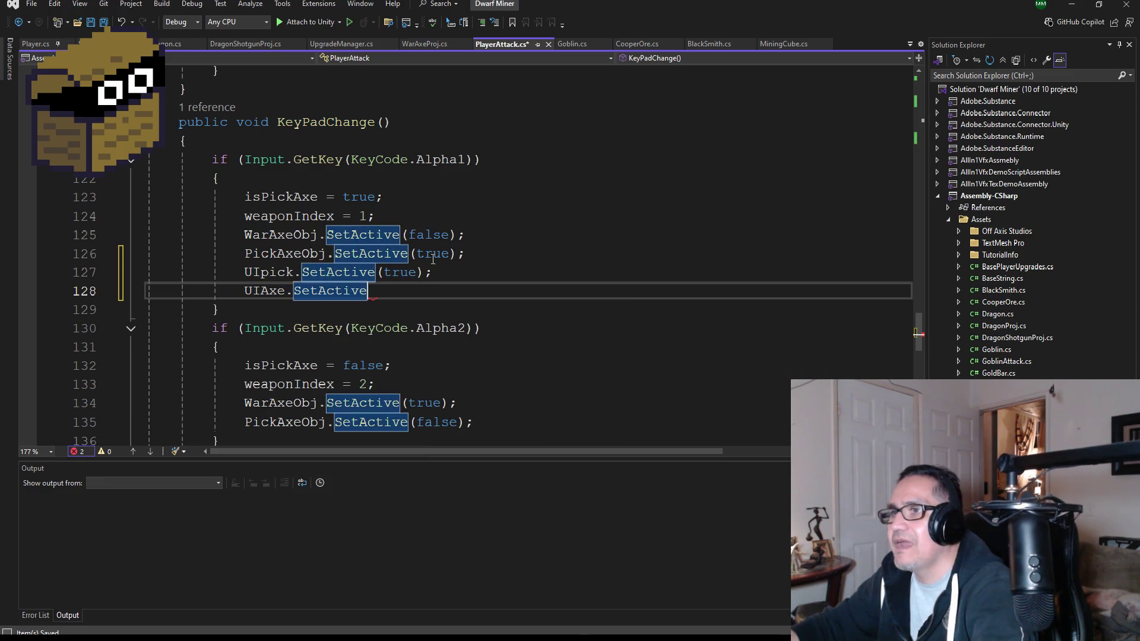
{"action": "type", "text": "(false);"}
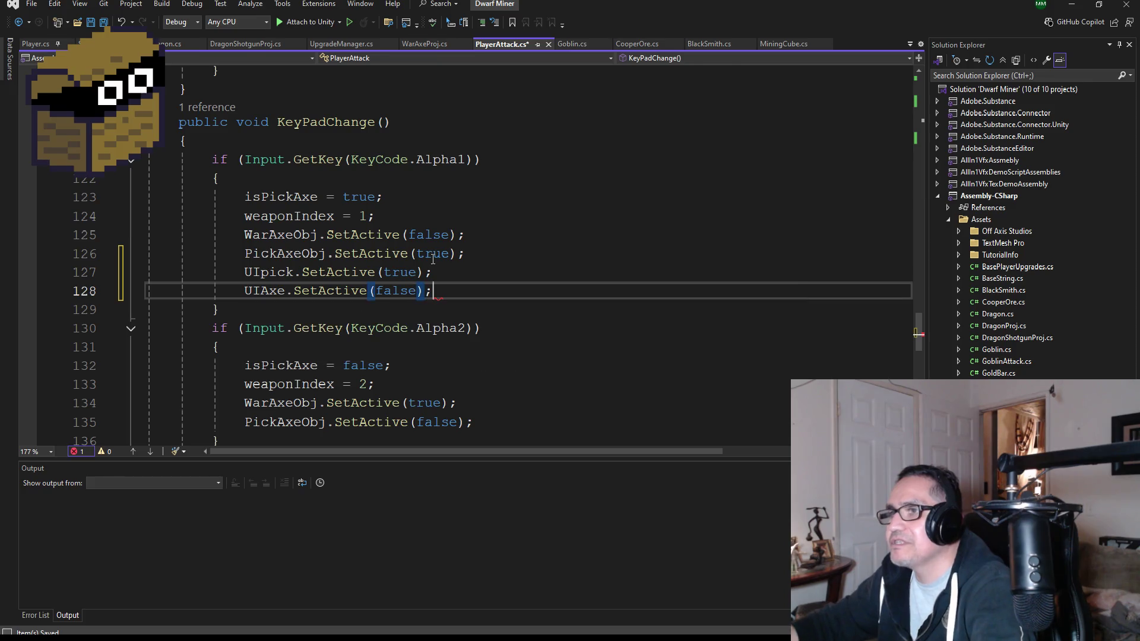
{"action": "left_click_drag", "start_coordinate": [433, 290], "coordinate": [146, 273]}
{"action": "key", "text": "ctrl+c"}
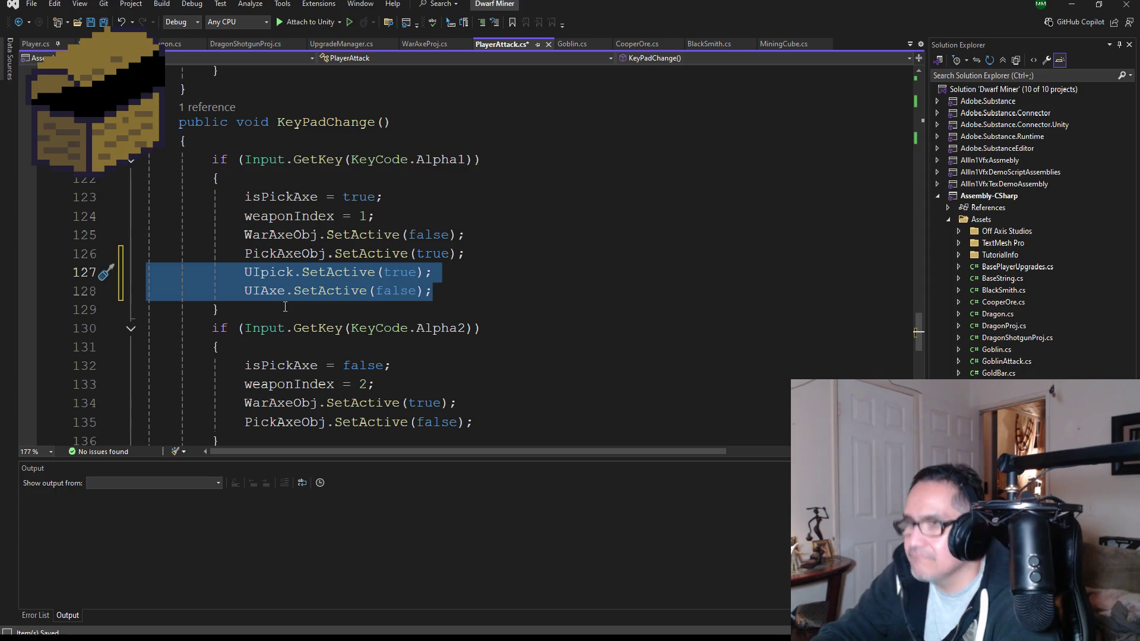
Step: Paste the two lines into the Alpha2 branch, switching UIpick to false and UIAxe to true
{"action": "scroll", "coordinate": [285, 306], "scroll_direction": "down", "scroll_amount": 1}
{"action": "left_click", "coordinate": [484, 364]}
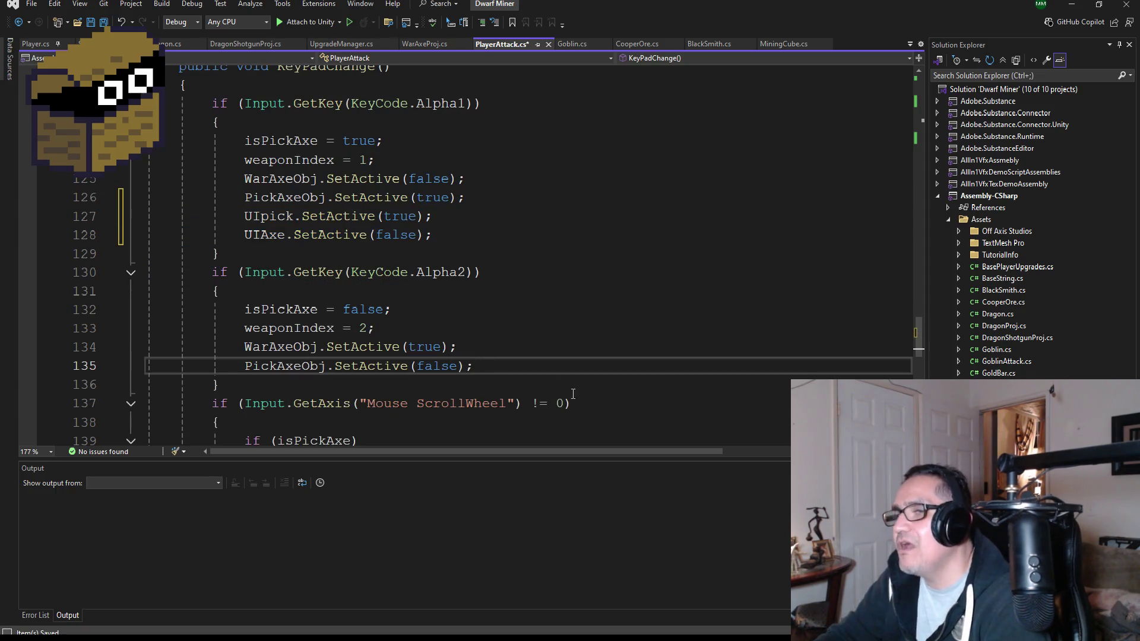
{"action": "key", "text": "Return"}
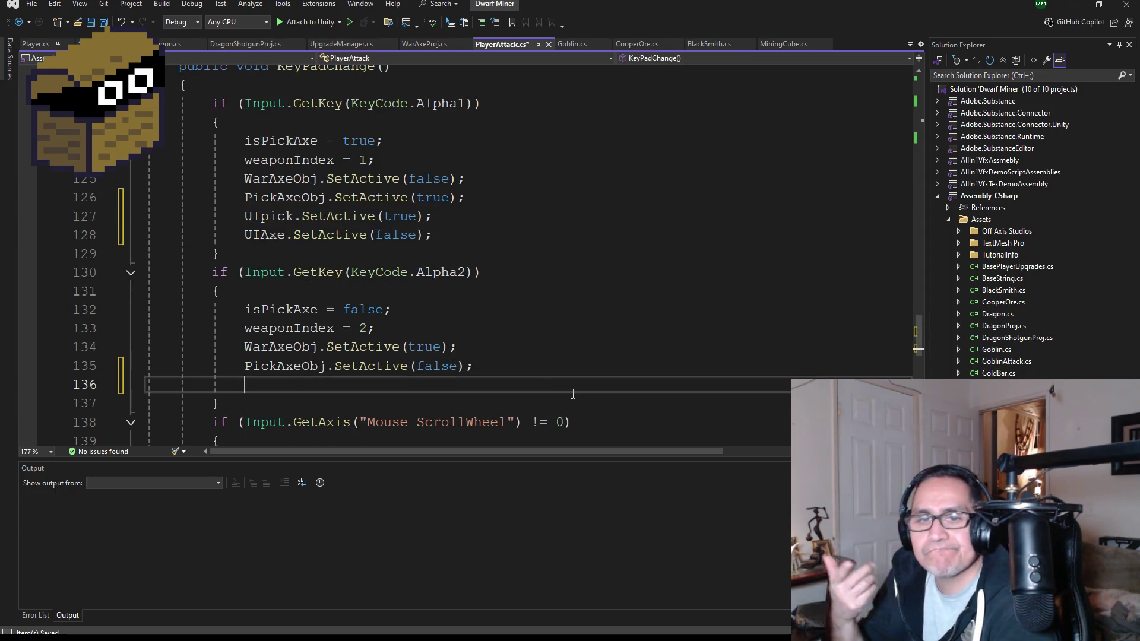
{"action": "key", "text": "ctrl+v"}
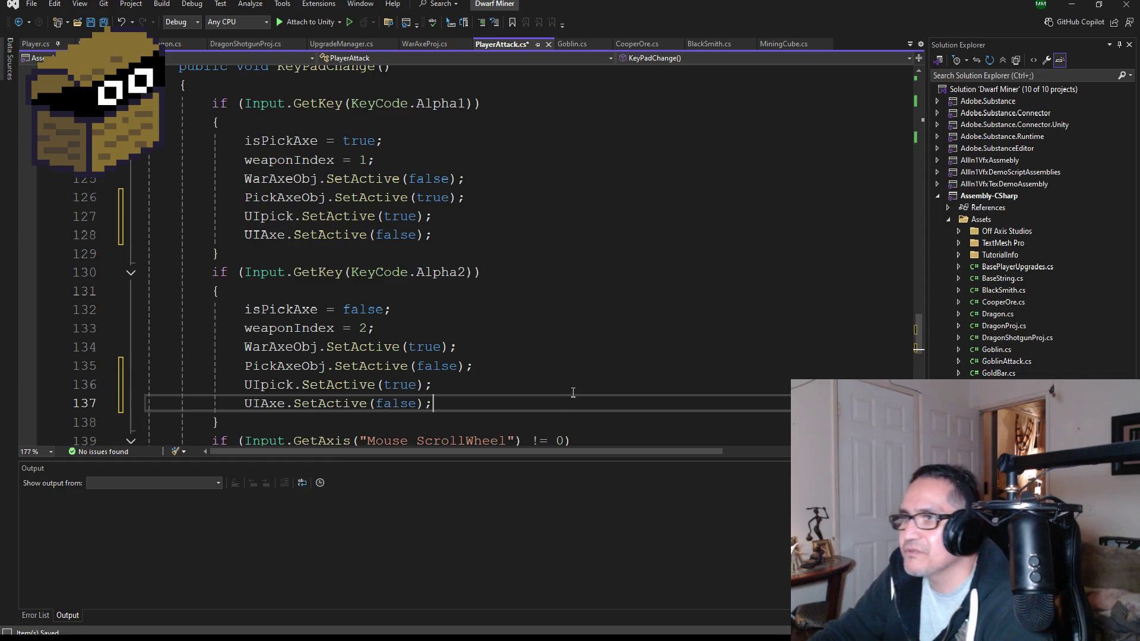
{"action": "scroll", "coordinate": [573, 394], "scroll_direction": "down", "scroll_amount": 2}
{"action": "double_click", "coordinate": [397, 272]}
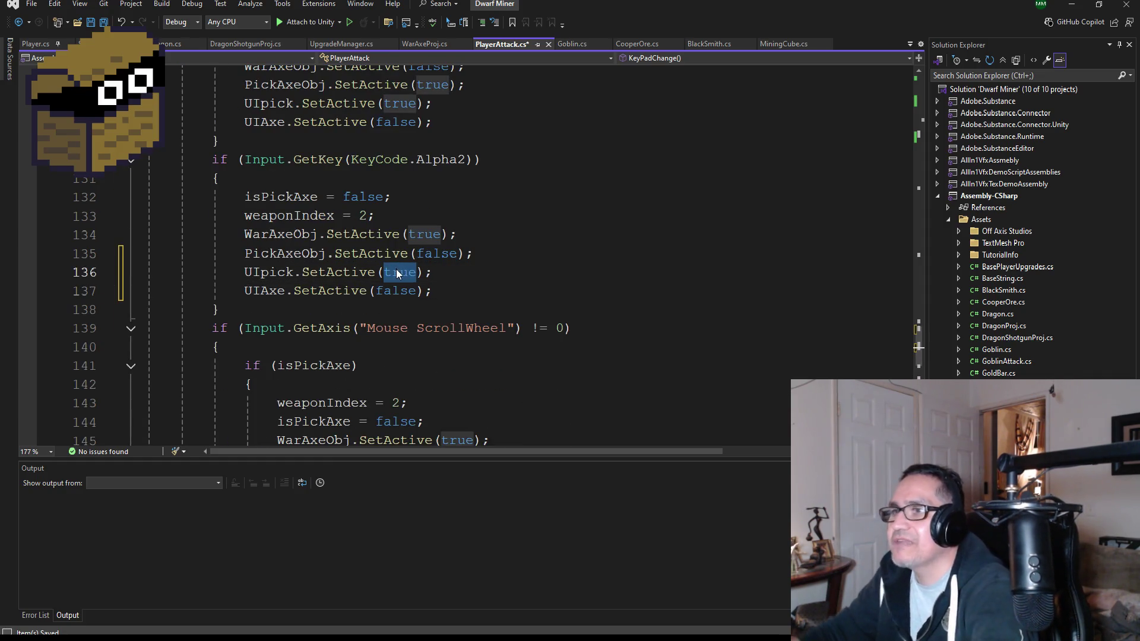
{"action": "type", "text": "false"}
{"action": "key", "text": "Down"}
{"action": "key", "text": "Left"}
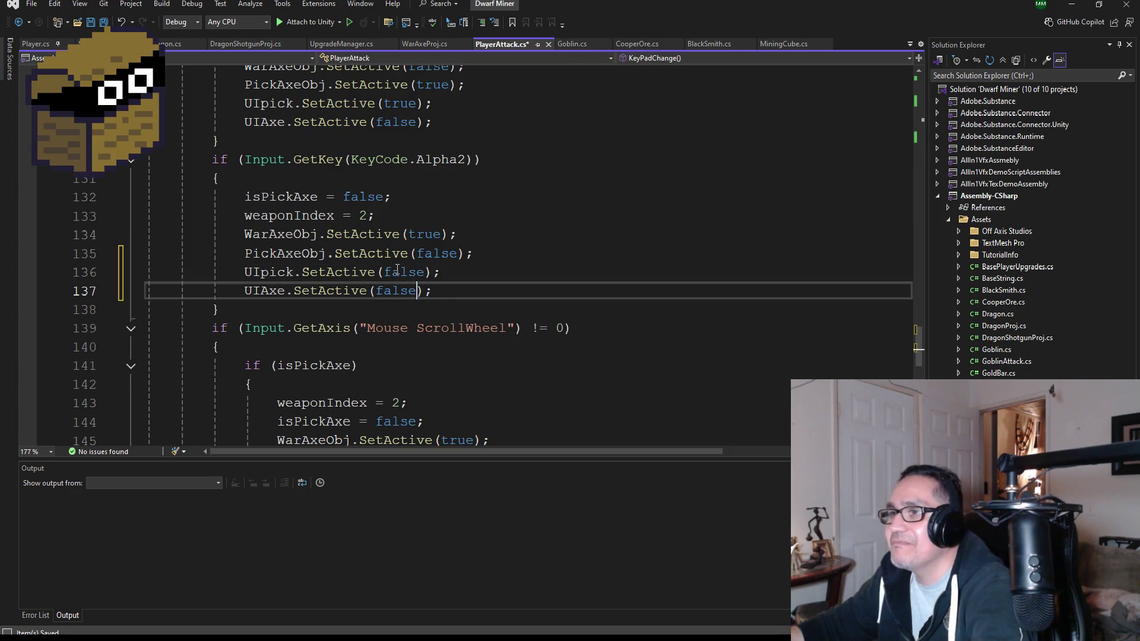
{"action": "key", "text": "BackSpace"}
{"action": "key", "text": "BackSpace"}
{"action": "key", "text": "BackSpace"}
{"action": "key", "text": "BackSpace"}
{"action": "key", "text": "BackSpace"}
{"action": "type", "text": "t"}
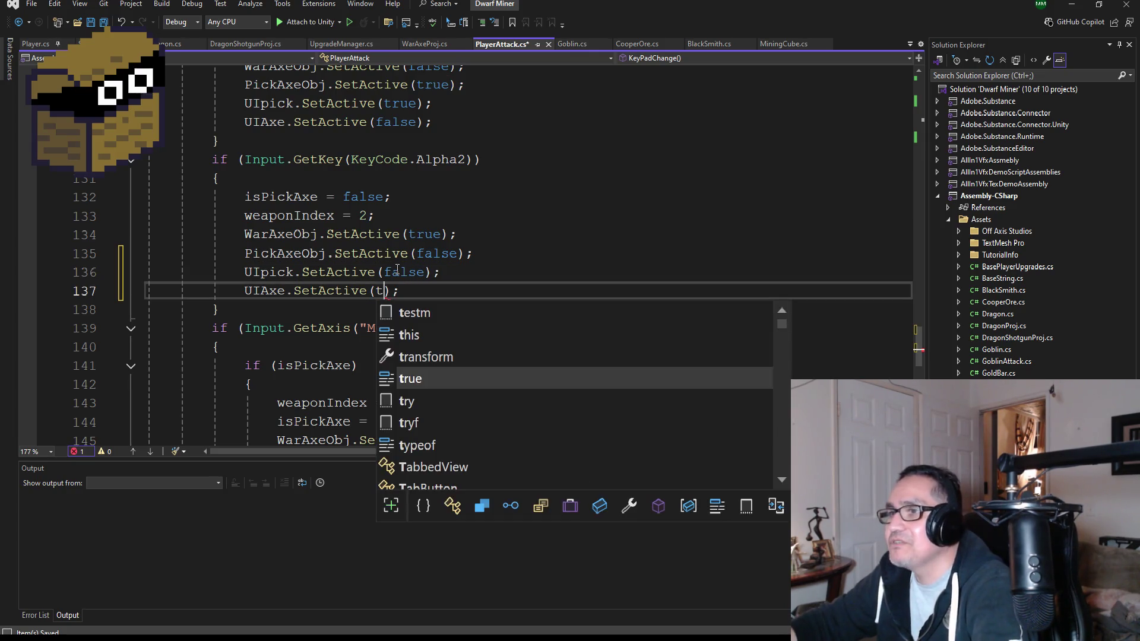
{"action": "key", "text": "Tab"}
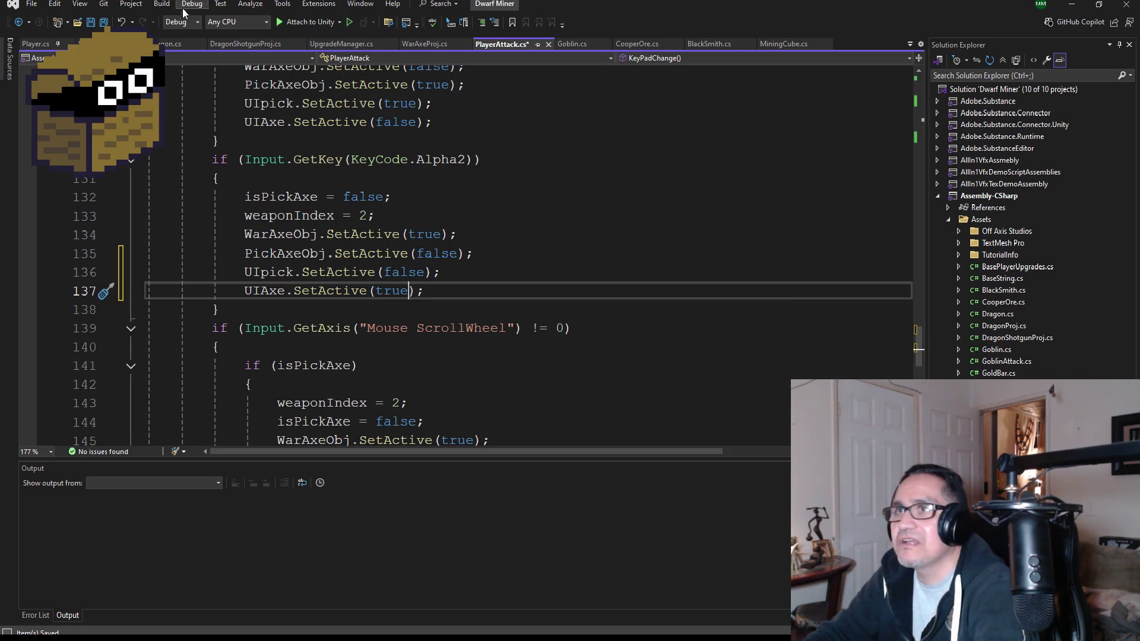
Step: Save all, select the two Alpha2 lines, and place the cursor at the end of line 146
{"action": "left_click", "coordinate": [103, 22]}
{"action": "scroll", "coordinate": [321, 209], "scroll_direction": "down", "scroll_amount": 2}
{"action": "scroll", "coordinate": [483, 297], "scroll_direction": "down", "scroll_amount": 4}
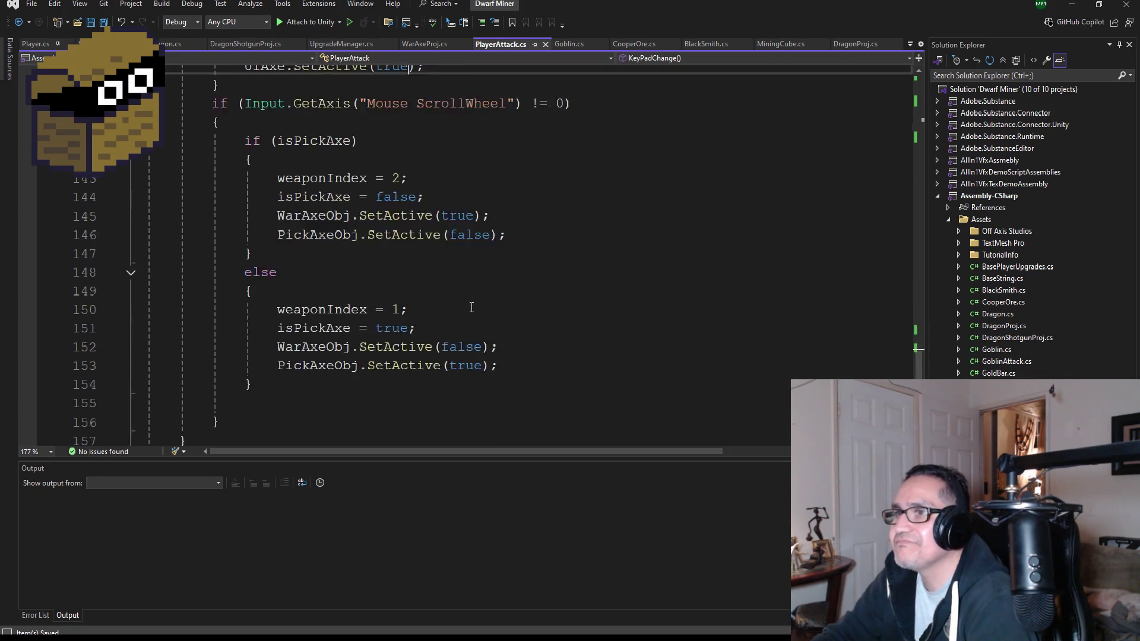
{"action": "scroll", "coordinate": [483, 296], "scroll_direction": "up", "scroll_amount": 4}
{"action": "scroll", "coordinate": [469, 273], "scroll_direction": "down", "scroll_amount": 3}
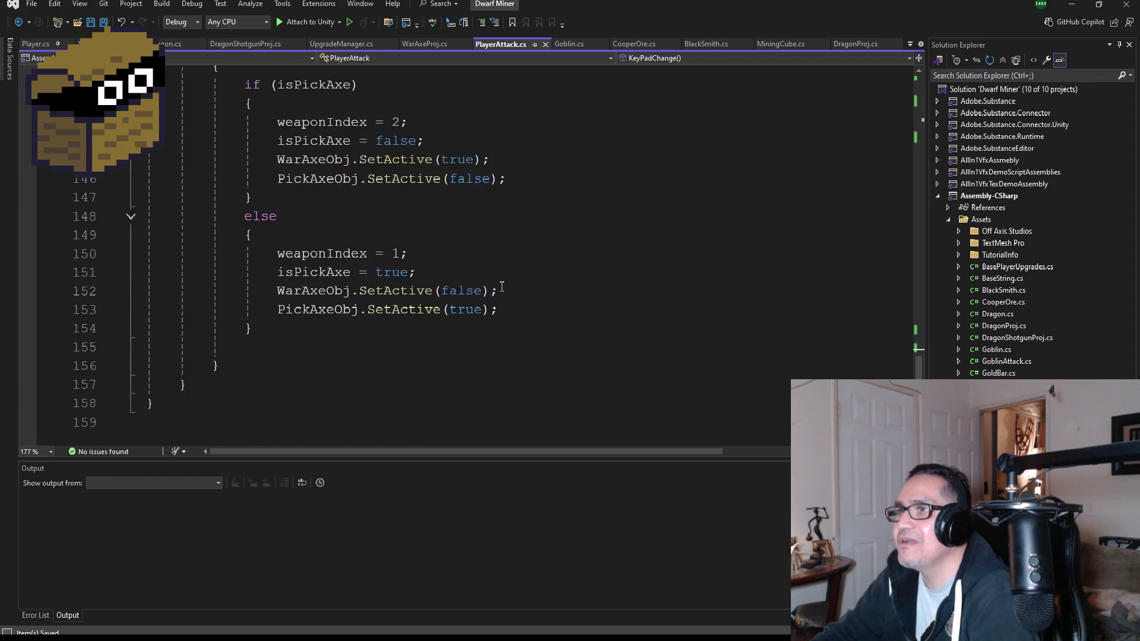
{"action": "scroll", "coordinate": [450, 250], "scroll_direction": "up", "scroll_amount": 4}
{"action": "left_click_drag", "start_coordinate": [454, 231], "coordinate": [148, 217]}
{"action": "key", "text": "ctrl+c"}
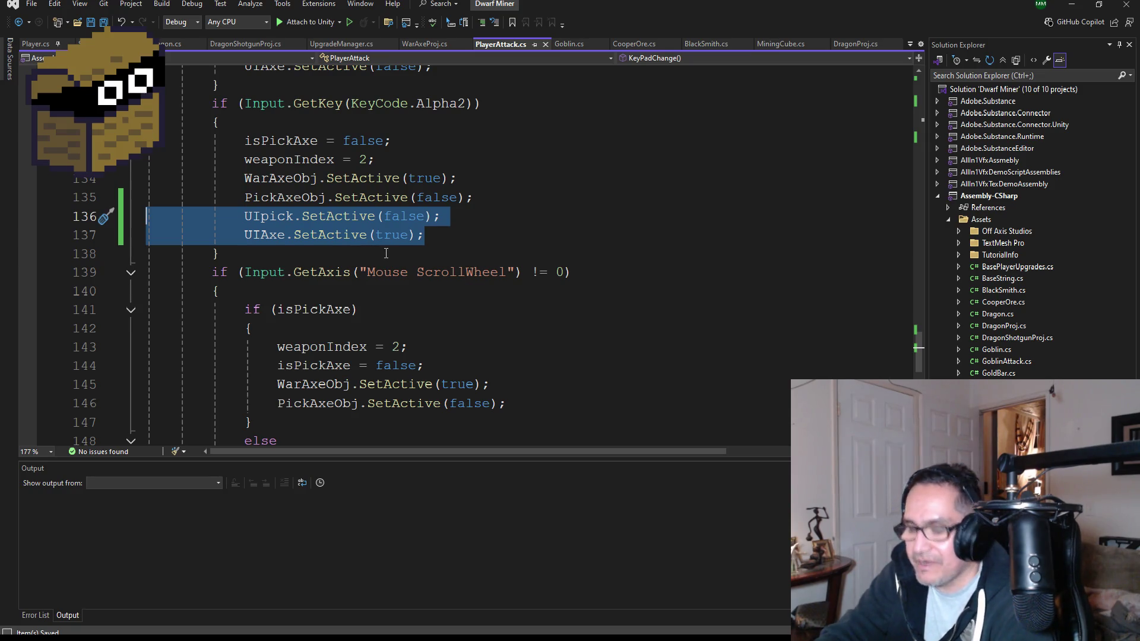
{"action": "scroll", "coordinate": [386, 254], "scroll_direction": "up", "scroll_amount": 2}
{"action": "scroll", "coordinate": [459, 259], "scroll_direction": "up", "scroll_amount": 3}
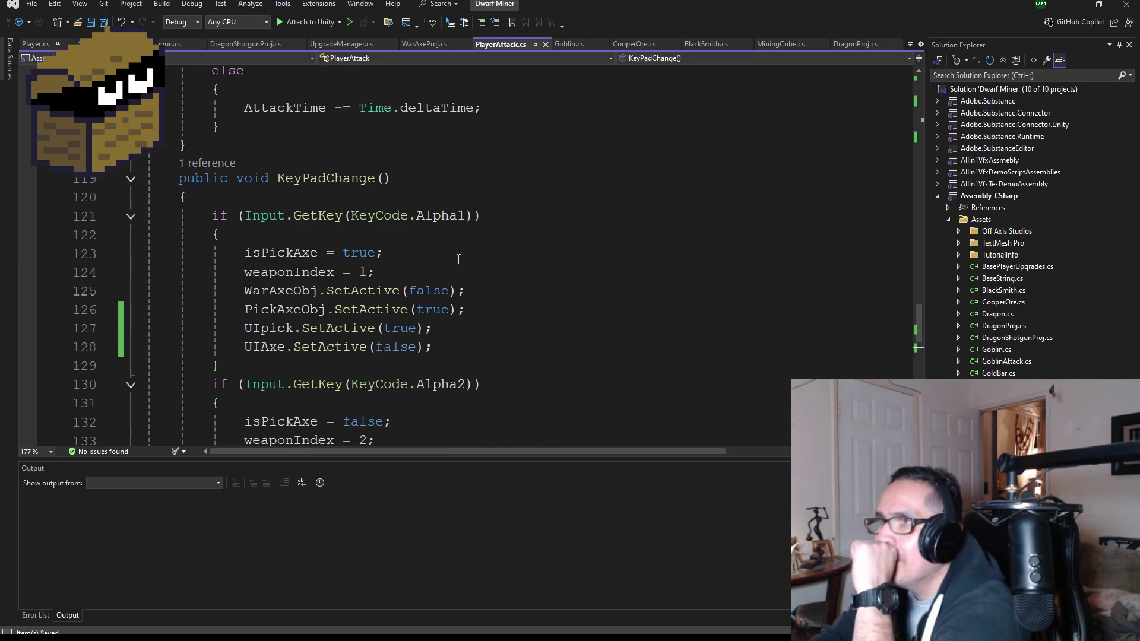
{"action": "scroll", "coordinate": [449, 265], "scroll_direction": "down", "scroll_amount": 2}
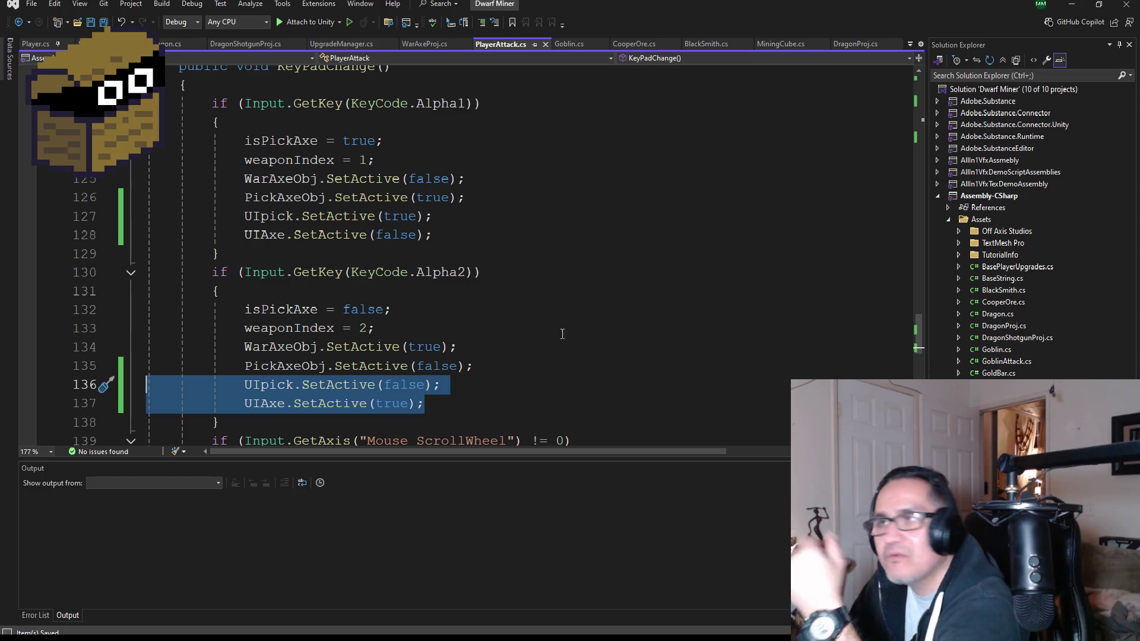
{"action": "scroll", "coordinate": [465, 338], "scroll_direction": "down", "scroll_amount": 3}
{"action": "scroll", "coordinate": [468, 333], "scroll_direction": "down", "scroll_amount": 2}
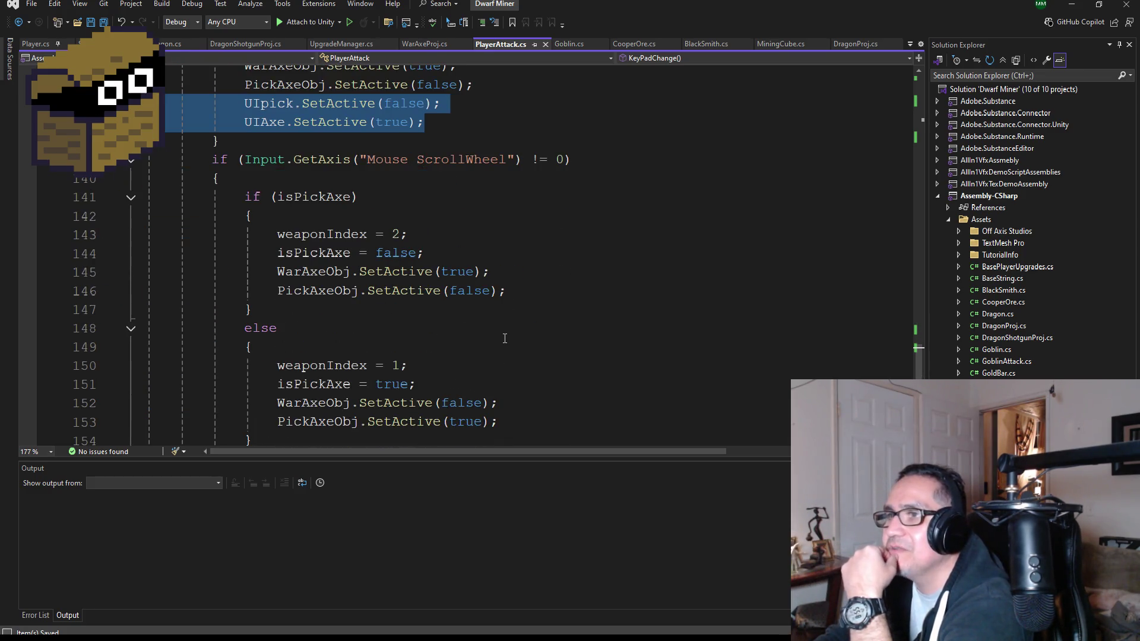
{"action": "scroll", "coordinate": [505, 338], "scroll_direction": "up", "scroll_amount": 1}
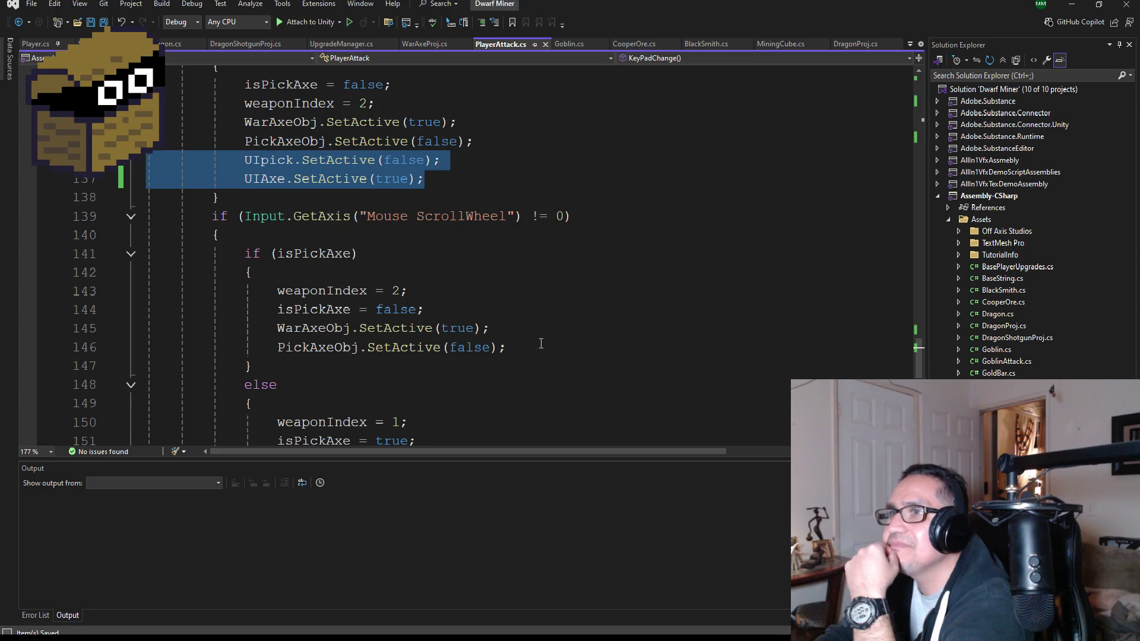
{"action": "left_click", "coordinate": [541, 344]}
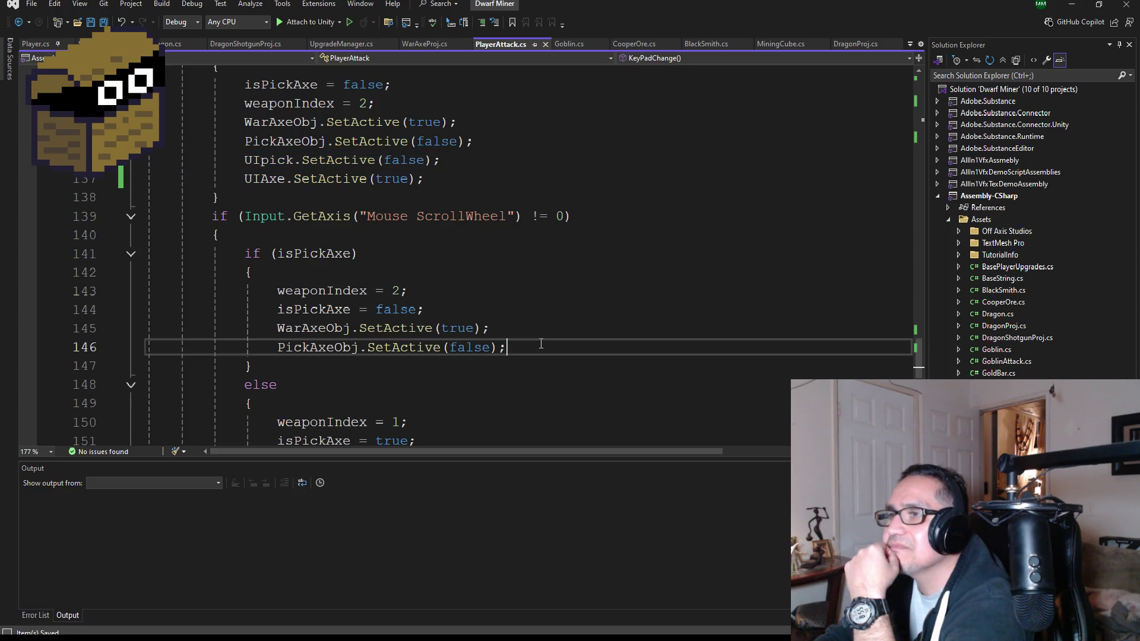
Step: Paste the UIpick/UIAxe toggle lines into both the scroll-wheel branch and the else branch
{"action": "key", "text": "Return"}
{"action": "key", "text": "ctrl+v"}
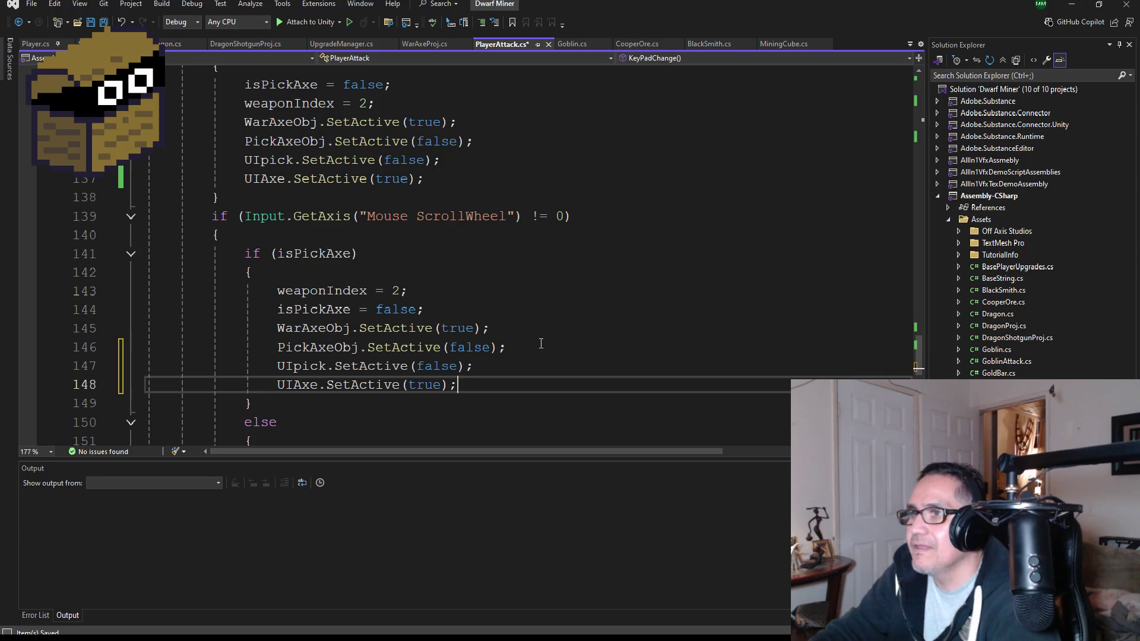
{"action": "scroll", "coordinate": [549, 354], "scroll_direction": "down", "scroll_amount": 3}
{"action": "left_click", "coordinate": [522, 348]}
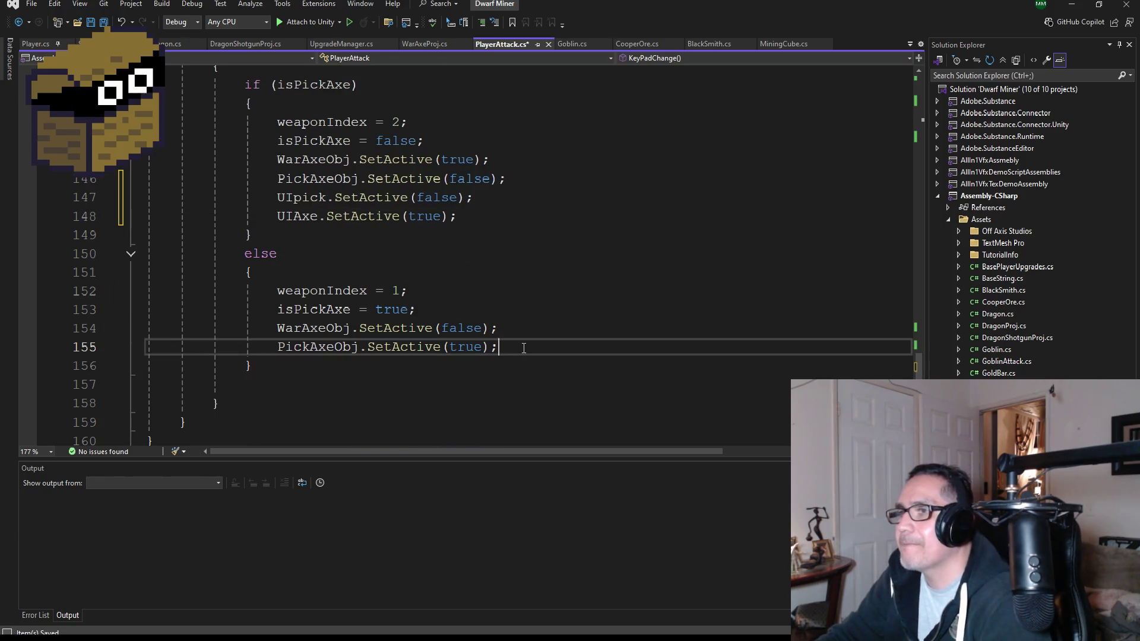
{"action": "key", "text": "Return"}
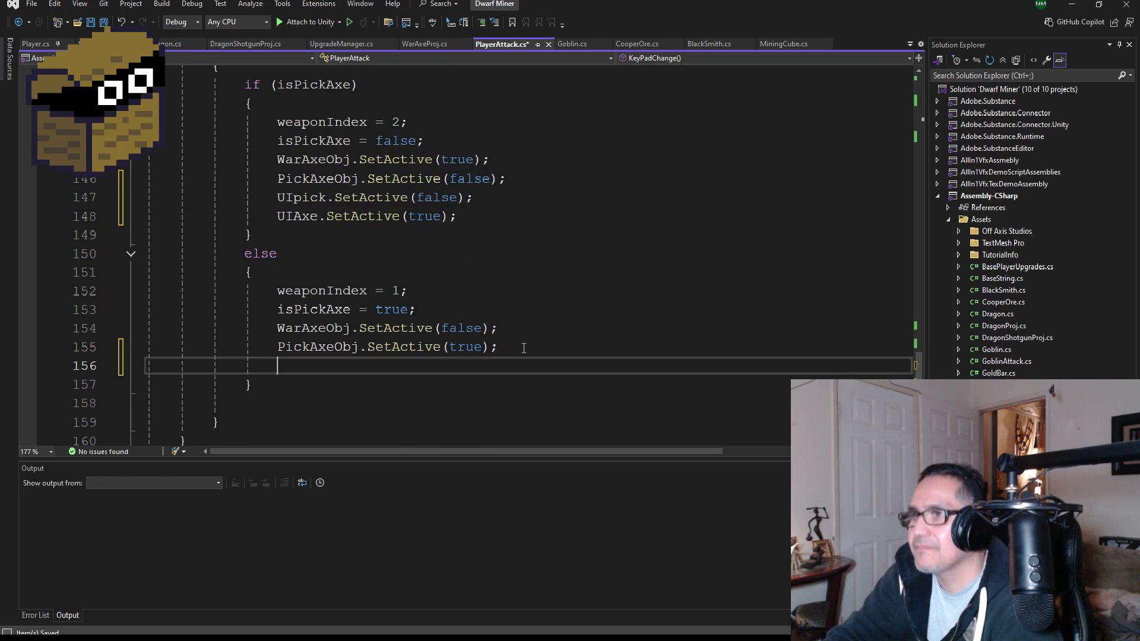
{"action": "key", "text": "ctrl+v"}
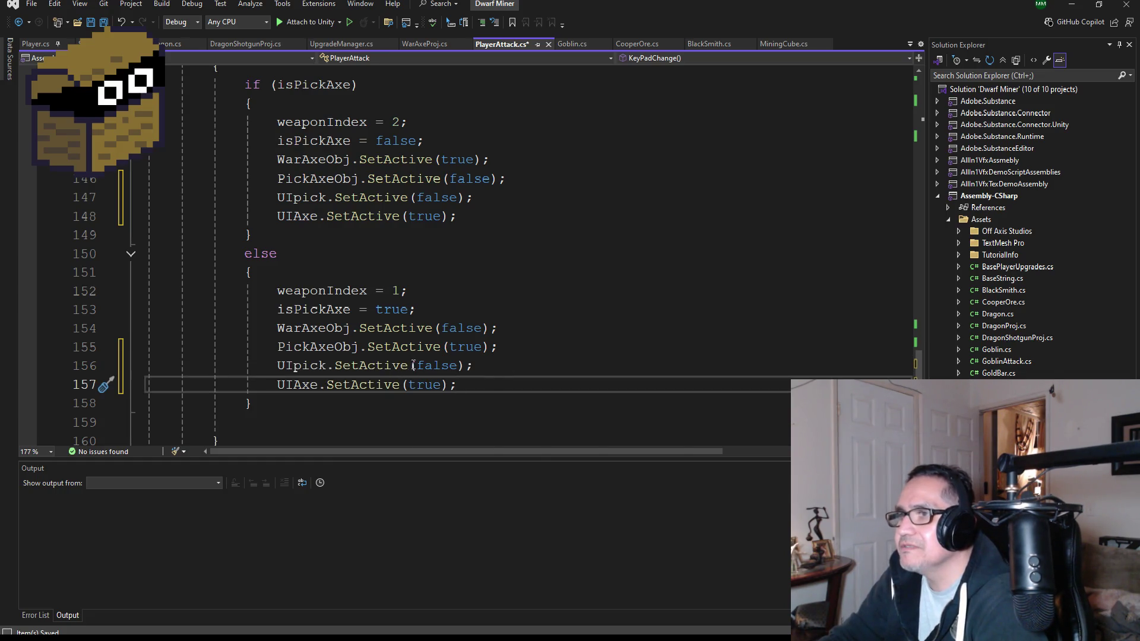
Step: In the else branch set UIpick to true and UIAxe to false, then save PlayerAttack.cs
{"action": "double_click", "coordinate": [438, 366]}
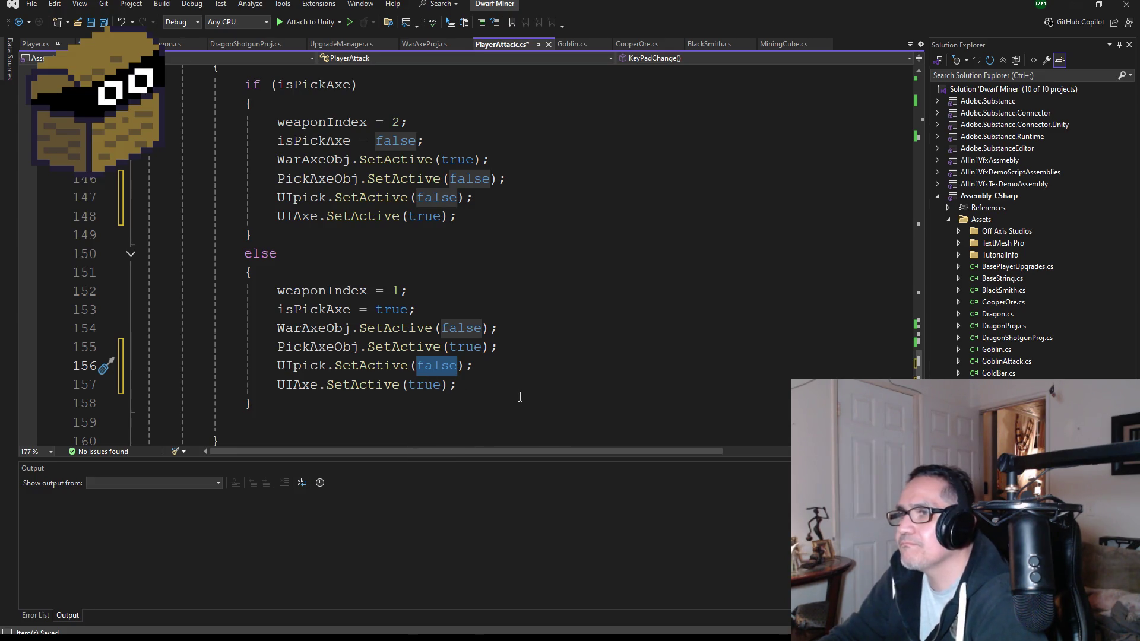
{"action": "type", "text": "tru"}
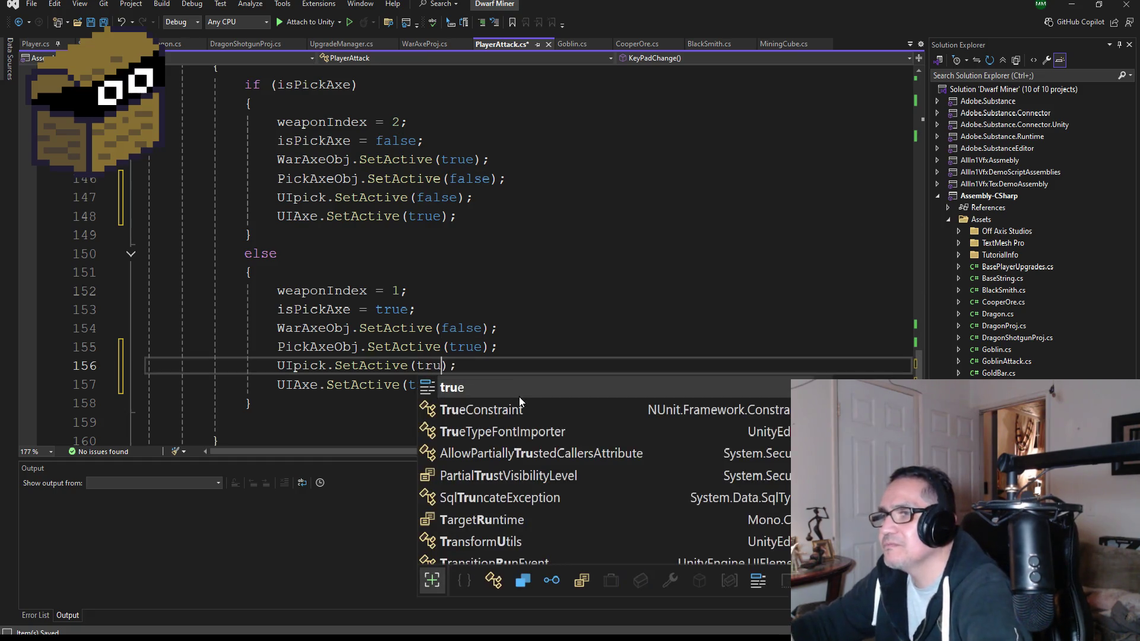
{"action": "key", "text": "Tab"}
{"action": "key", "text": "Down"}
{"action": "key", "text": "BackSpace"}
{"action": "key", "text": "BackSpace"}
{"action": "key", "text": "BackSpace"}
{"action": "type", "text": "f"}
{"action": "key", "text": "Tab"}
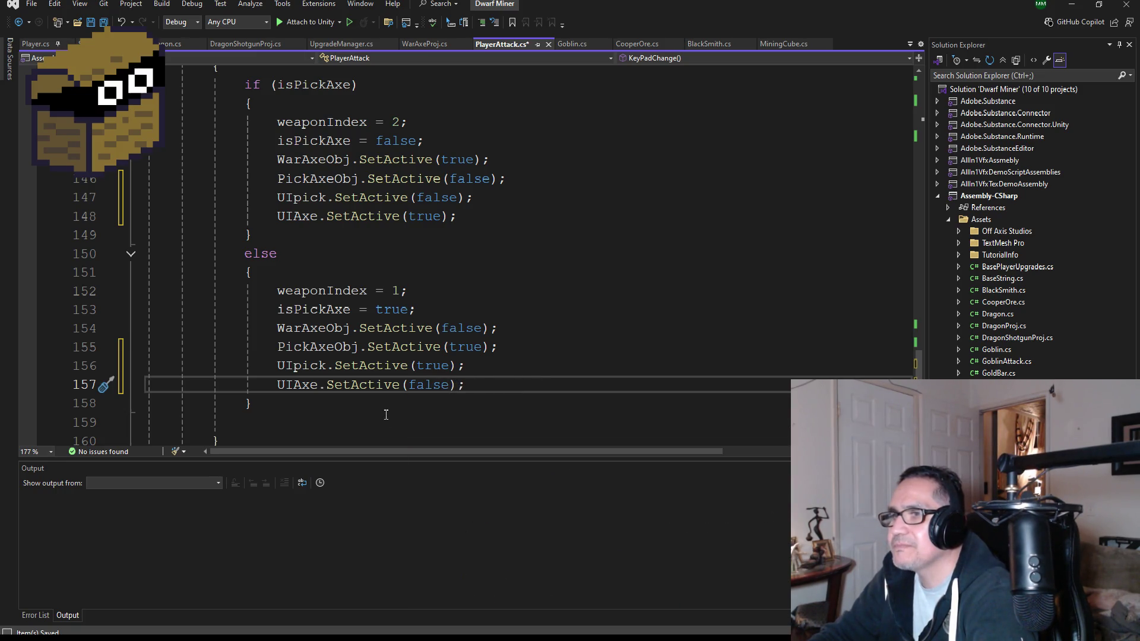
{"action": "key", "text": "ctrl+s"}
{"action": "scroll", "coordinate": [390, 192], "scroll_direction": "up", "scroll_amount": 10}
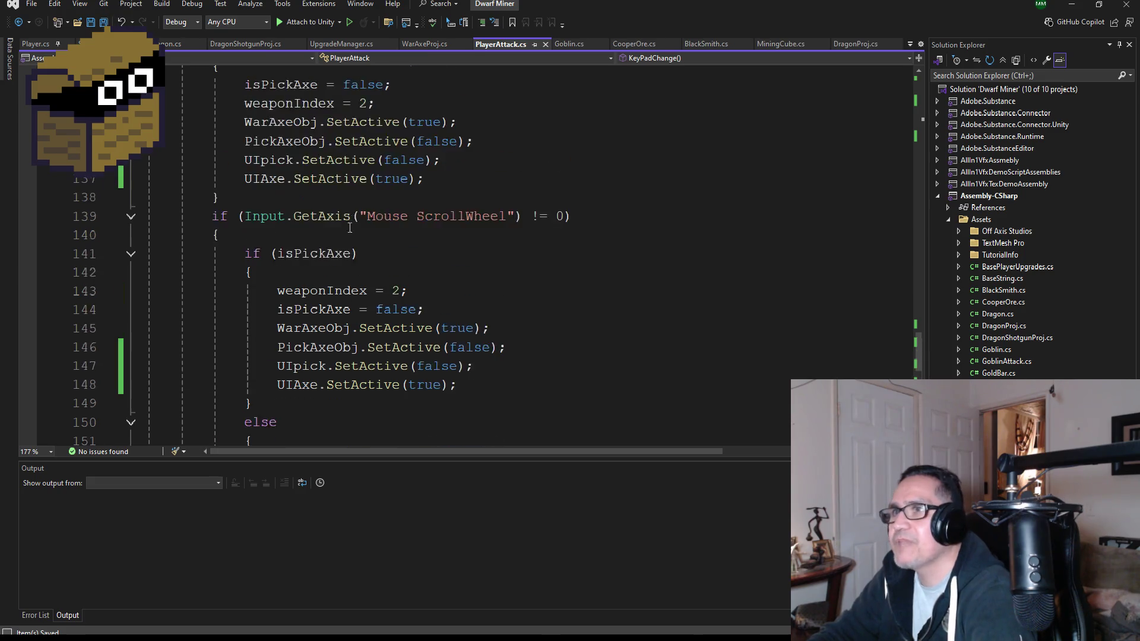
{"action": "scroll", "coordinate": [390, 192], "scroll_direction": "up", "scroll_amount": 20}
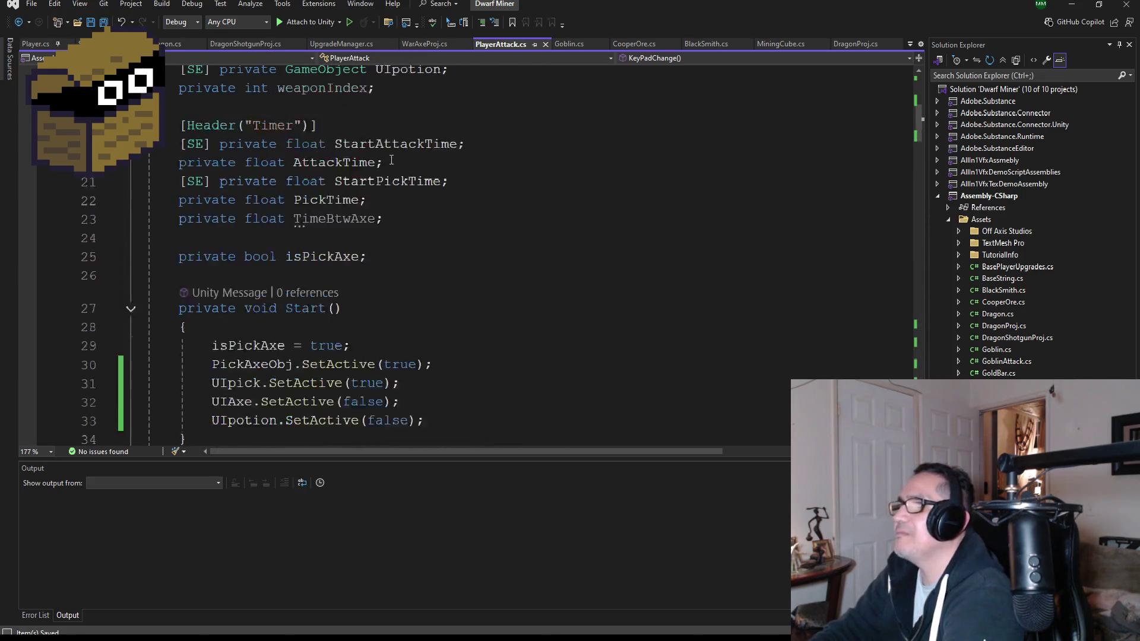
Step: Return from Visual Studio to the Unity editor and let the edited script import
{"action": "key", "text": "alt+Tab"}
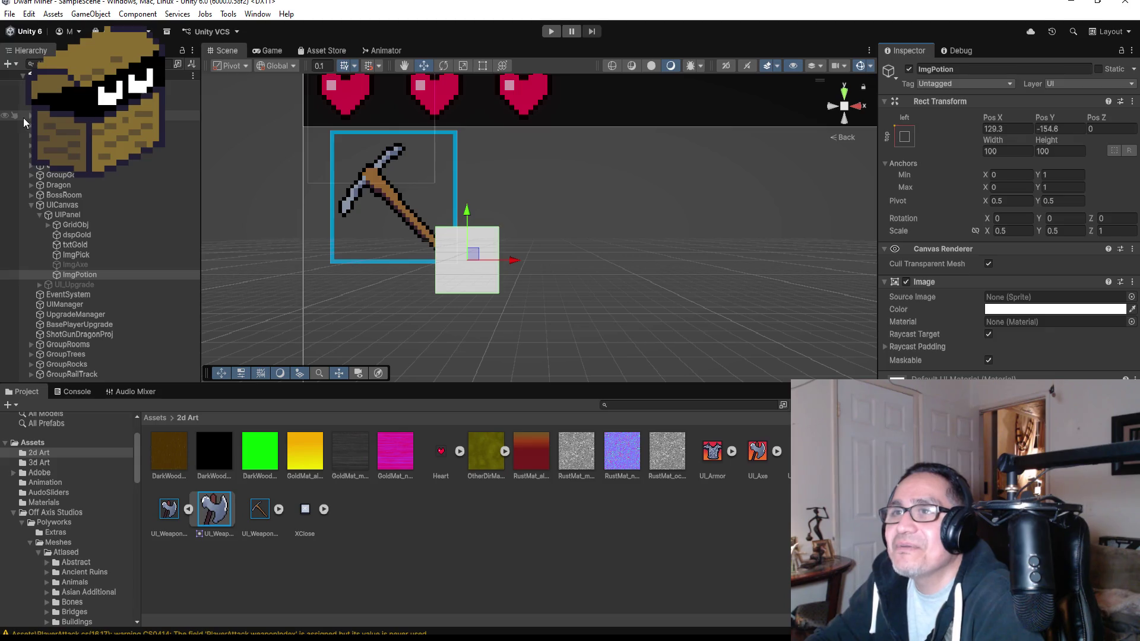
Step: Expand DwarfMiner in the Hierarchy and inspect its Body child
{"action": "left_click", "coordinate": [89, 115]}
{"action": "left_click", "coordinate": [31, 115]}
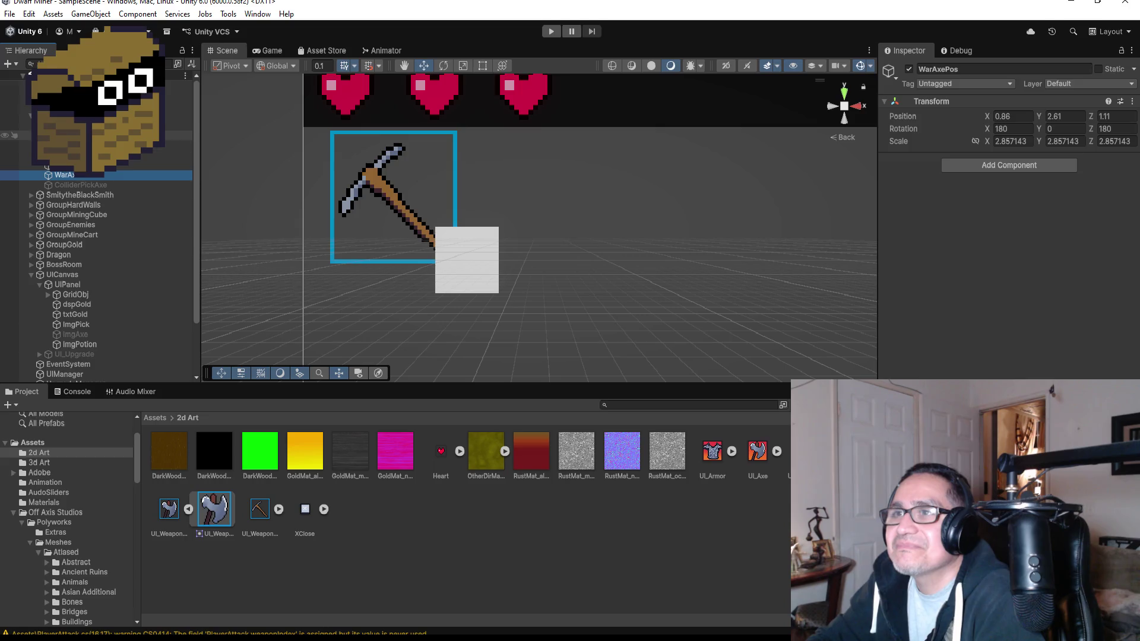
{"action": "left_click", "coordinate": [59, 135]}
{"action": "left_click", "coordinate": [59, 125]}
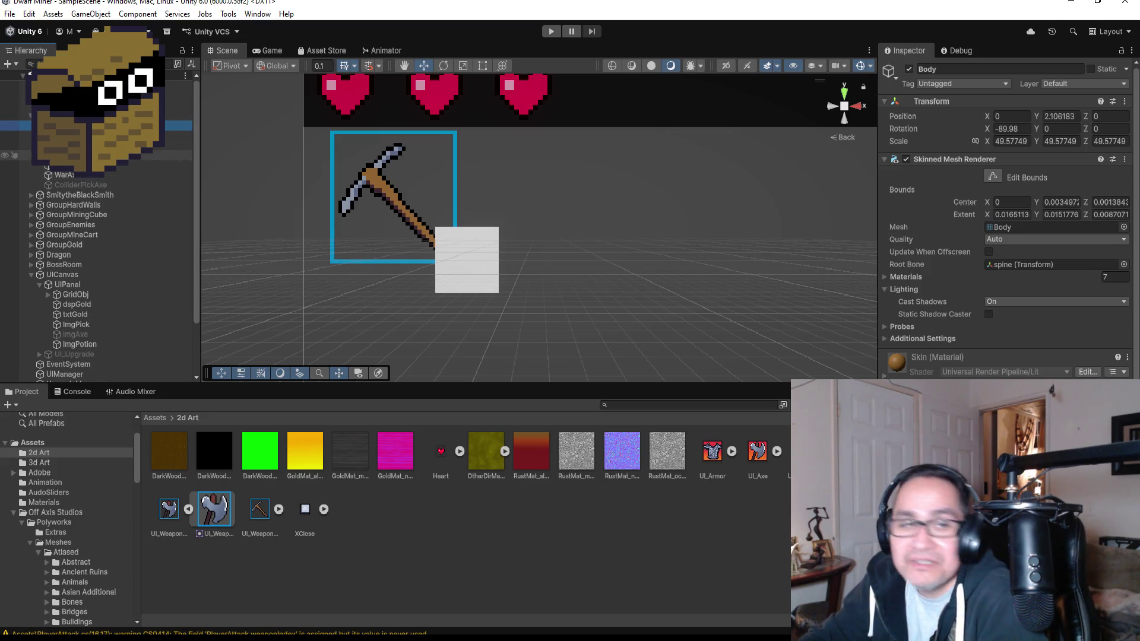
Step: Reselect DwarfMiner, review its Player (Script) settings, and enter Play mode
{"action": "left_click", "coordinate": [89, 116]}
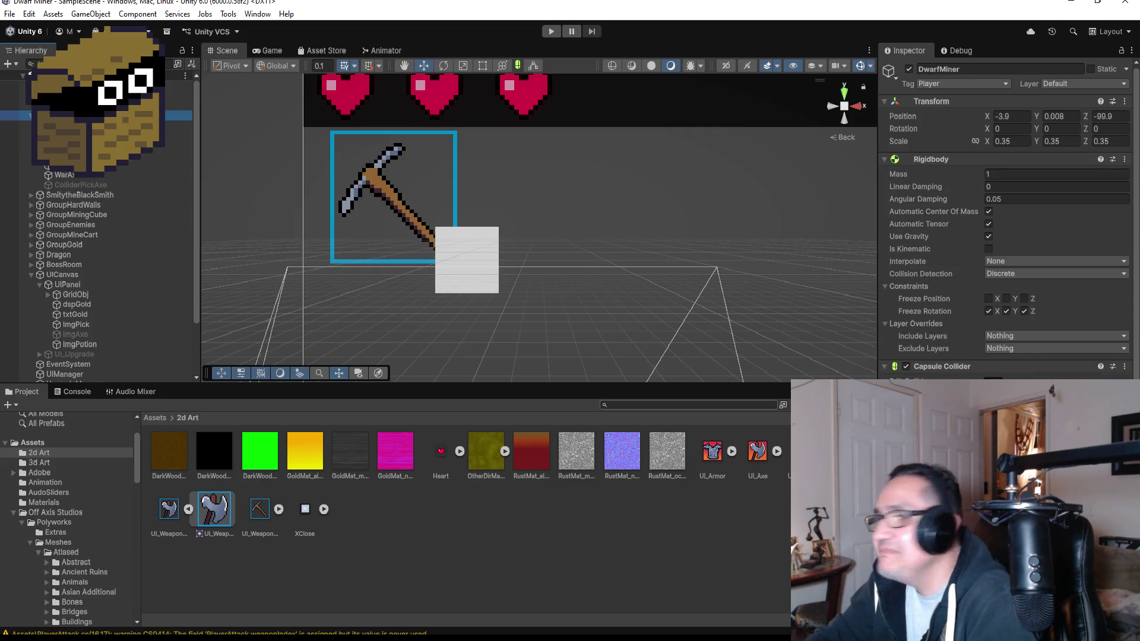
{"action": "scroll", "coordinate": [1009, 237], "scroll_direction": "down", "scroll_amount": 10}
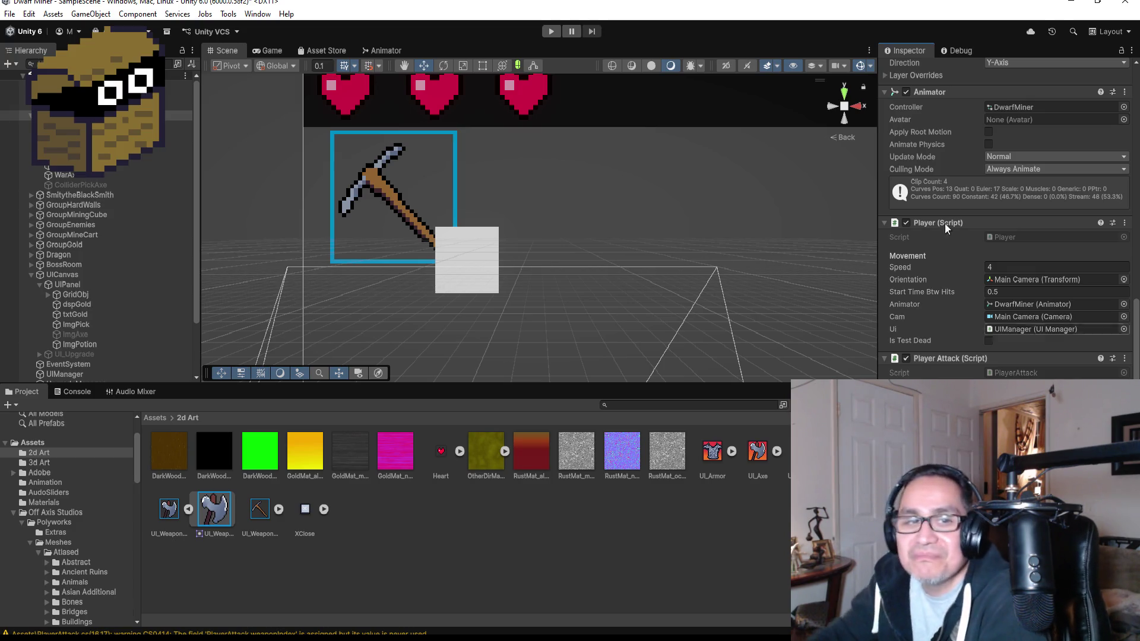
{"action": "left_click", "coordinate": [552, 31]}
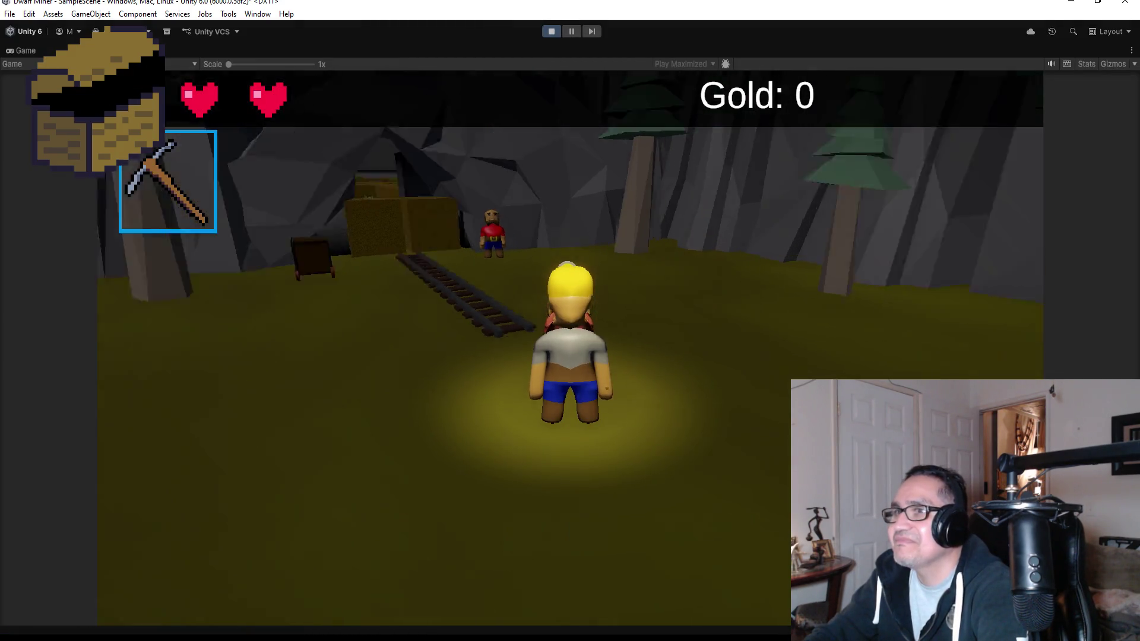
{"action": "scroll", "coordinate": [571, 321], "scroll_direction": "down", "scroll_amount": 1}
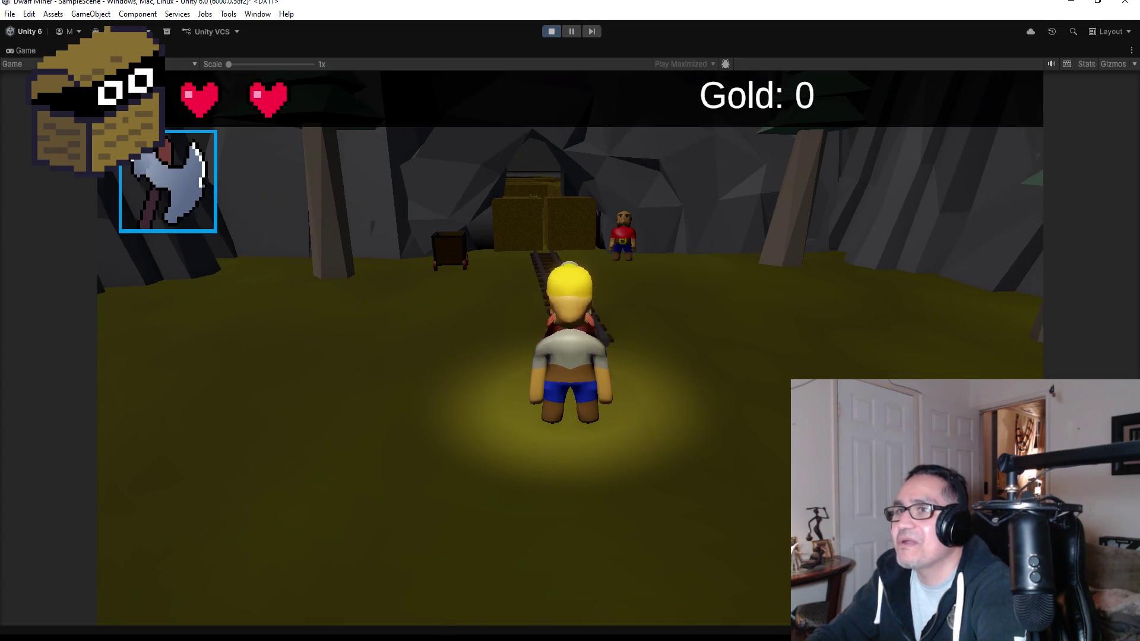
{"action": "scroll", "coordinate": [570, 321], "scroll_direction": "up", "scroll_amount": 1}
{"action": "scroll", "coordinate": [570, 321], "scroll_direction": "down", "scroll_amount": 1}
{"action": "scroll", "coordinate": [570, 321], "scroll_direction": "up", "scroll_amount": 1}
{"action": "scroll", "coordinate": [570, 320], "scroll_direction": "down", "scroll_amount": 1}
{"action": "scroll", "coordinate": [570, 320], "scroll_direction": "up", "scroll_amount": 1}
{"action": "scroll", "coordinate": [570, 321], "scroll_direction": "down", "scroll_amount": 1}
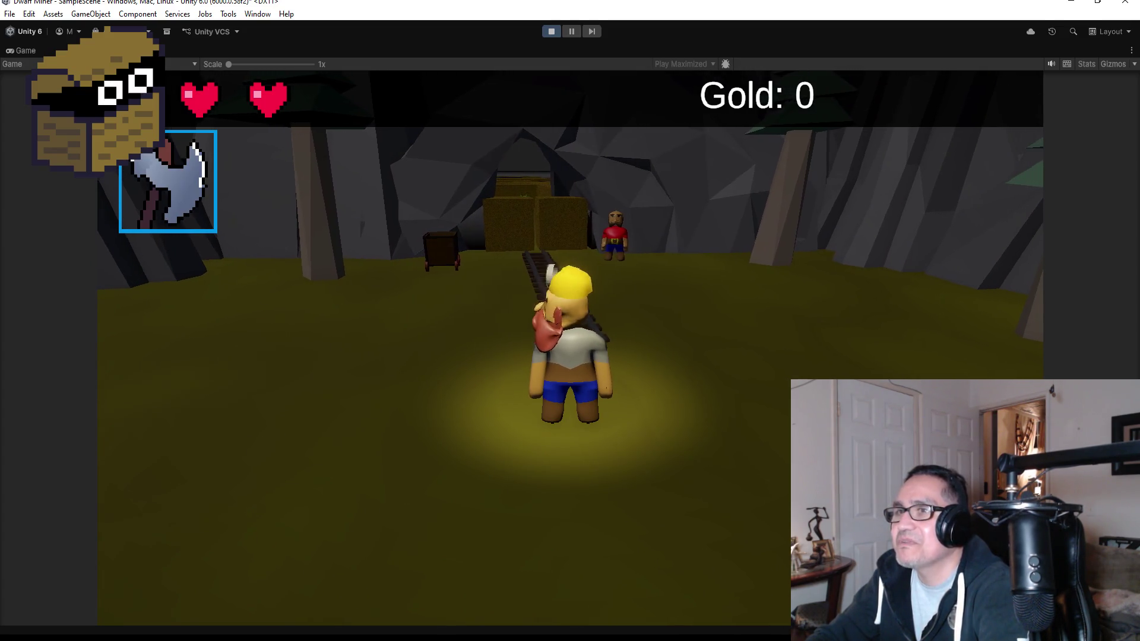
{"action": "scroll", "coordinate": [570, 321], "scroll_direction": "up", "scroll_amount": 1}
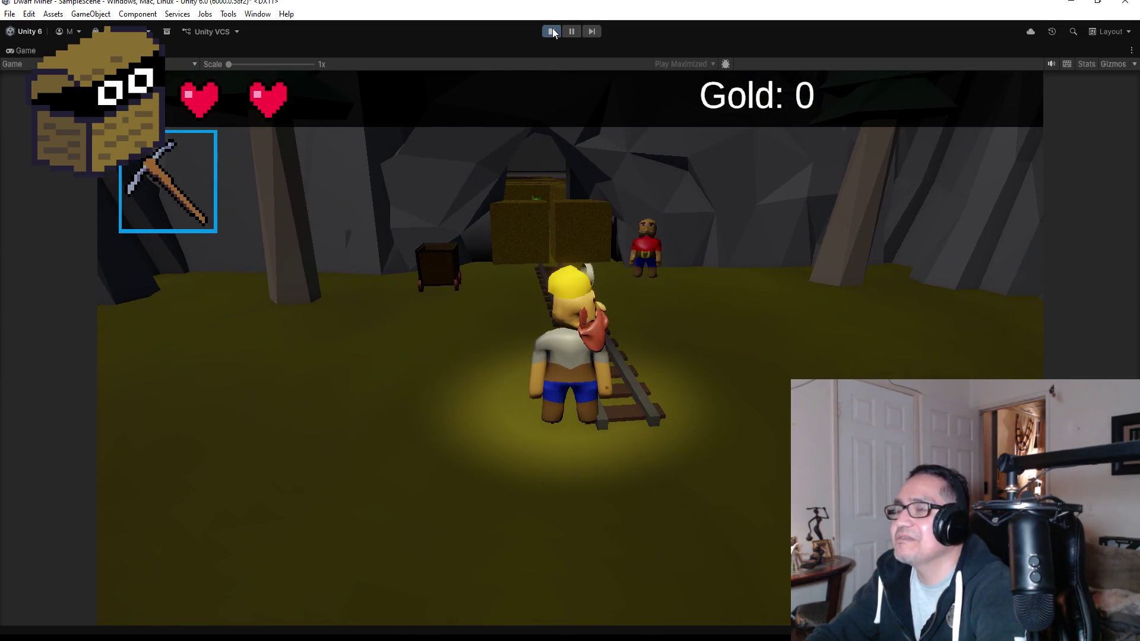
{"action": "left_click", "coordinate": [552, 31]}
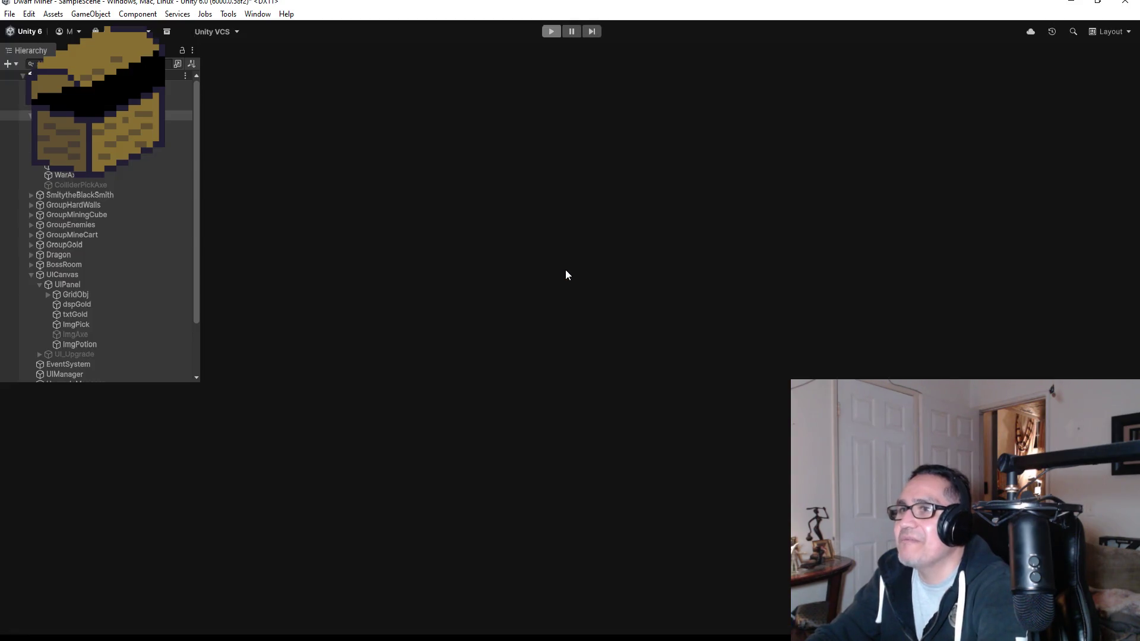
Step: Select ImgPick and ImgAxe together and set their X, Y and Z scale to 0.7
{"action": "scroll", "coordinate": [396, 195], "scroll_direction": "down", "scroll_amount": 2}
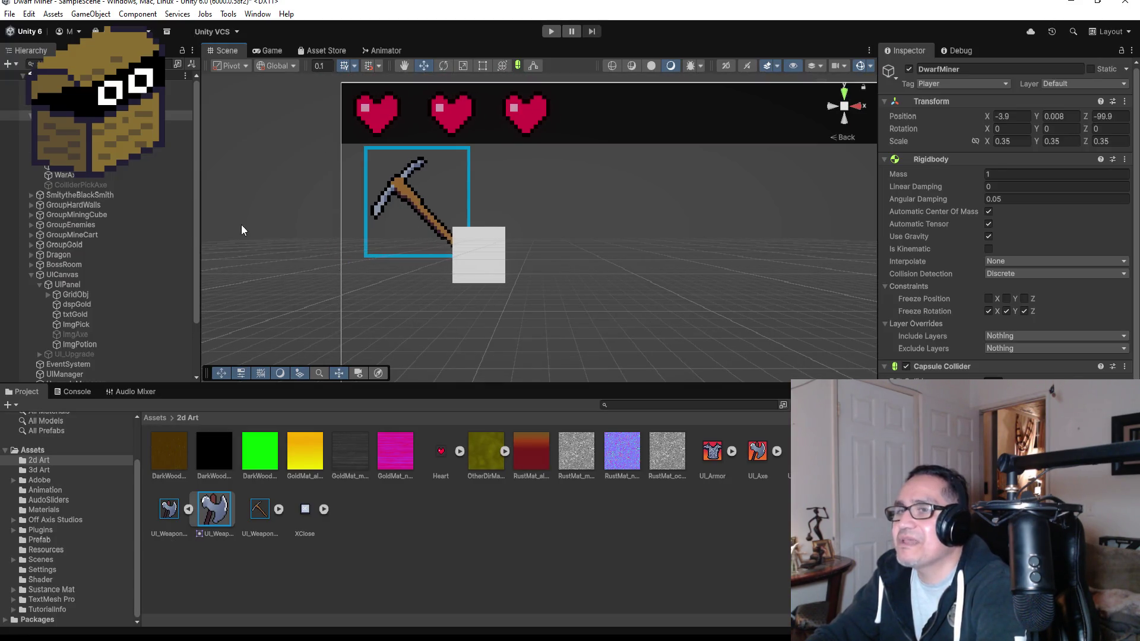
{"action": "left_click", "coordinate": [104, 344]}
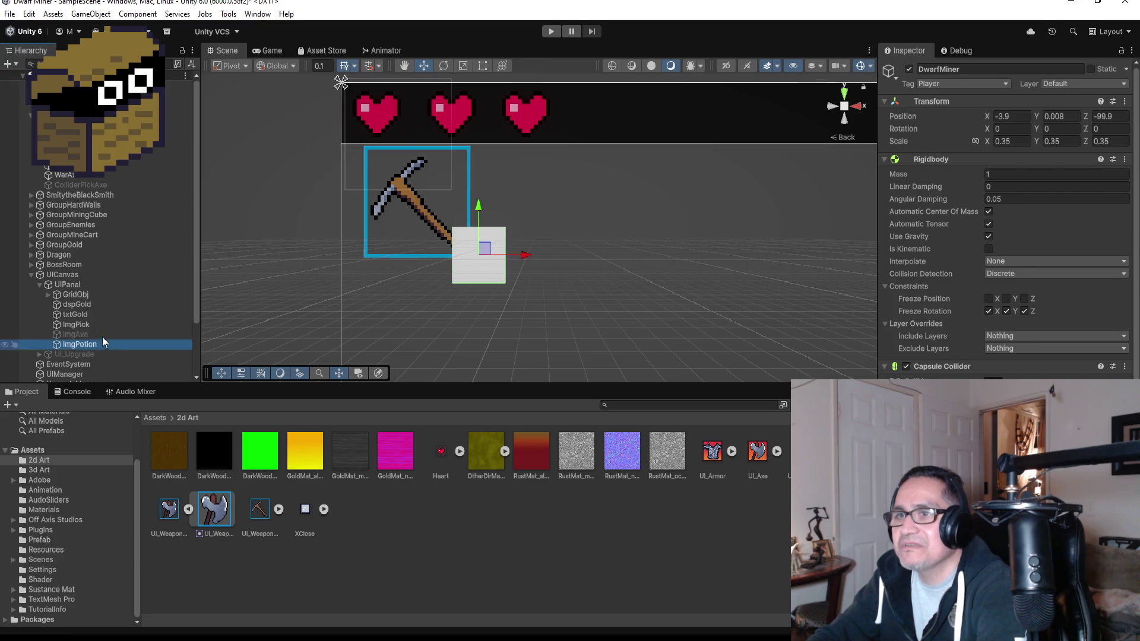
{"action": "left_click", "coordinate": [99, 334]}
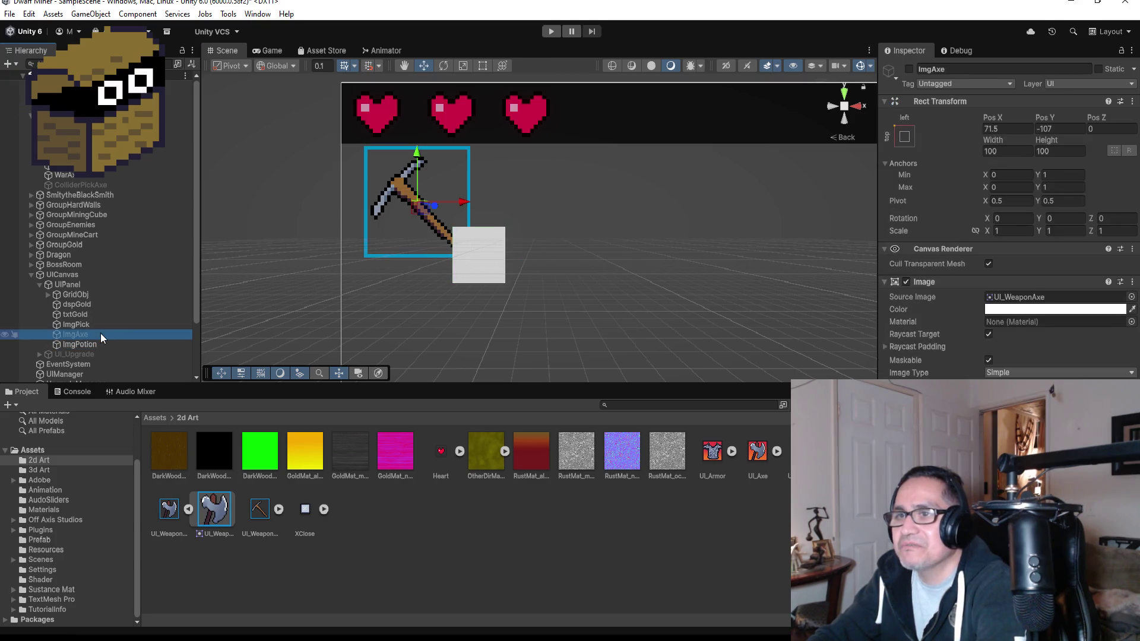
{"action": "left_click", "coordinate": [130, 326]}
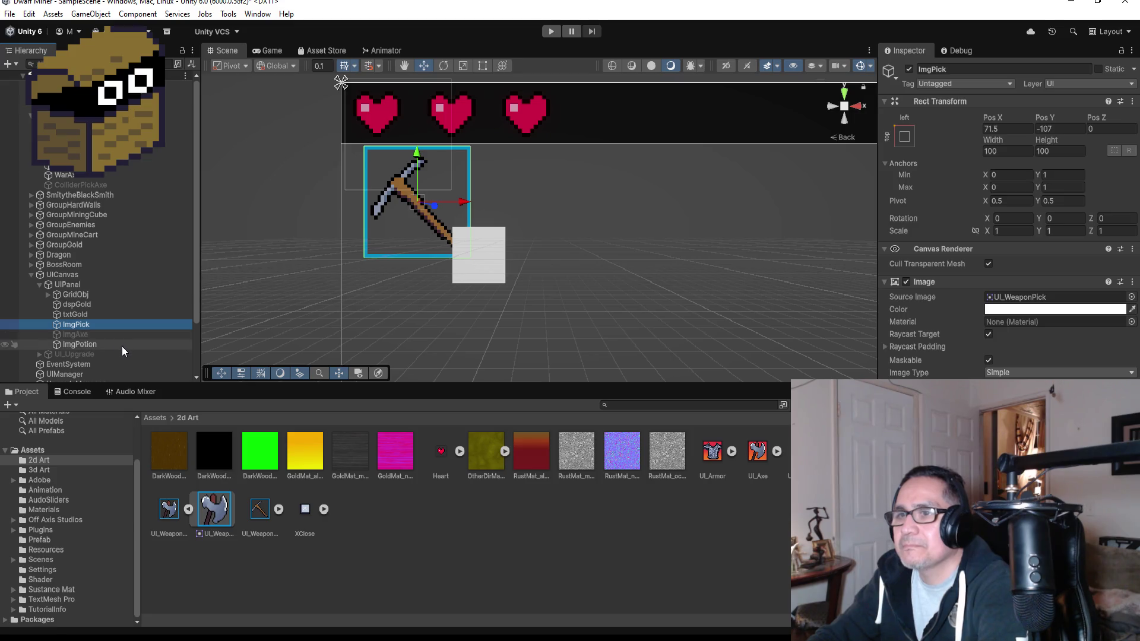
{"action": "left_click", "coordinate": [122, 347], "text": "shift"}
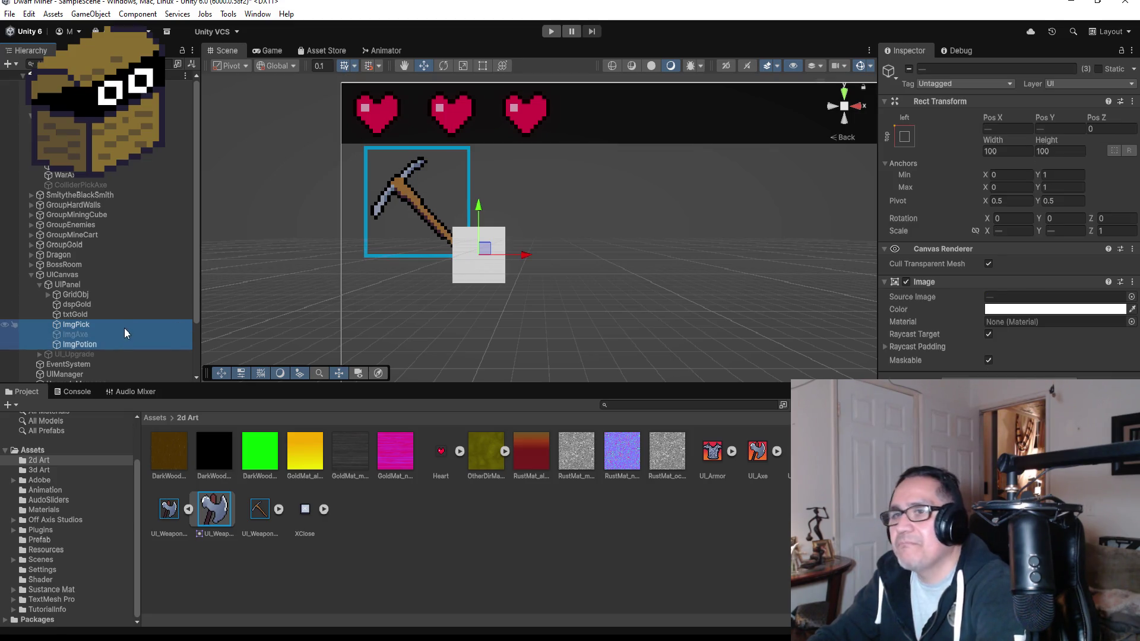
{"action": "left_click", "coordinate": [120, 329]}
{"action": "left_click", "coordinate": [113, 337], "text": "shift"}
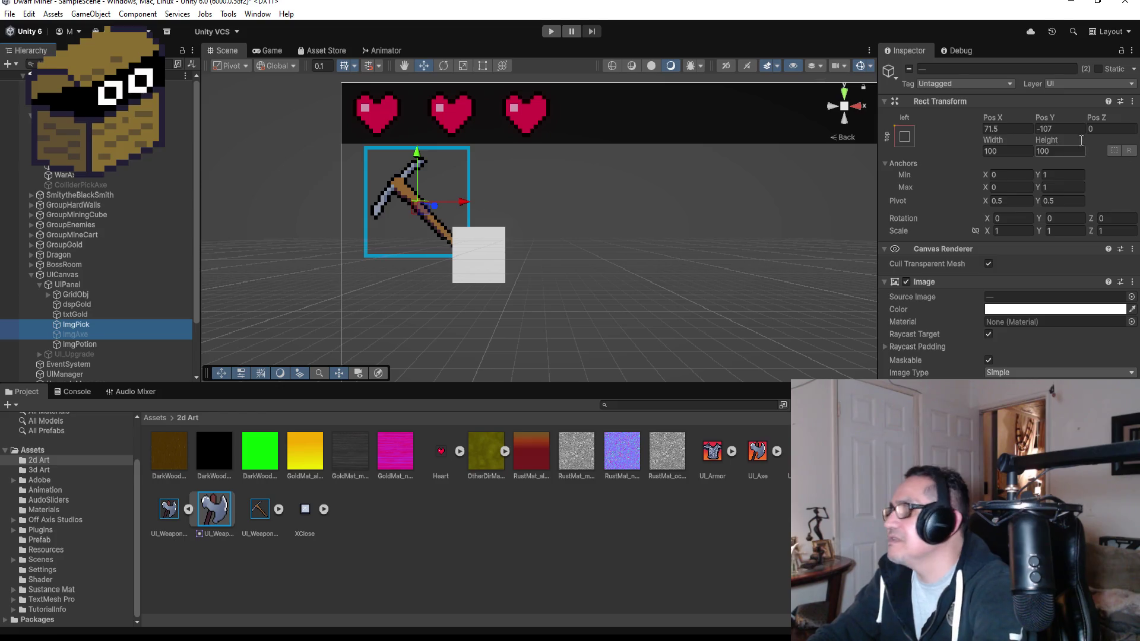
{"action": "left_click", "coordinate": [1013, 232]}
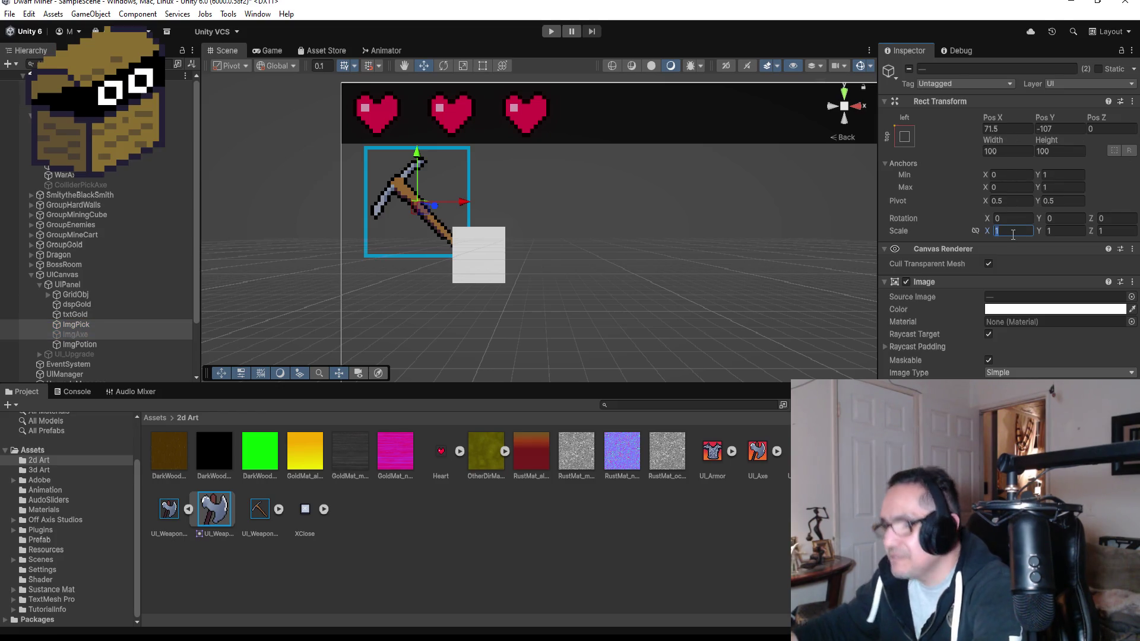
{"action": "type", "text": ".7"}
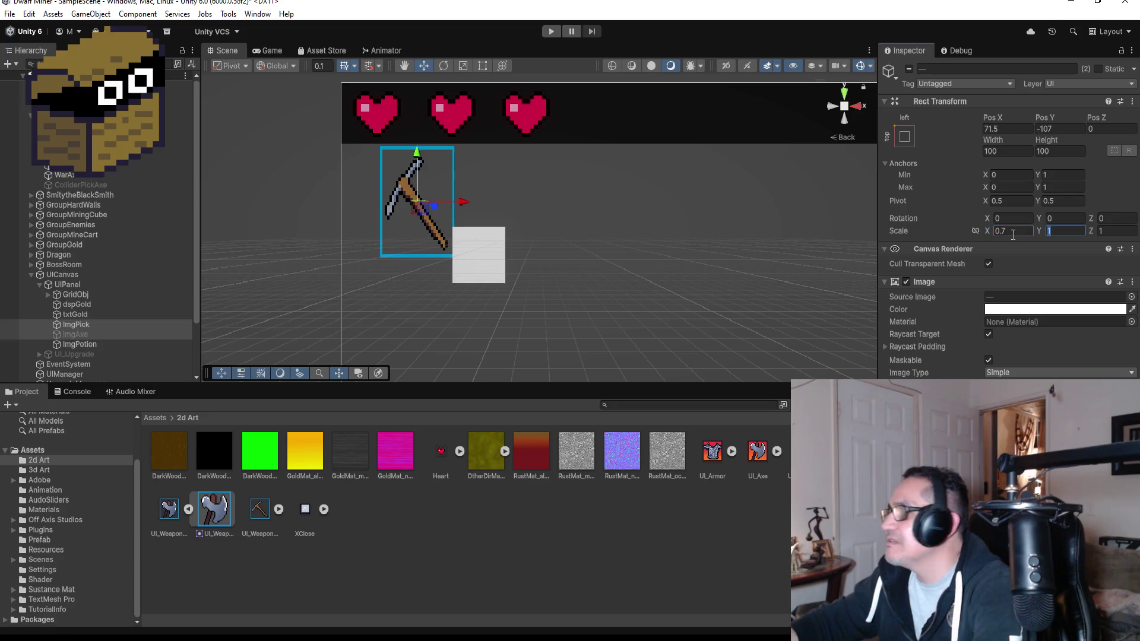
{"action": "type", "text": ".7"}
{"action": "key", "text": "Tab"}
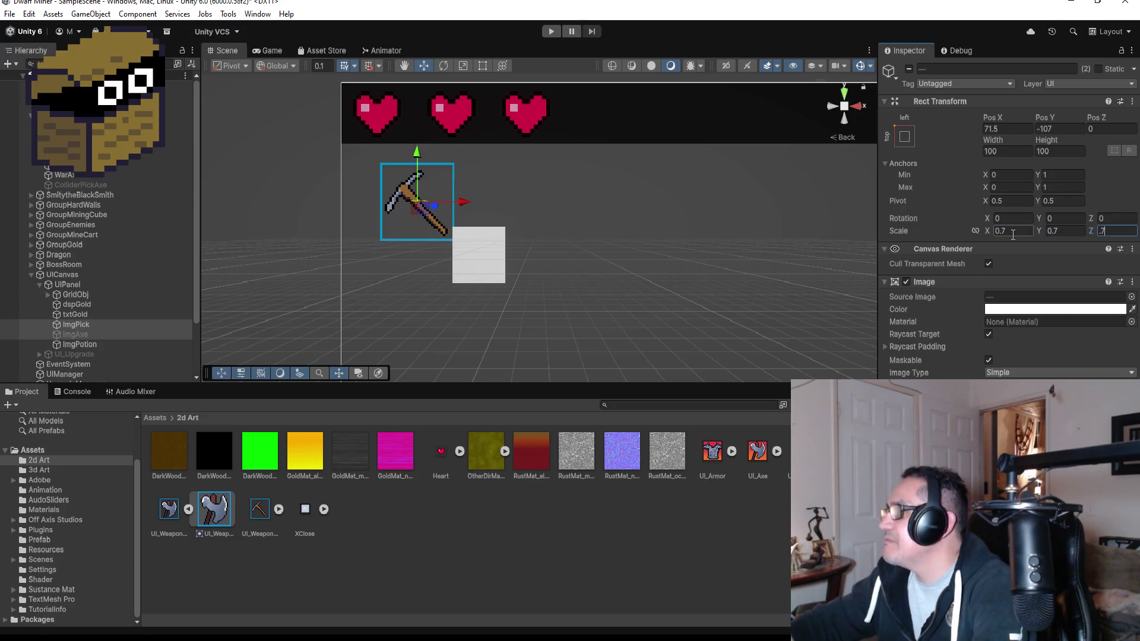
{"action": "left_click", "coordinate": [90, 326]}
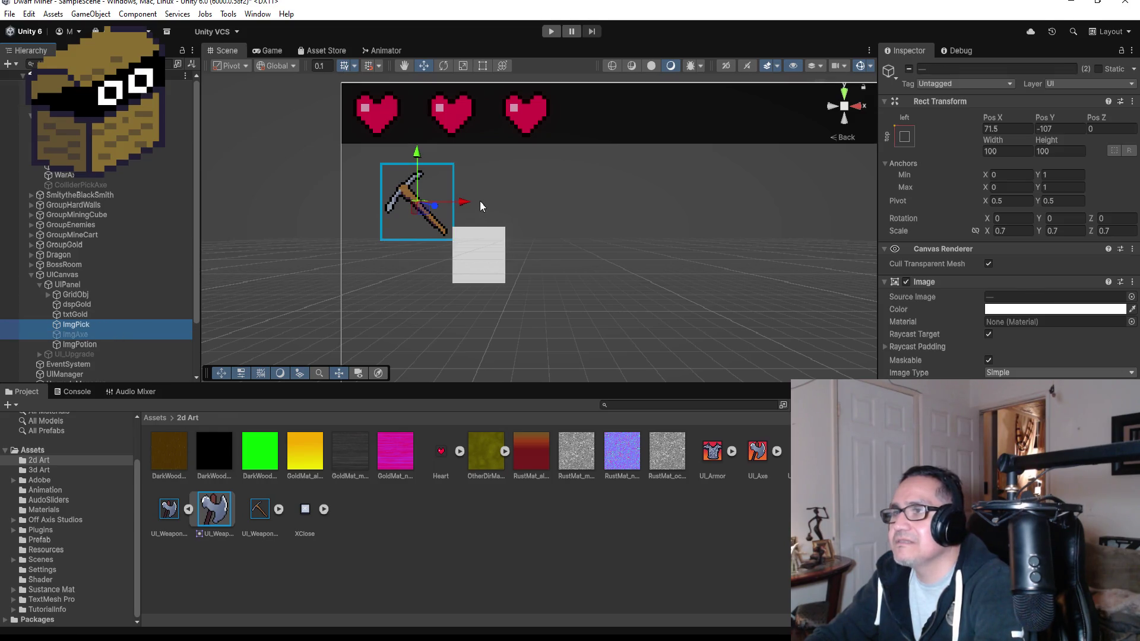
Step: Shift both images left and up under the hearts, then select ImgPotion
{"action": "left_click_drag", "start_coordinate": [467, 204], "coordinate": [439, 204]}
{"action": "left_click_drag", "start_coordinate": [389, 155], "coordinate": [389, 139]}
{"action": "left_click", "coordinate": [105, 344]}
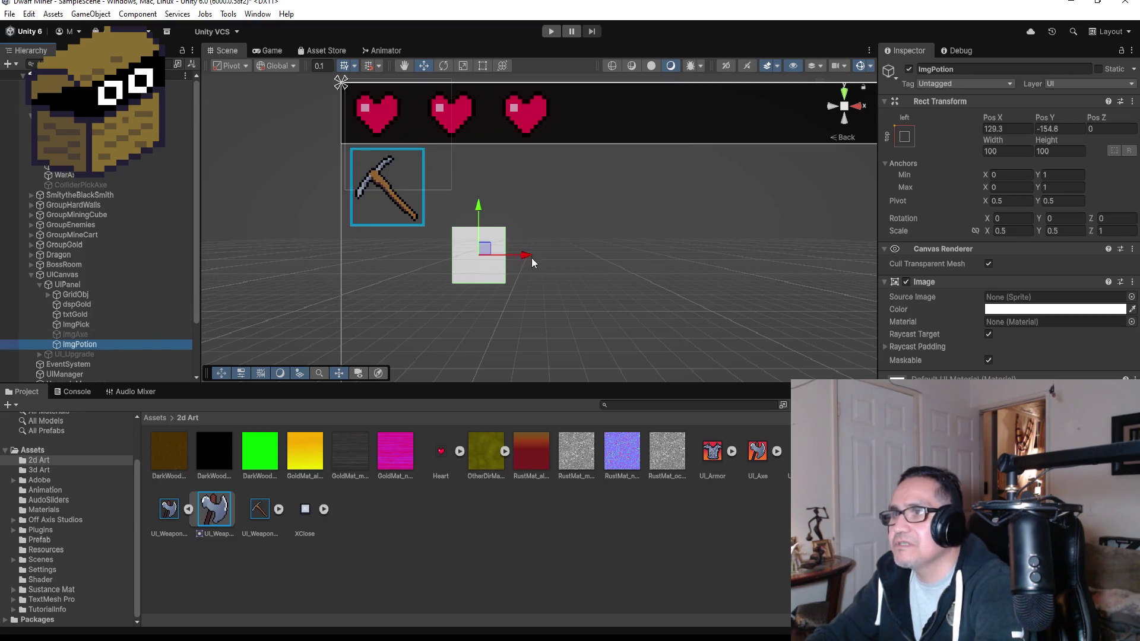
Step: Move ImgPotion left and up next to the pickaxe and set its scale to 0.4
{"action": "left_click_drag", "start_coordinate": [524, 254], "coordinate": [476, 254]}
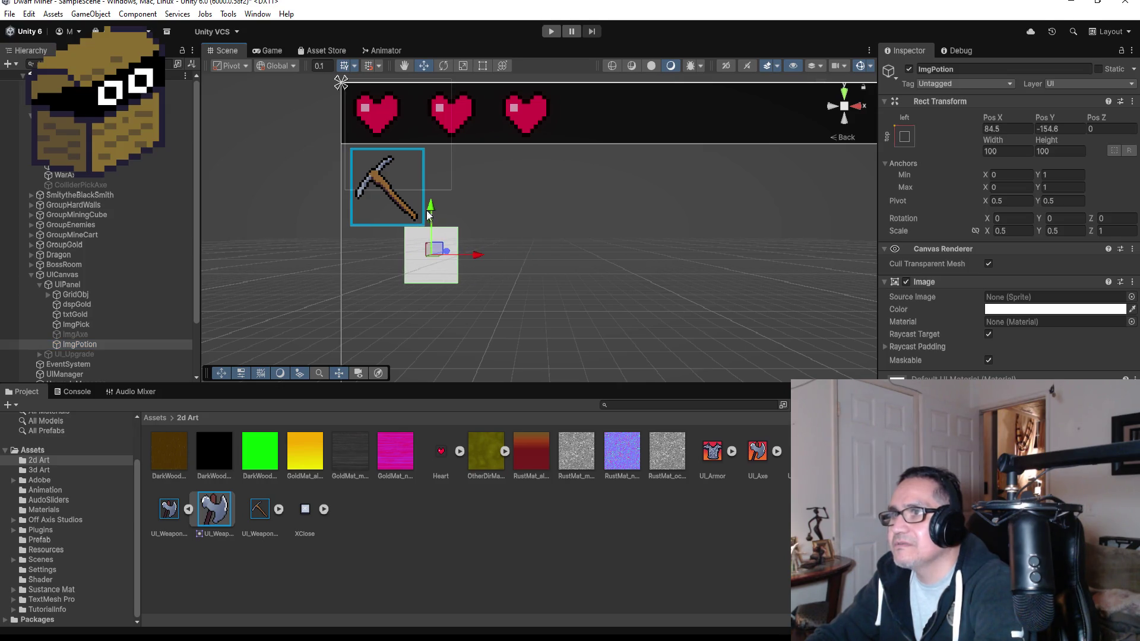
{"action": "left_click_drag", "start_coordinate": [430, 211], "coordinate": [436, 183]}
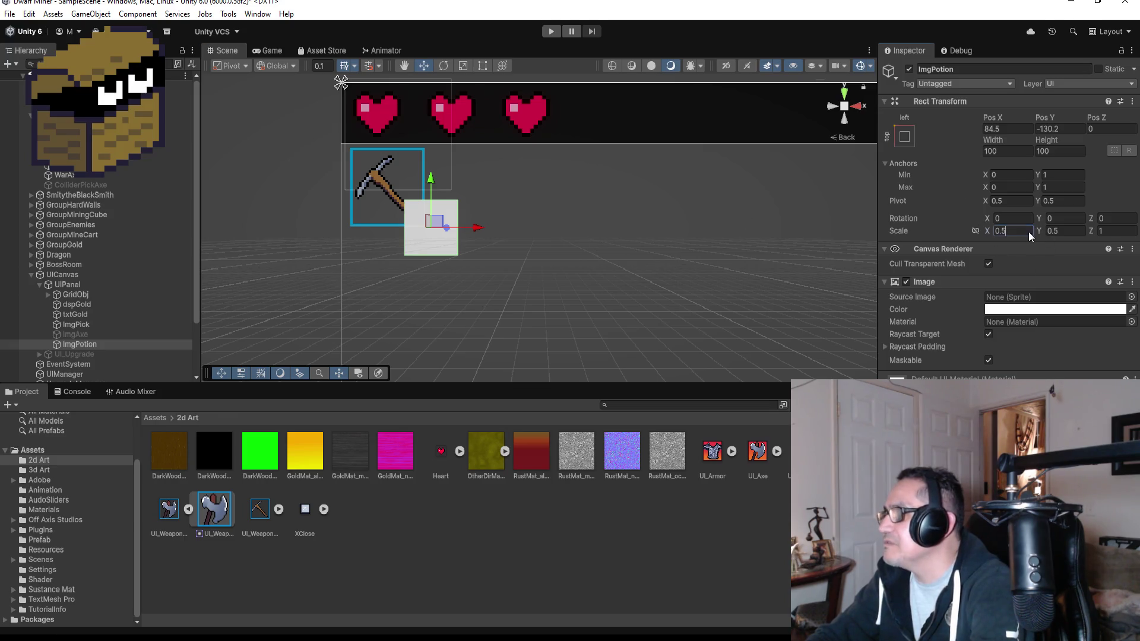
{"action": "key", "text": "BackSpace"}
{"action": "type", "text": "3"}
{"action": "key", "text": "Tab"}
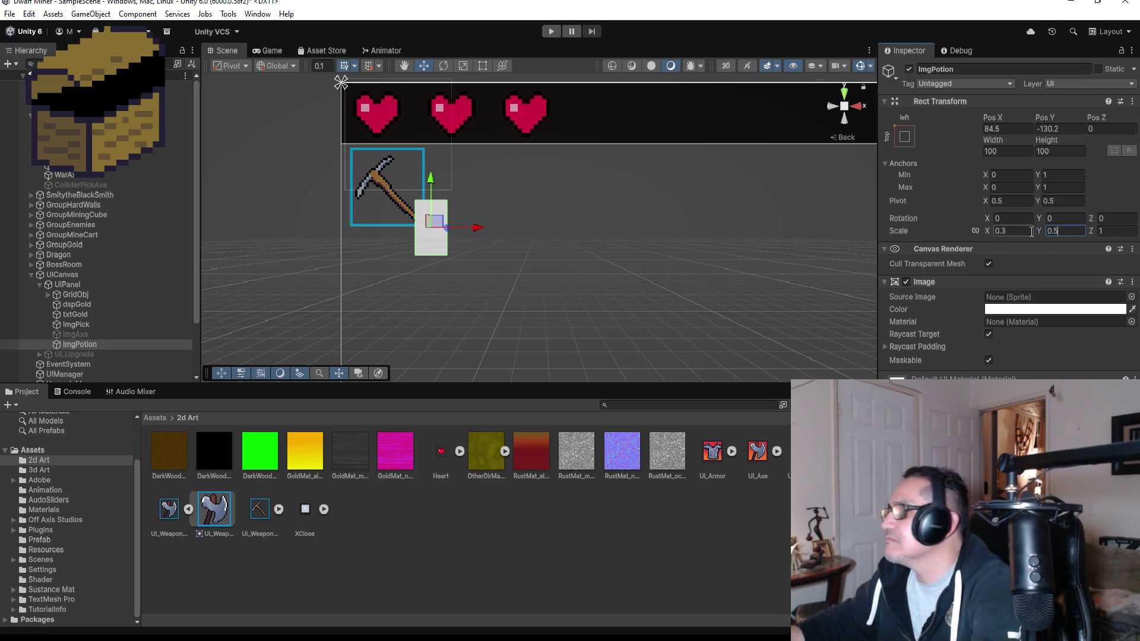
{"action": "type", "text": "0.3"}
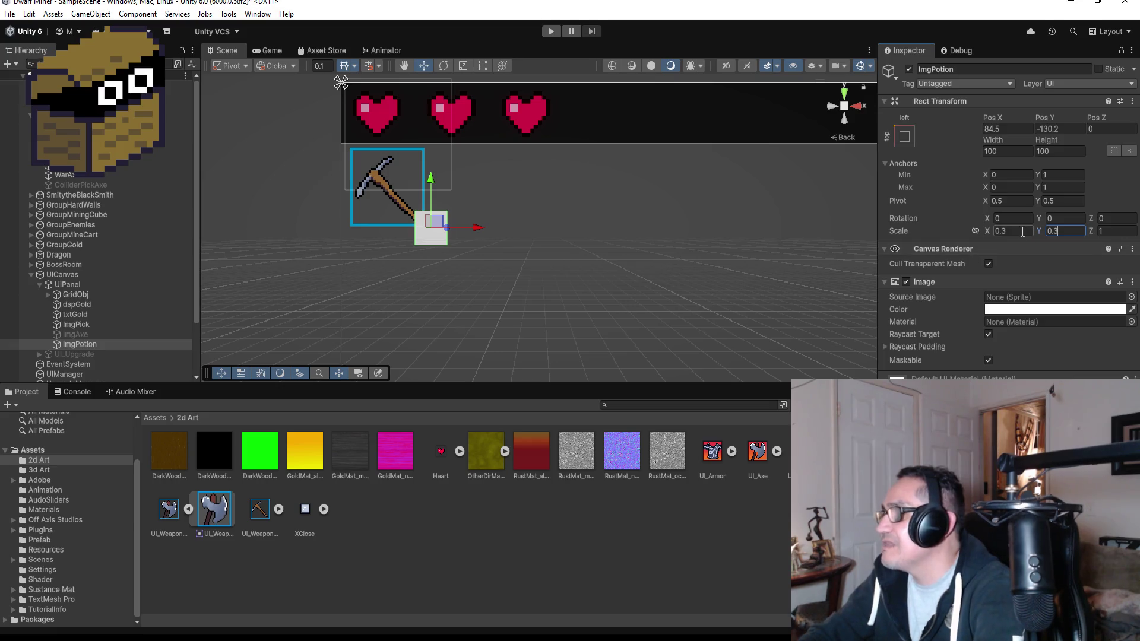
{"action": "key", "text": "BackSpace"}
{"action": "type", "text": "4"}
{"action": "key", "text": "Tab"}
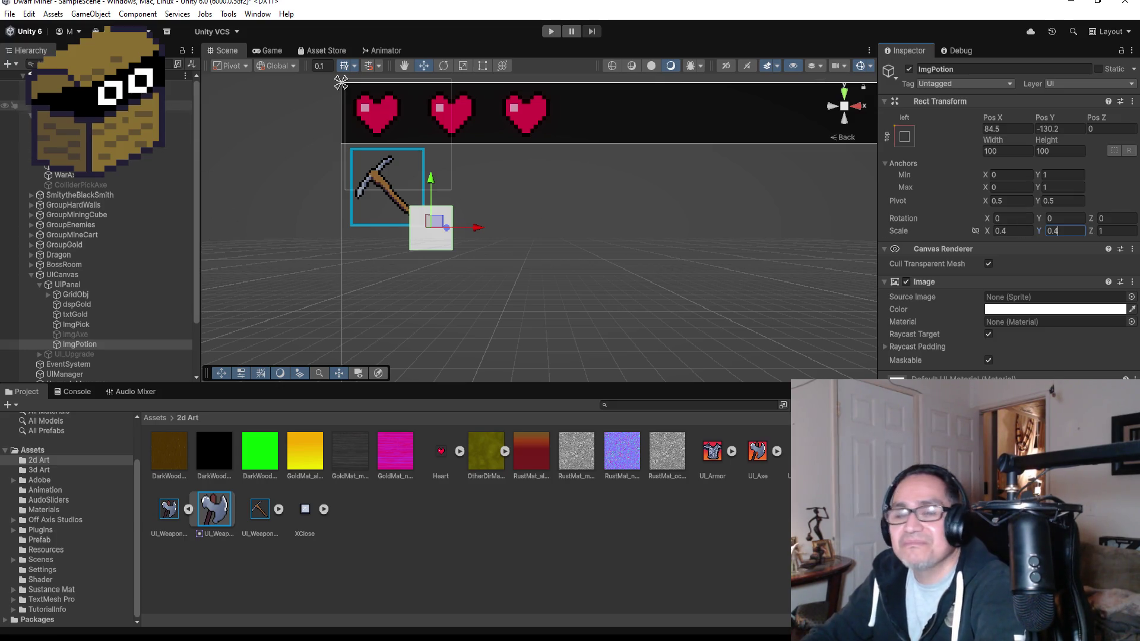
Step: Collapse UICanvas in the Hierarchy and start Play mode
{"action": "left_click", "coordinate": [11, 13]}
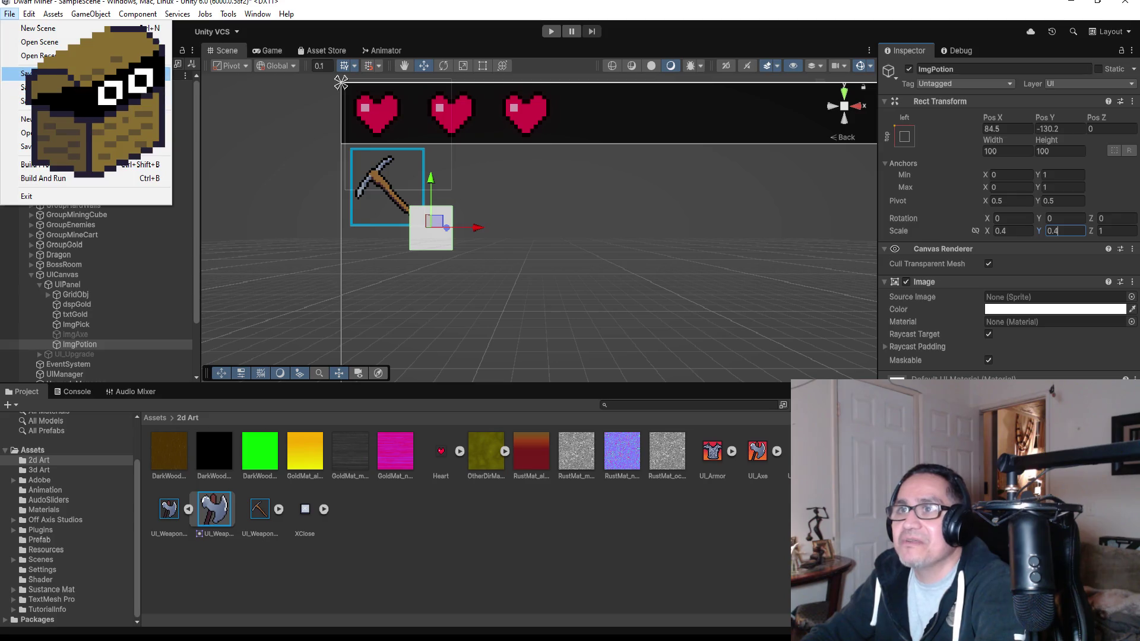
{"action": "key", "text": "Escape"}
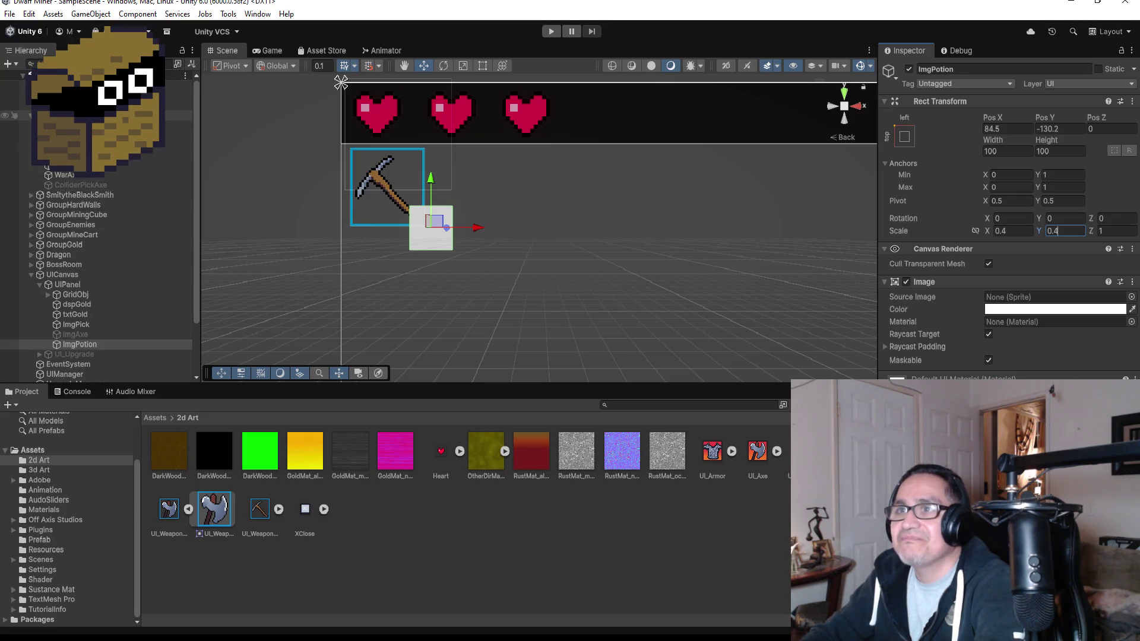
{"action": "scroll", "coordinate": [30, 178], "scroll_direction": "down", "scroll_amount": 3}
{"action": "left_click", "coordinate": [30, 205]}
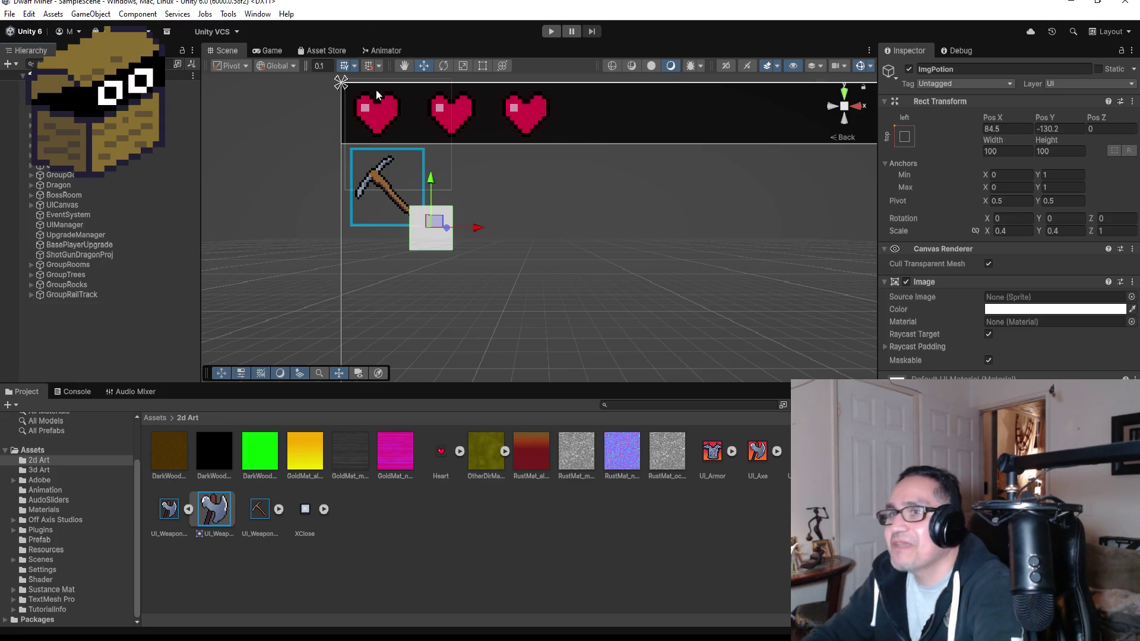
{"action": "left_click", "coordinate": [544, 28]}
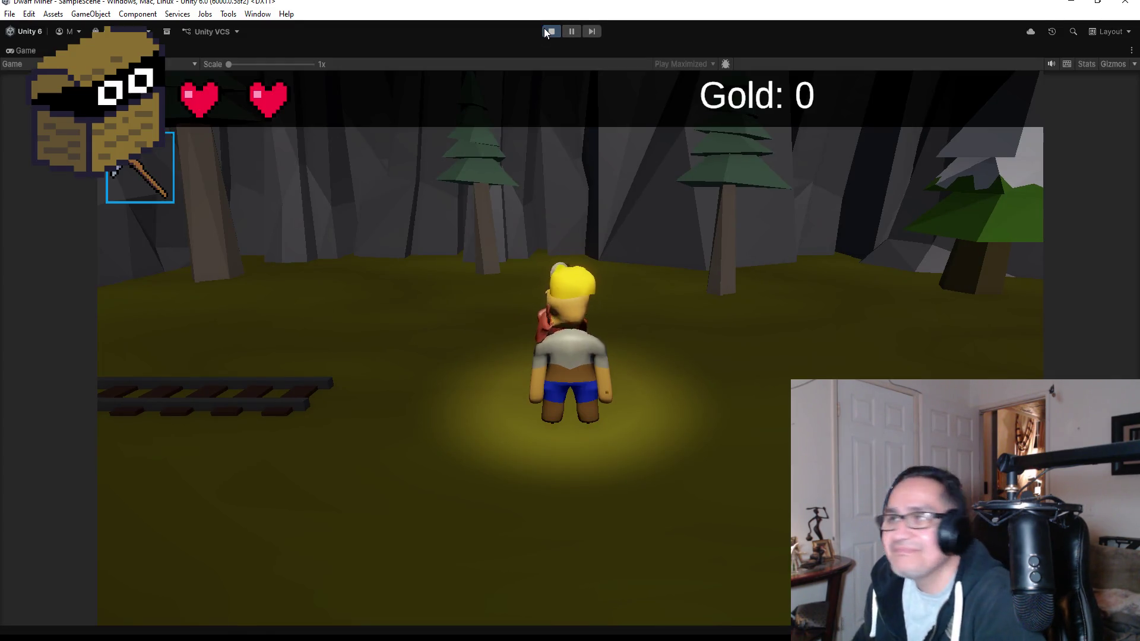
Step: Run the dwarf into the mine, mine gold to Gold: 1, switch to the axe, then stop playing
{"action": "left_click", "coordinate": [636, 230]}
{"action": "key", "text": "w"}
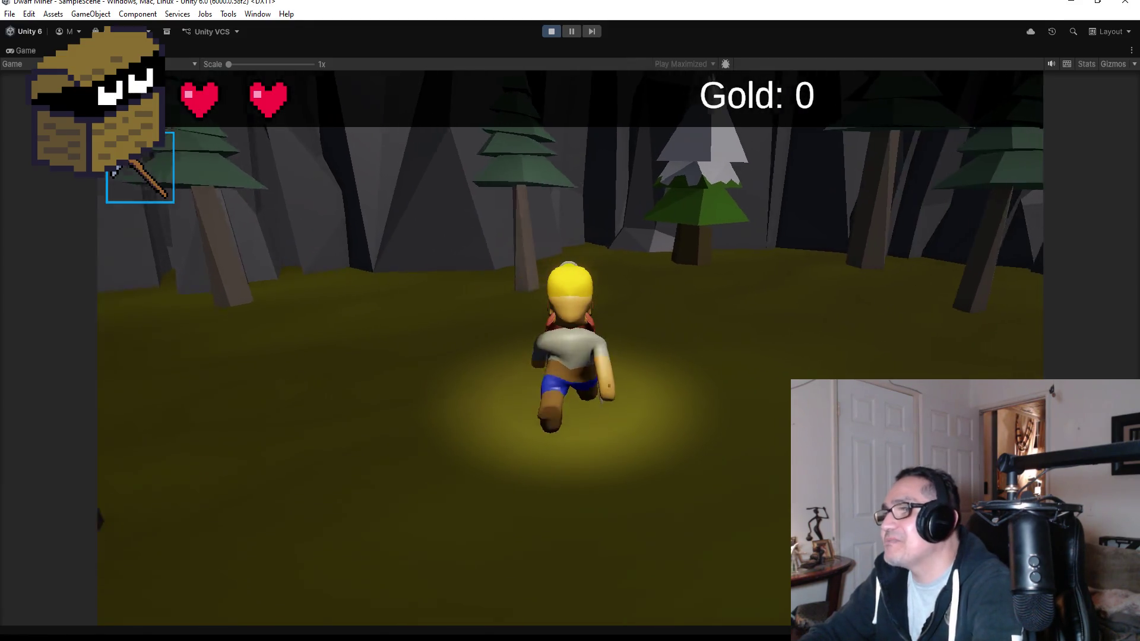
{"action": "key", "text": "w"}
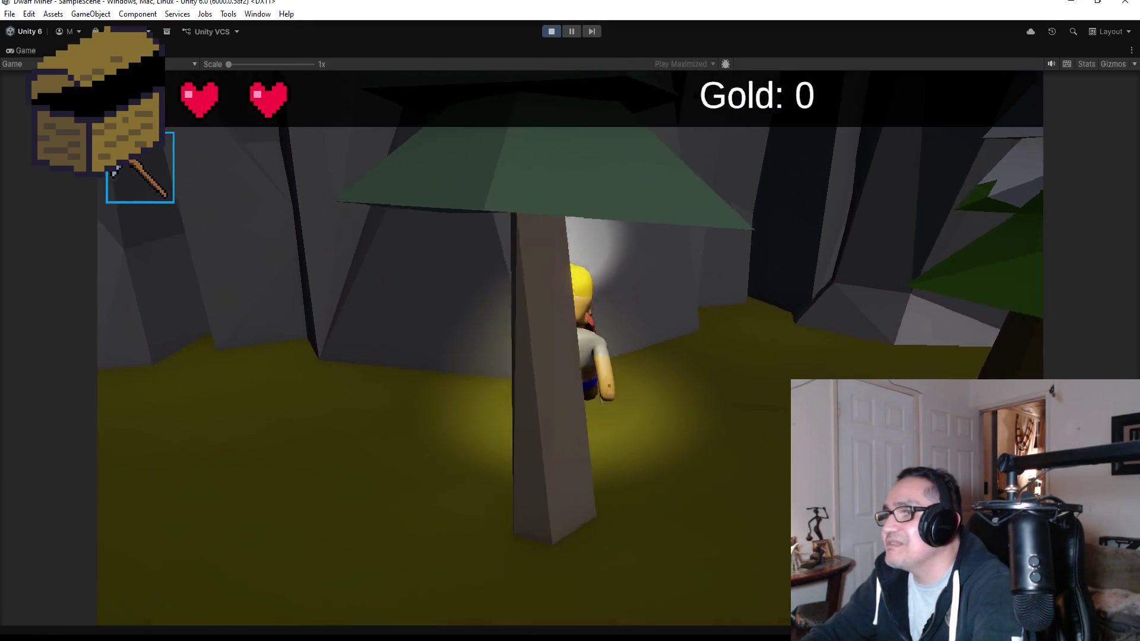
{"action": "key", "text": "w"}
{"action": "key", "text": "w"}
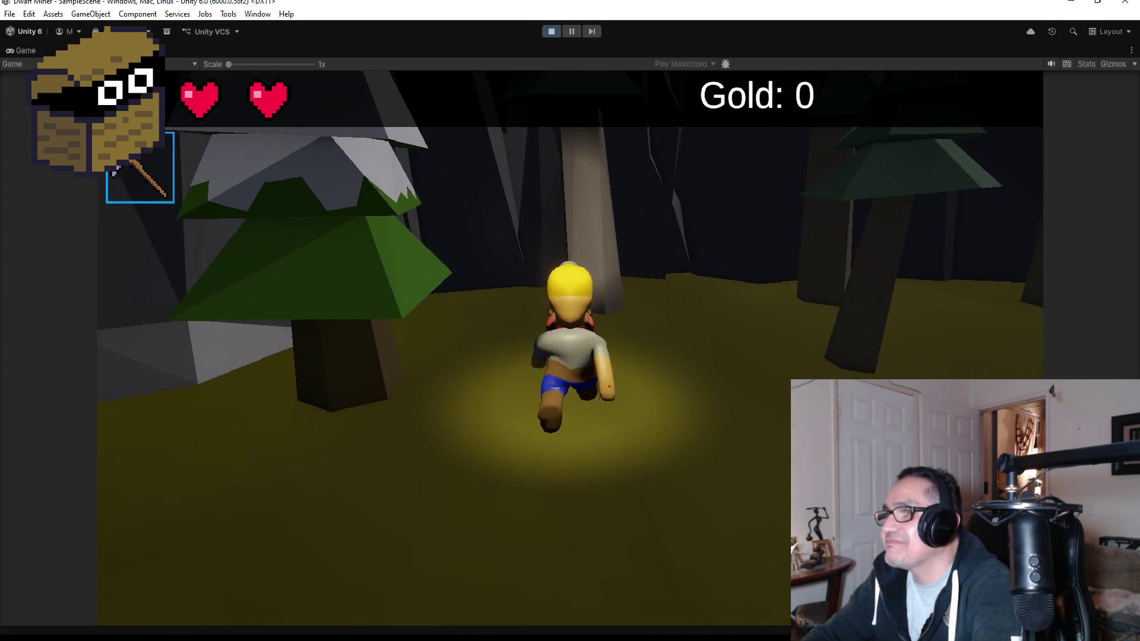
{"action": "key", "text": "w"}
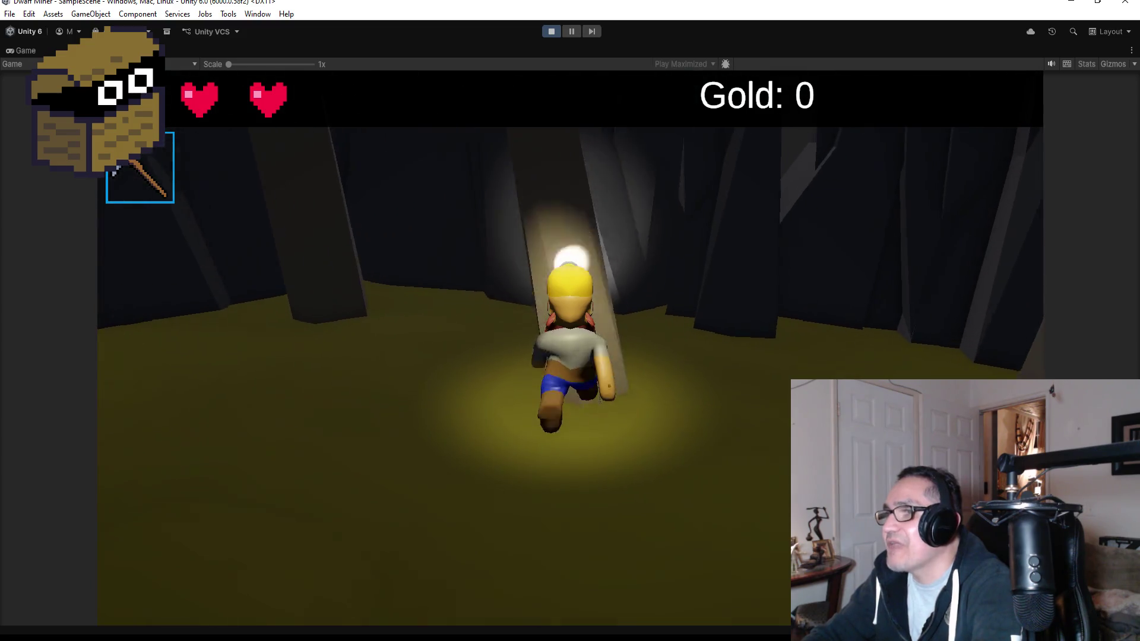
{"action": "key", "text": "w"}
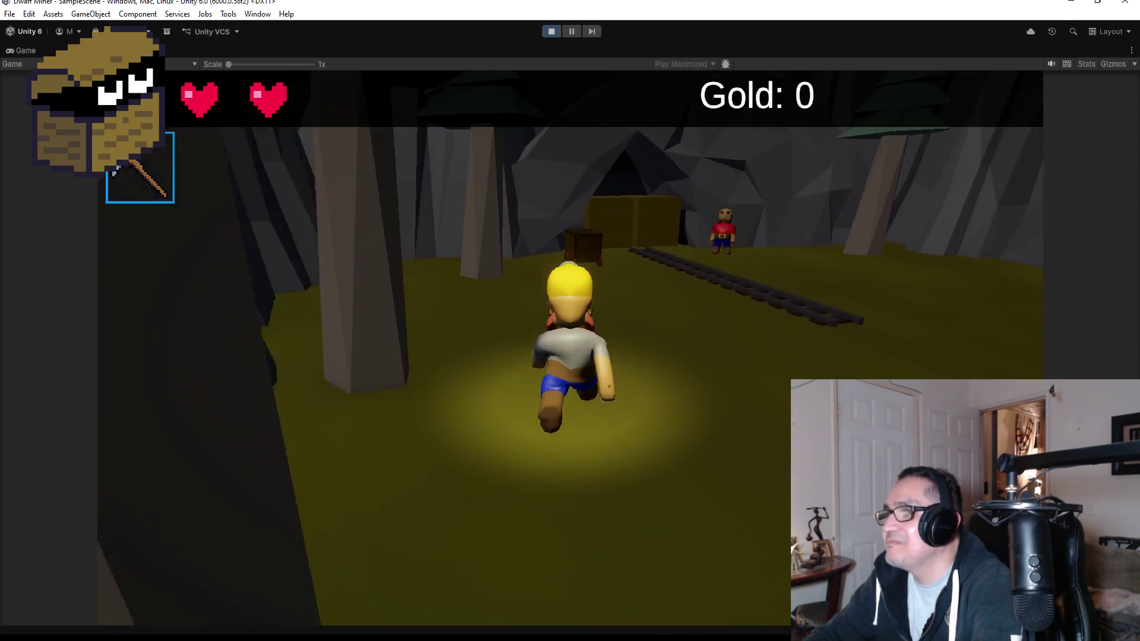
{"action": "key", "text": "w"}
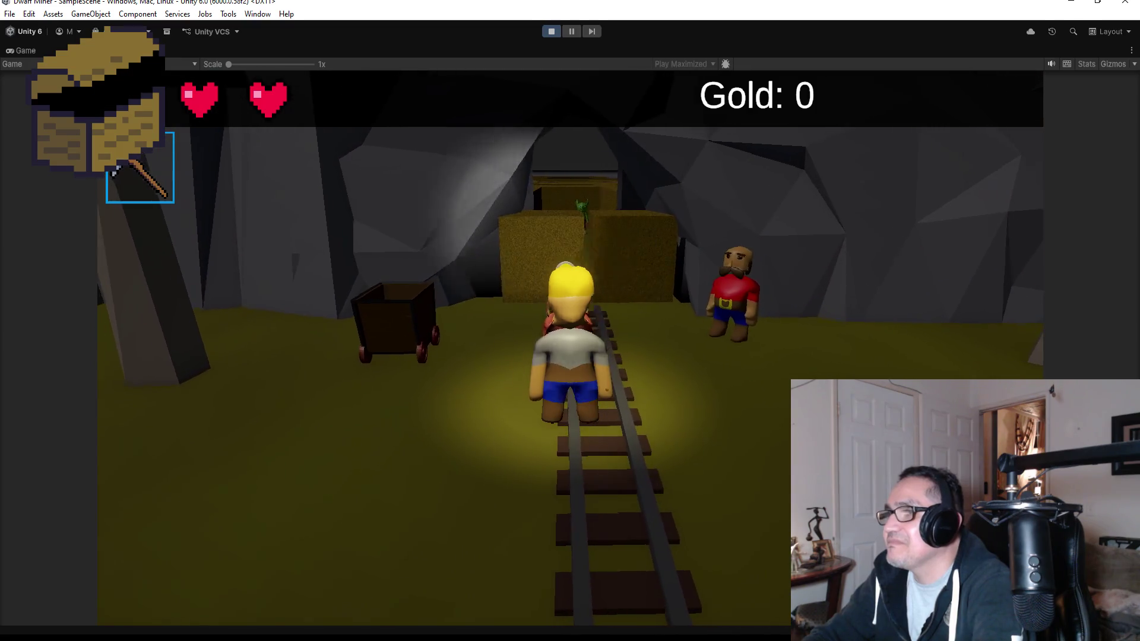
{"action": "key", "text": "w"}
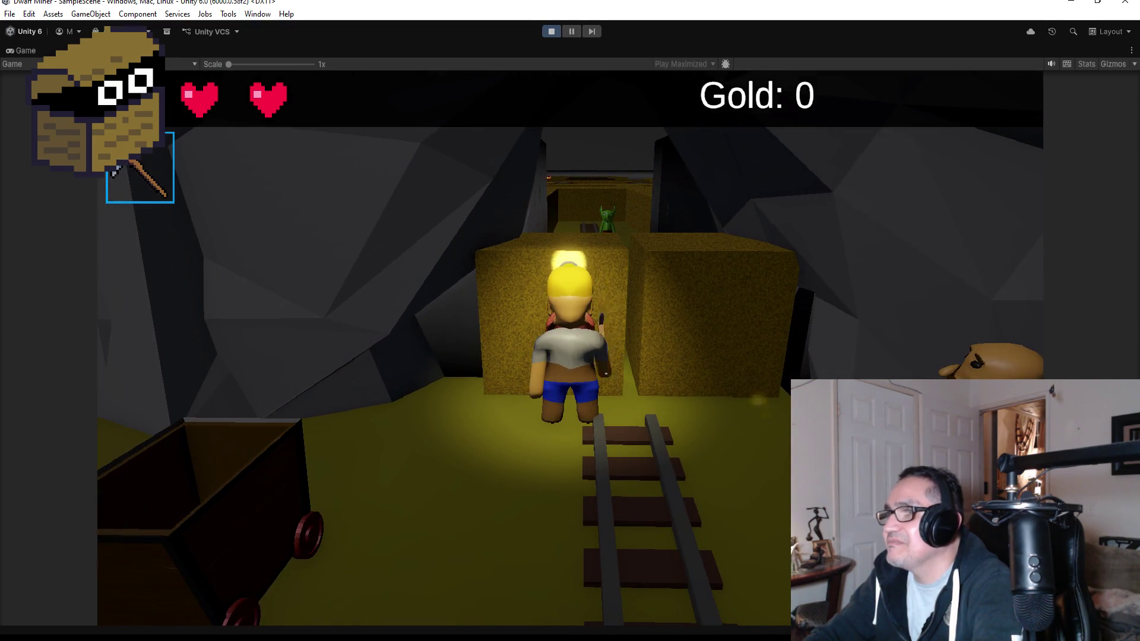
{"action": "key", "text": "s"}
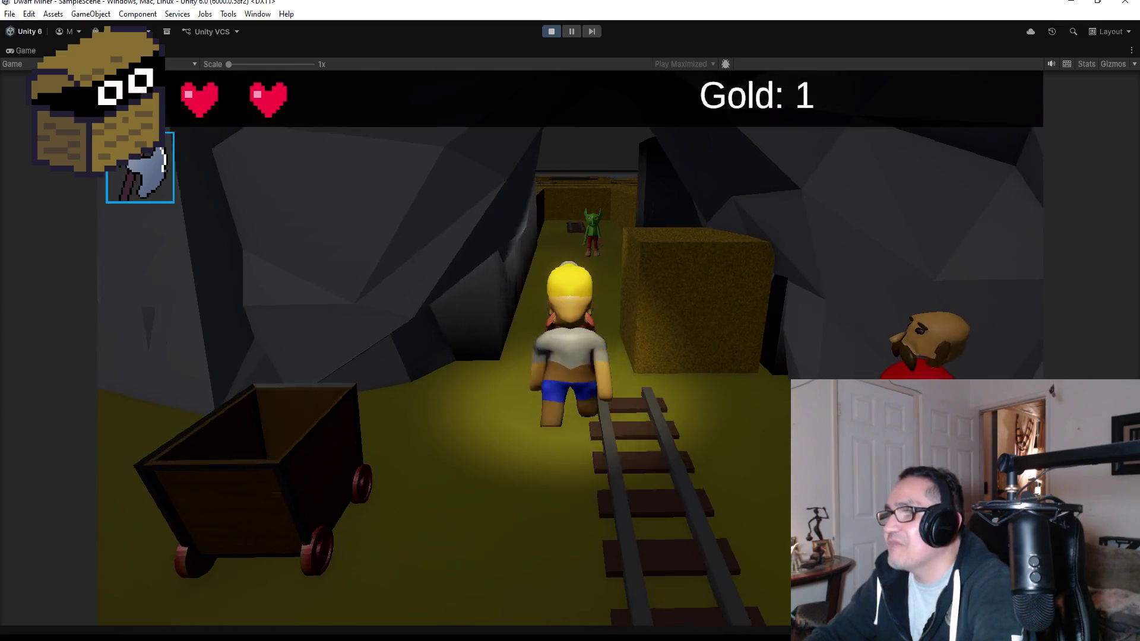
{"action": "key", "text": "2"}
{"action": "key", "text": "s"}
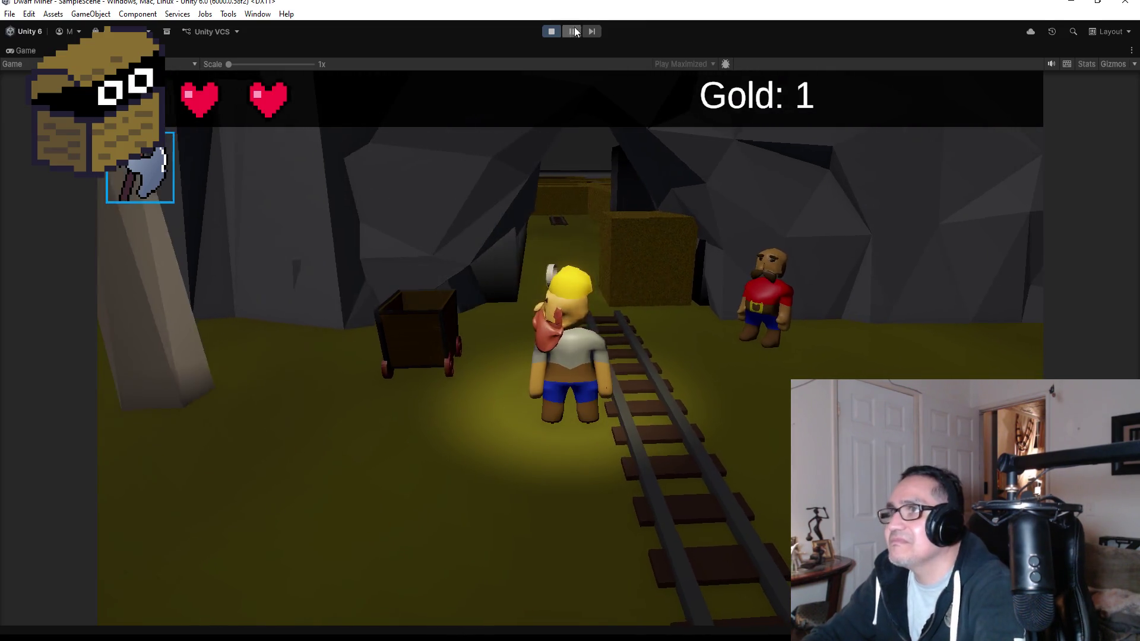
{"action": "left_click", "coordinate": [553, 31]}
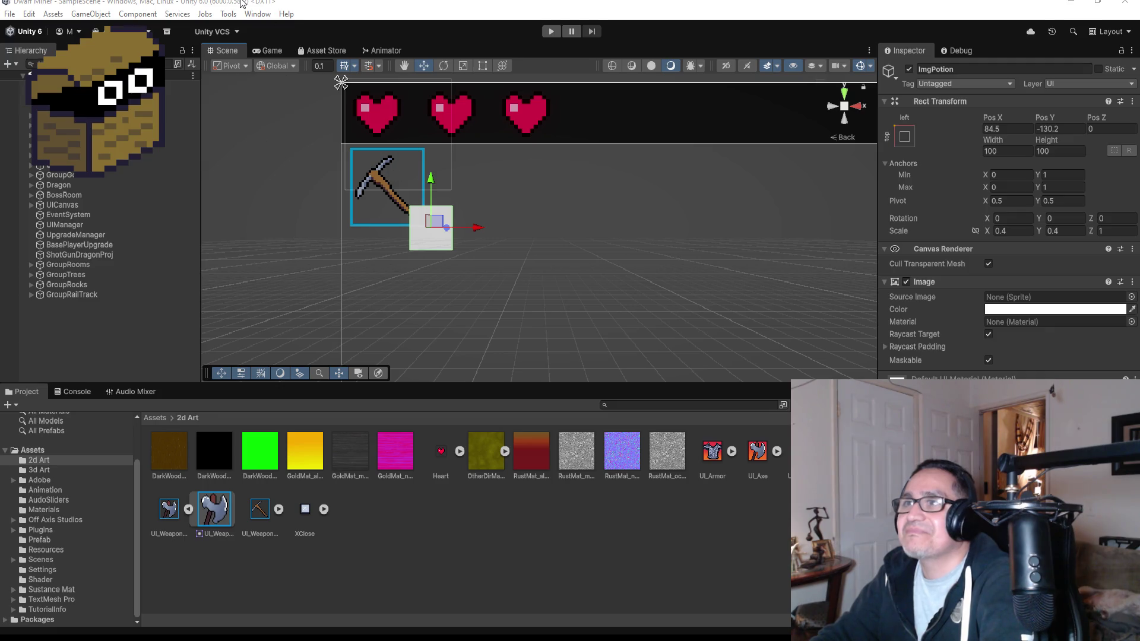
{"action": "left_click", "coordinate": [9, 13]}
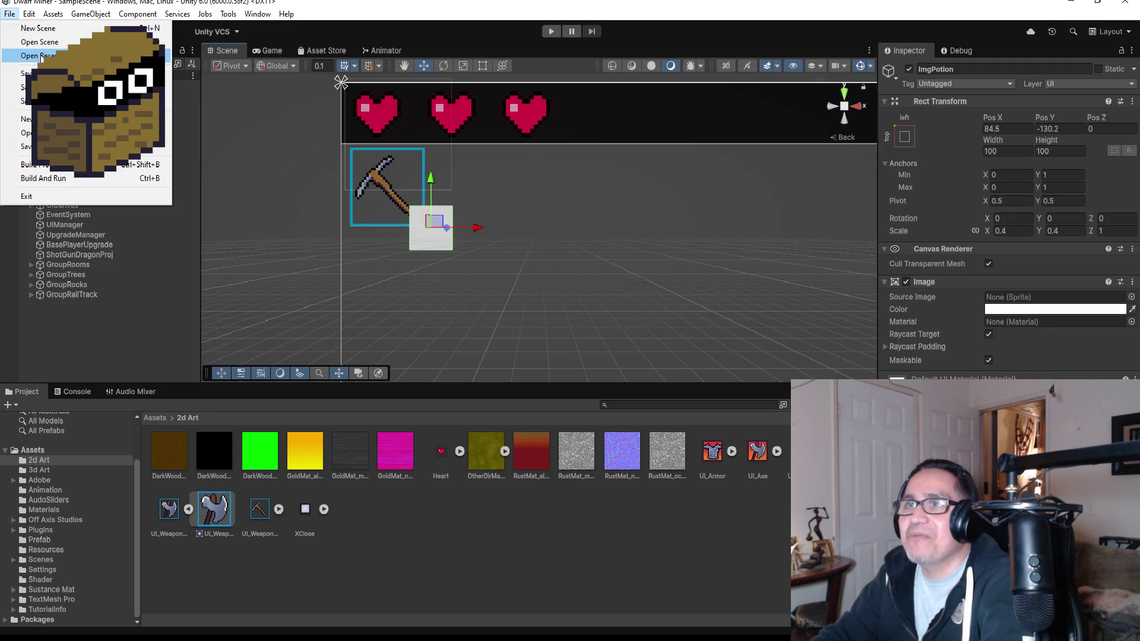
{"action": "left_click", "coordinate": [27, 73]}
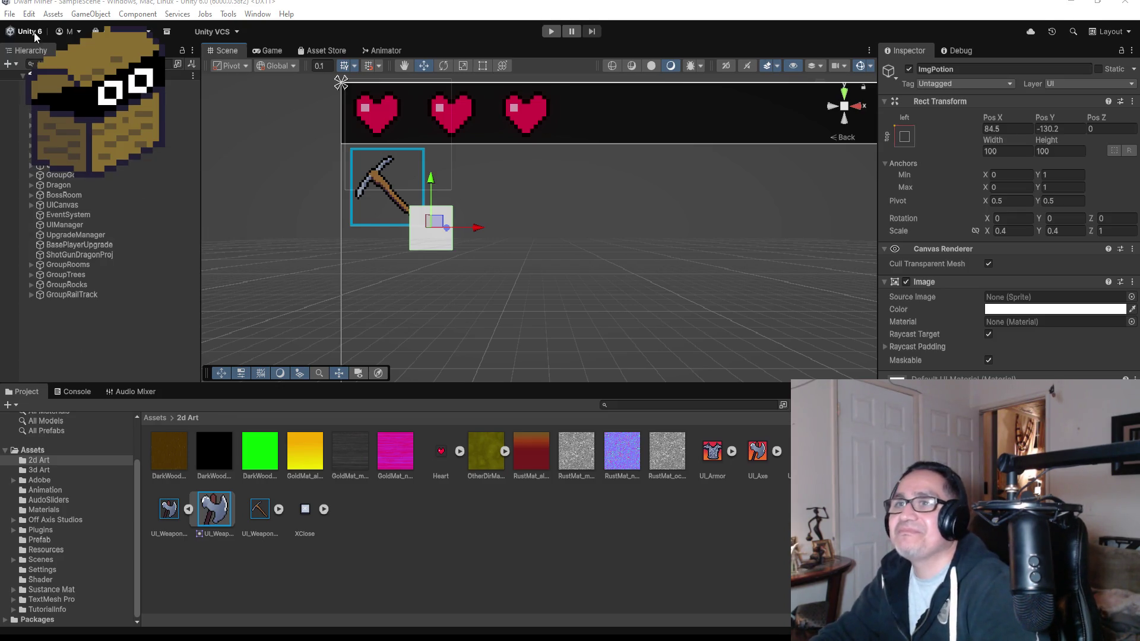
{"action": "left_click", "coordinate": [10, 15]}
Step: Expand UICanvas, fold away UIPanel's contents, and select UICanvas to add new children
{"action": "key", "text": "Escape"}
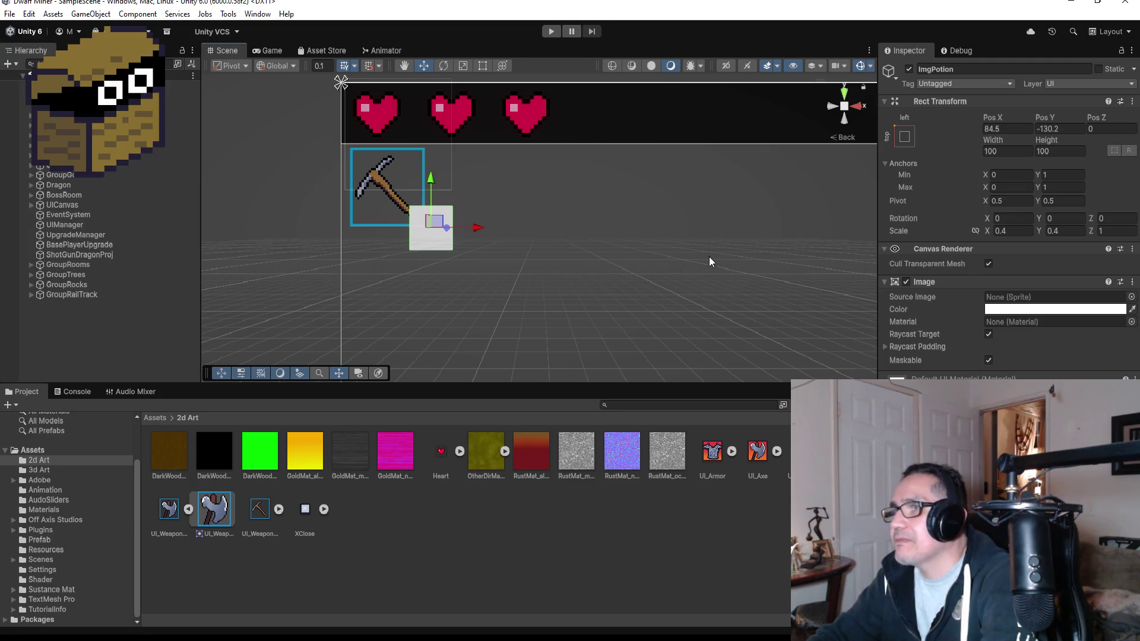
{"action": "scroll", "coordinate": [709, 261], "scroll_direction": "down", "scroll_amount": 2}
{"action": "left_click", "coordinate": [30, 205]}
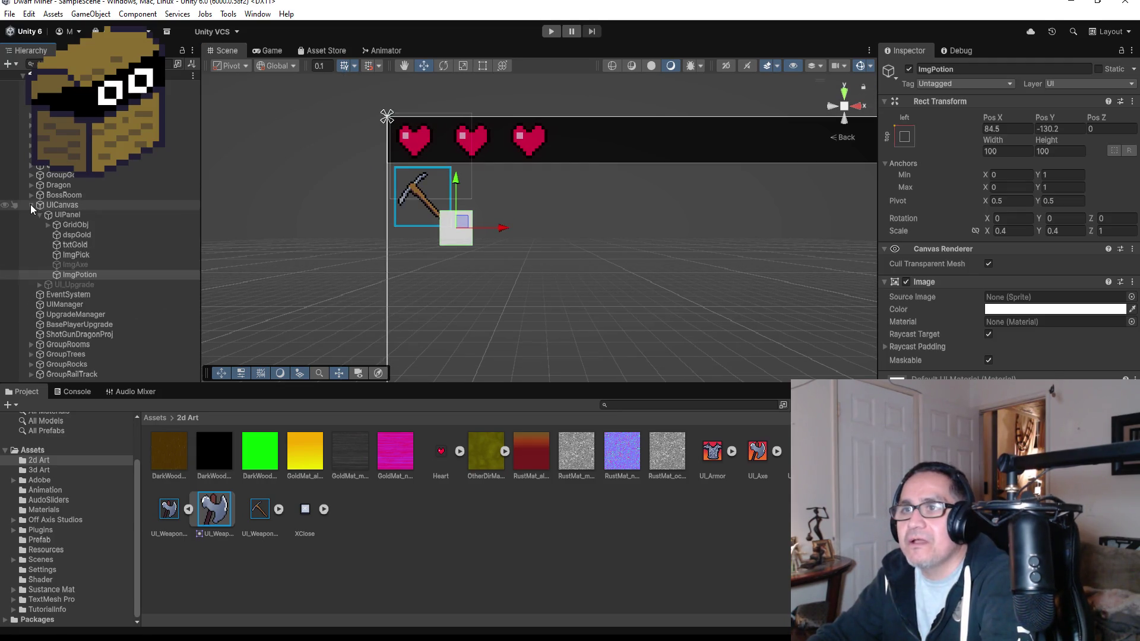
{"action": "left_click", "coordinate": [41, 214]}
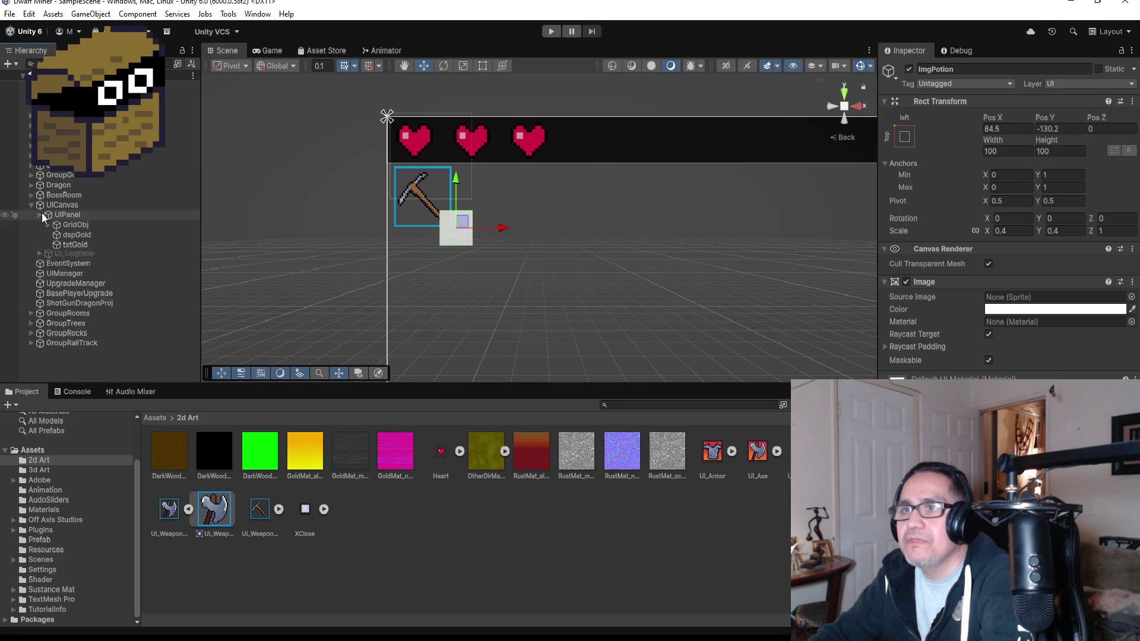
{"action": "left_click", "coordinate": [57, 206]}
{"action": "right_click", "coordinate": [57, 207]}
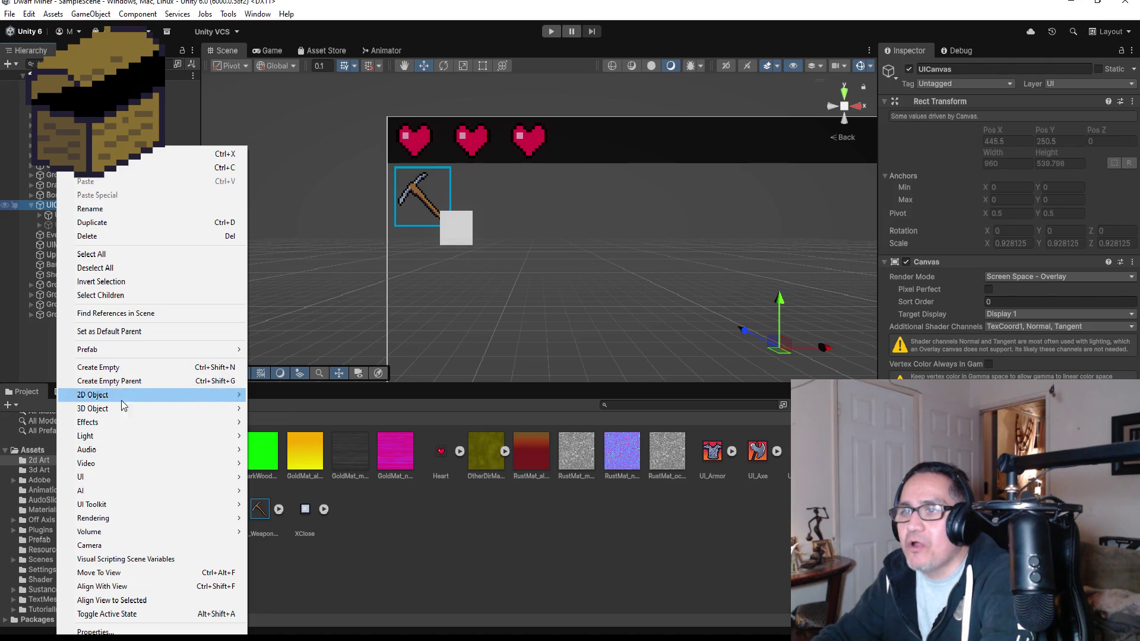
Step: Add a UI Image as a child of UICanvas
{"action": "mouse_move", "coordinate": [115, 479]}
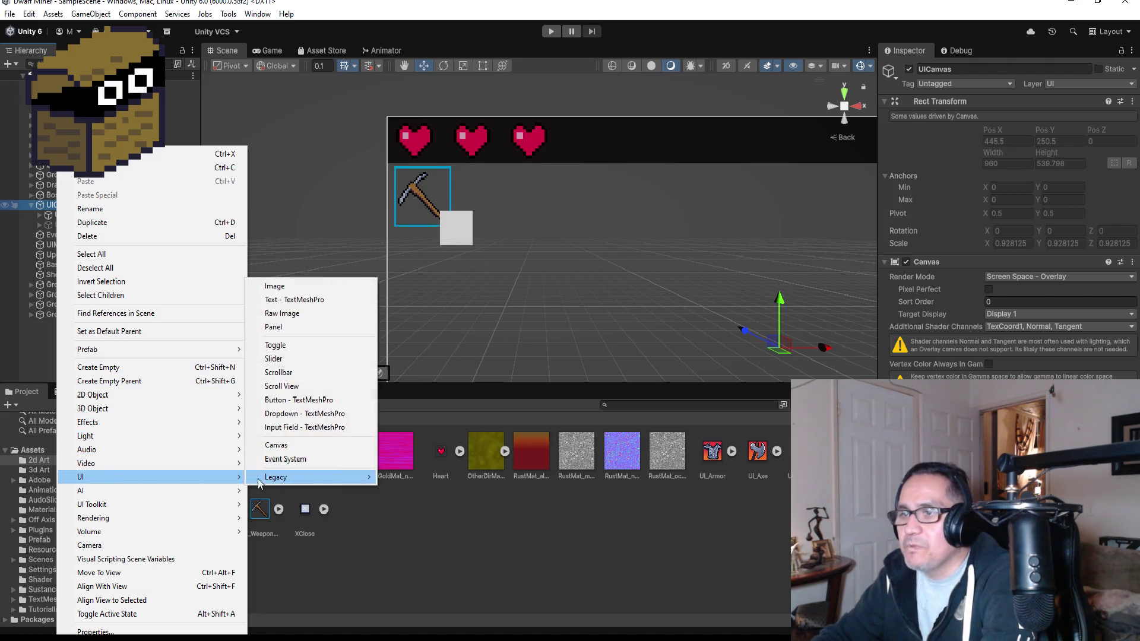
{"action": "left_click", "coordinate": [330, 285]}
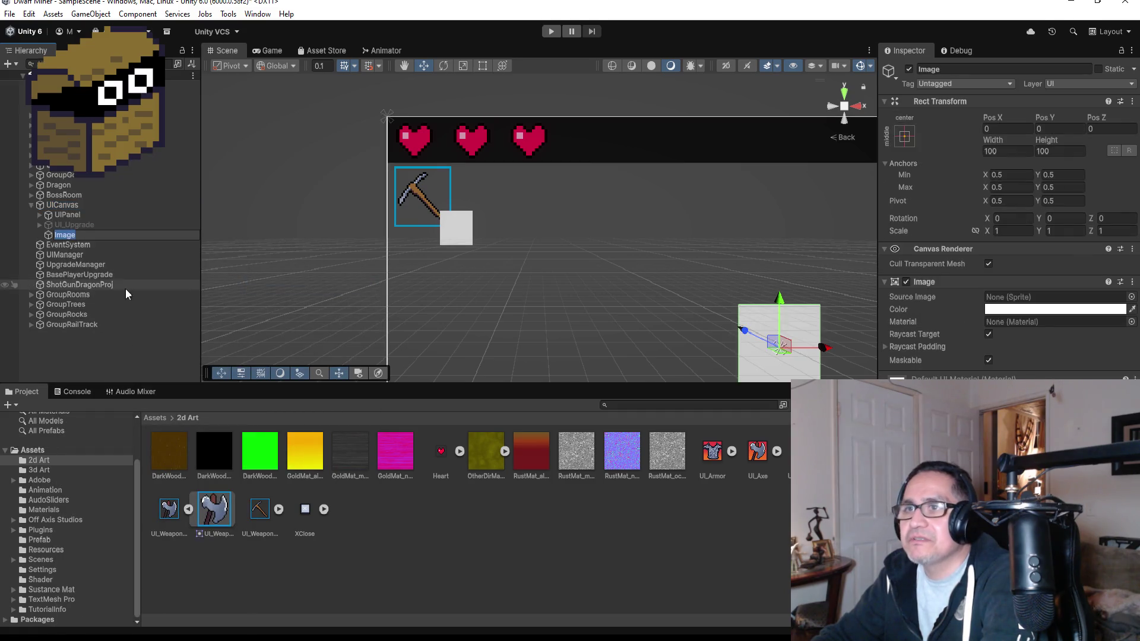
{"action": "left_click", "coordinate": [97, 267]}
{"action": "left_click", "coordinate": [80, 208]}
Step: Create an empty UICanvas child named Settings and move the Image inside it
{"action": "right_click", "coordinate": [80, 207]}
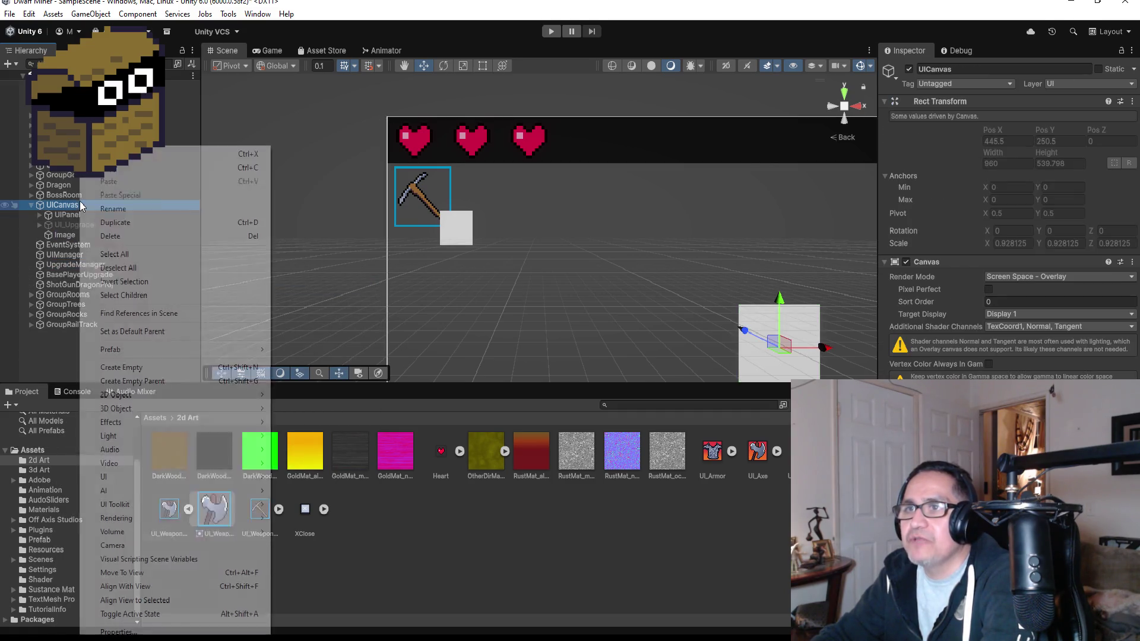
{"action": "left_click", "coordinate": [160, 371]}
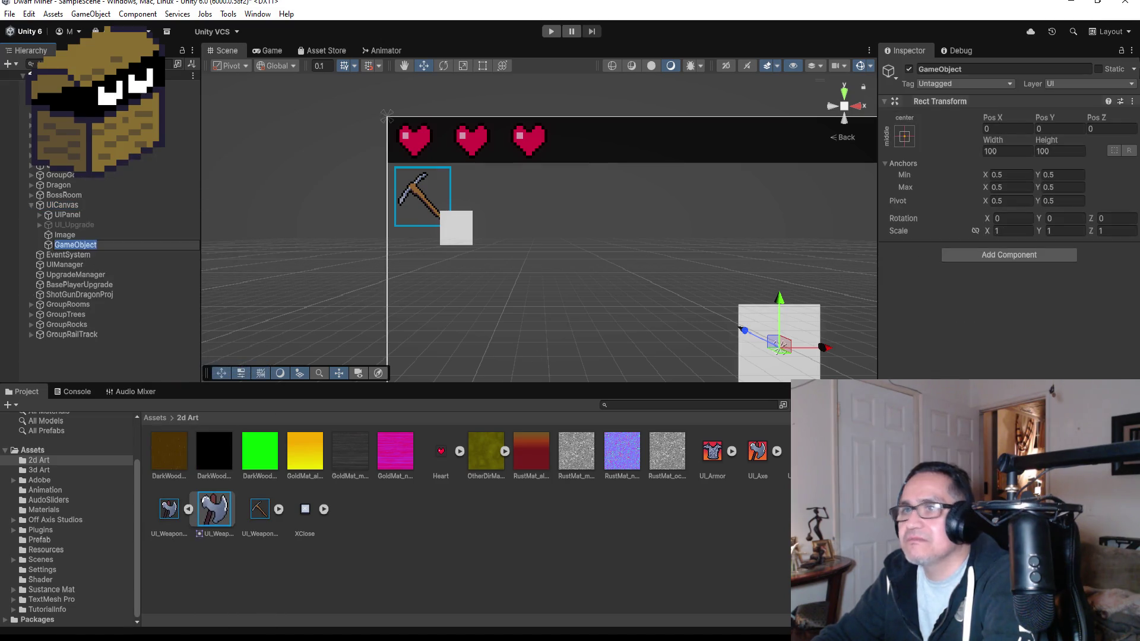
{"action": "left_click", "coordinate": [974, 70]}
{"action": "type", "text": "Settings"}
{"action": "key", "text": "Return"}
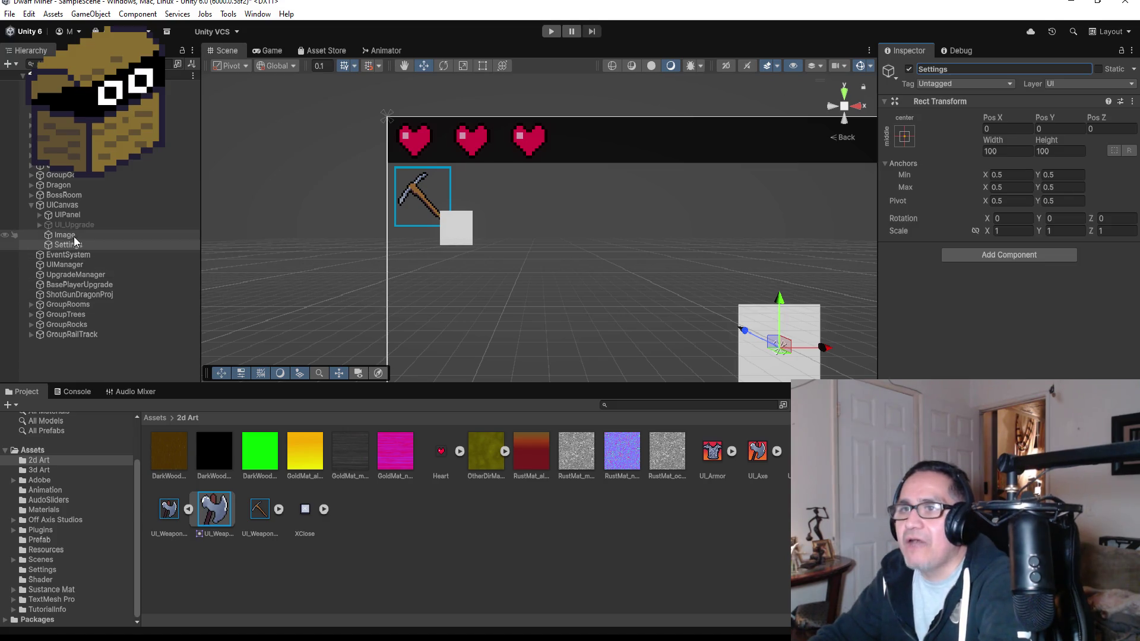
{"action": "left_click_drag", "start_coordinate": [70, 244], "coordinate": [79, 247]}
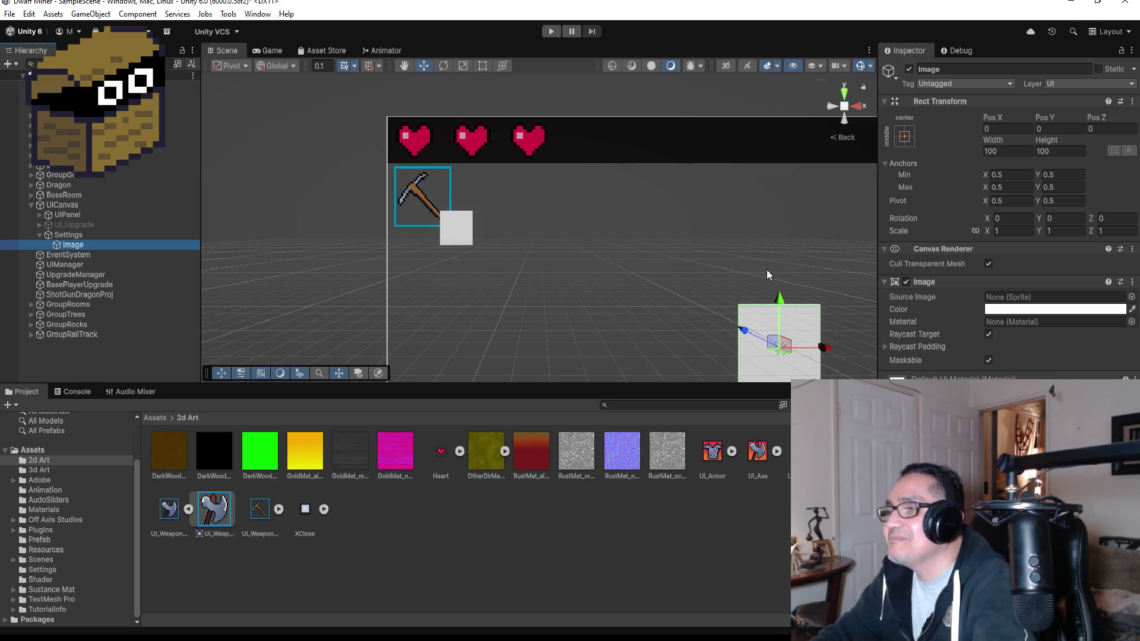
Step: Return the Scene view to a face-on view and frame the HUD canvas around the white image
{"action": "scroll", "coordinate": [742, 246], "scroll_direction": "down", "scroll_amount": 3}
{"action": "left_click_drag", "start_coordinate": [814, 245], "coordinate": [799, 244]}
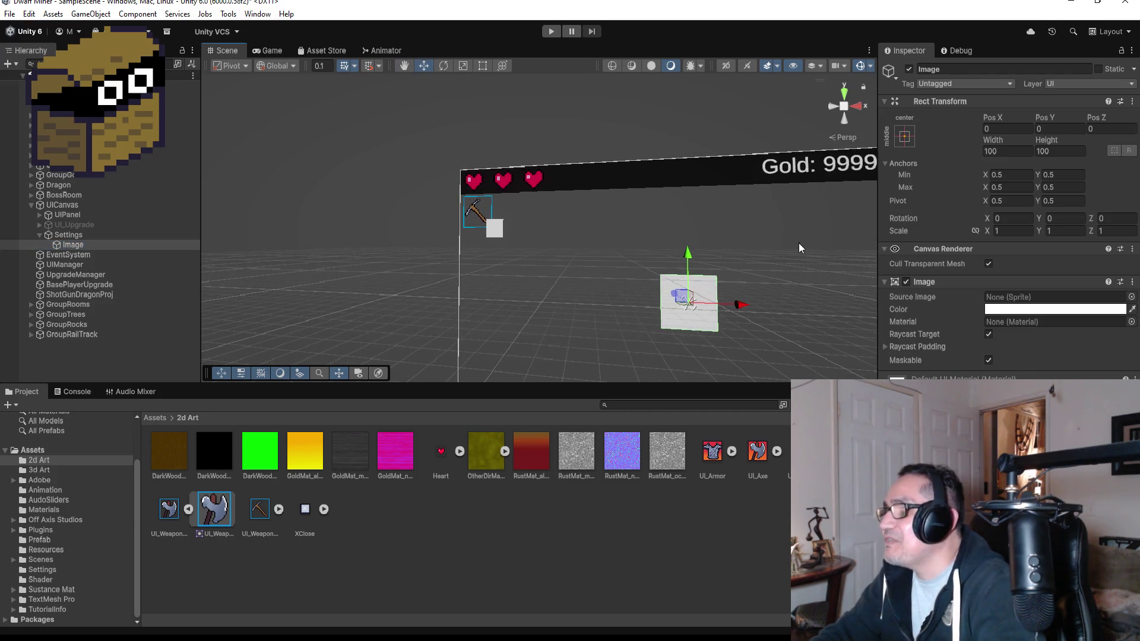
{"action": "left_click", "coordinate": [832, 109]}
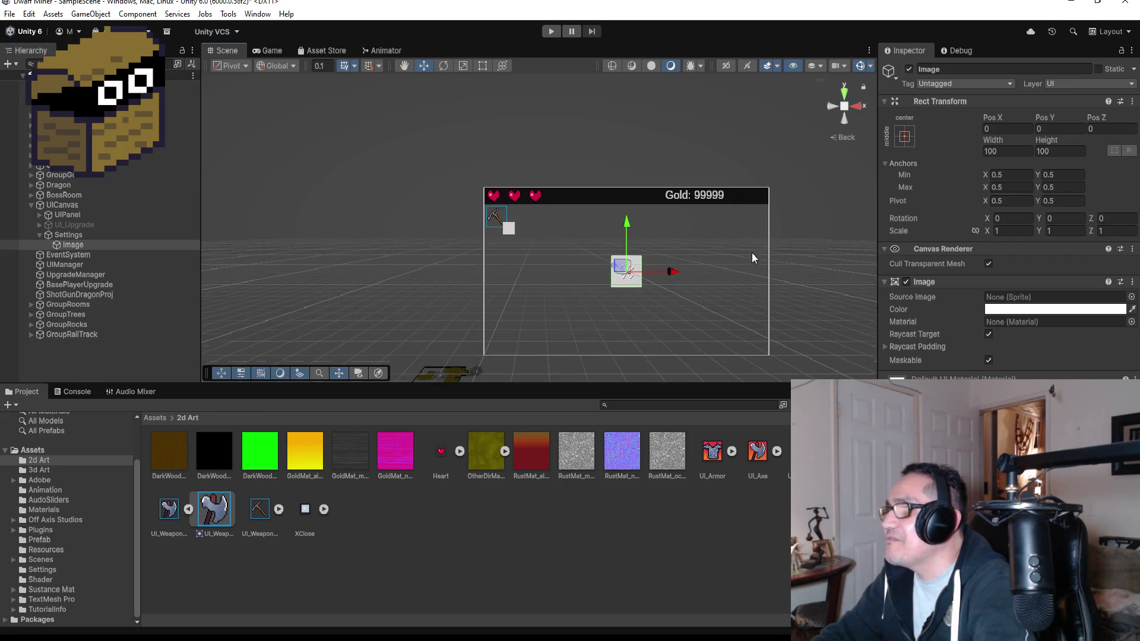
{"action": "mouse_move", "coordinate": [763, 255]}
{"action": "left_mouse_down"}
{"action": "mouse_move", "coordinate": [707, 242]}
{"action": "mouse_move", "coordinate": [741, 249]}
{"action": "left_mouse_up"}
{"action": "scroll", "coordinate": [702, 257], "scroll_direction": "up", "scroll_amount": 2}
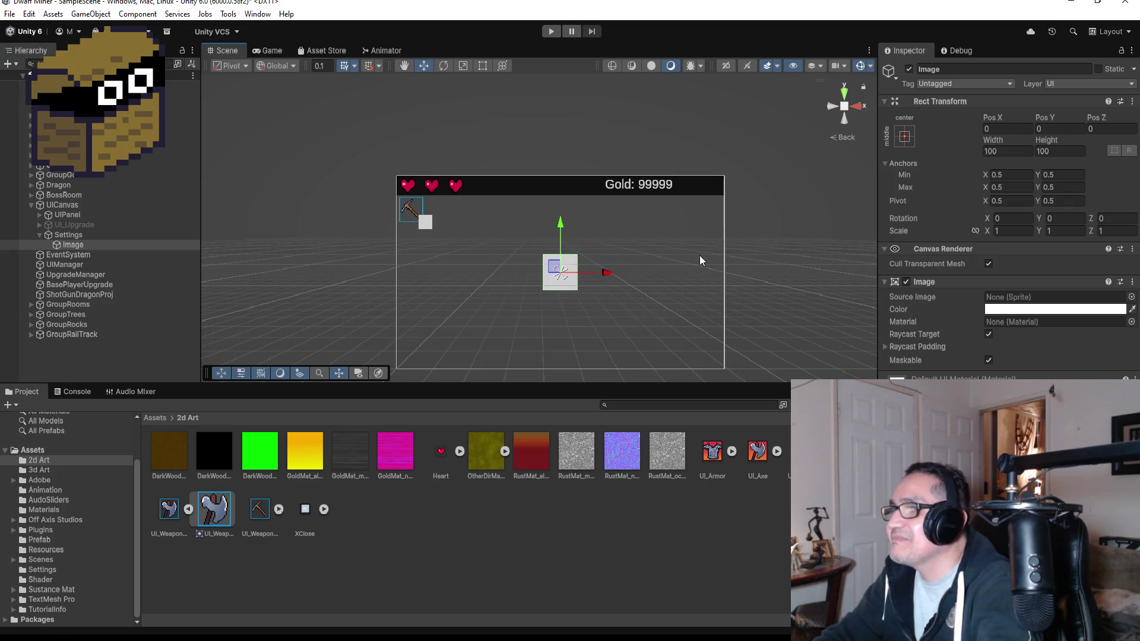
Step: Rename the new Image under Settings to ImgPanel
{"action": "left_click", "coordinate": [967, 70]}
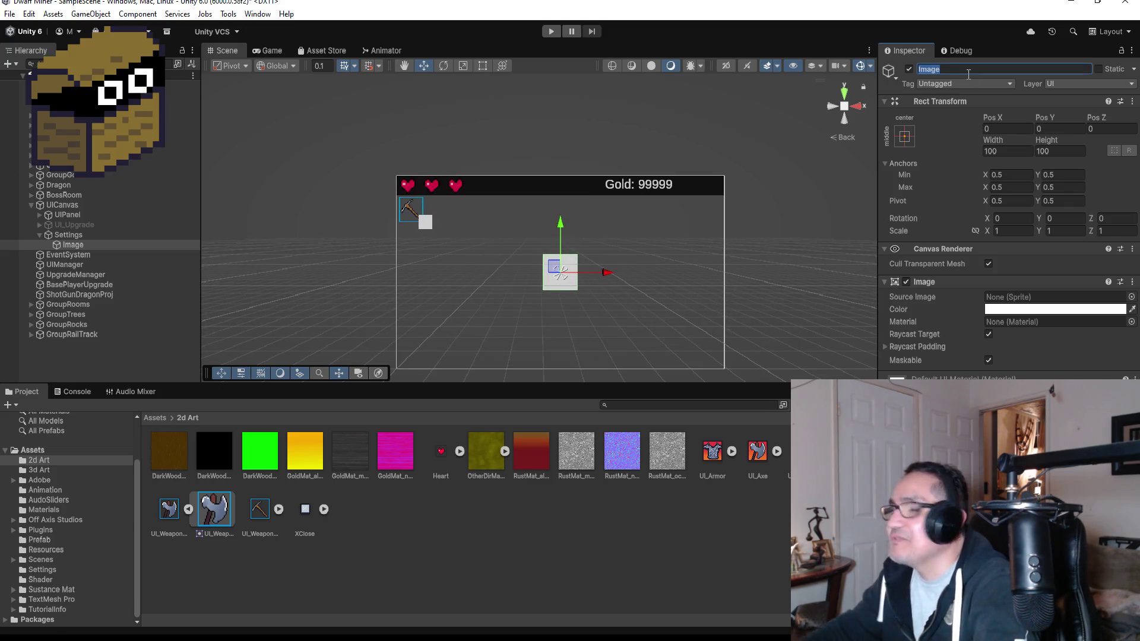
{"action": "type", "text": "Img"}
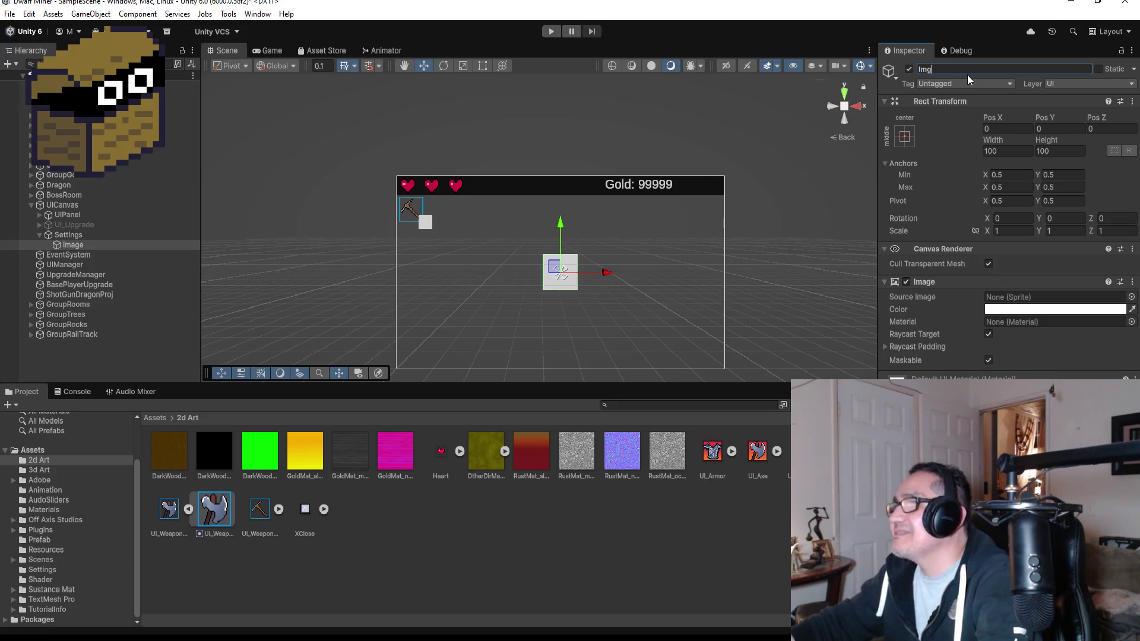
{"action": "type", "text": "Pane"}
{"action": "type", "text": "l"}
{"action": "key", "text": "Return"}
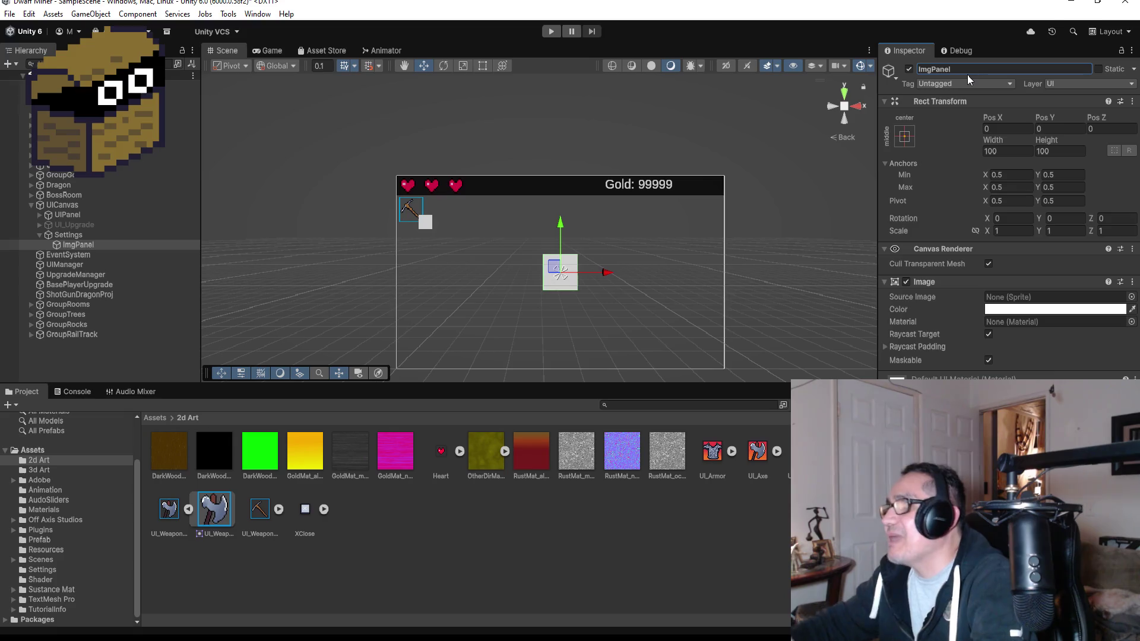
{"action": "left_click", "coordinate": [482, 66]}
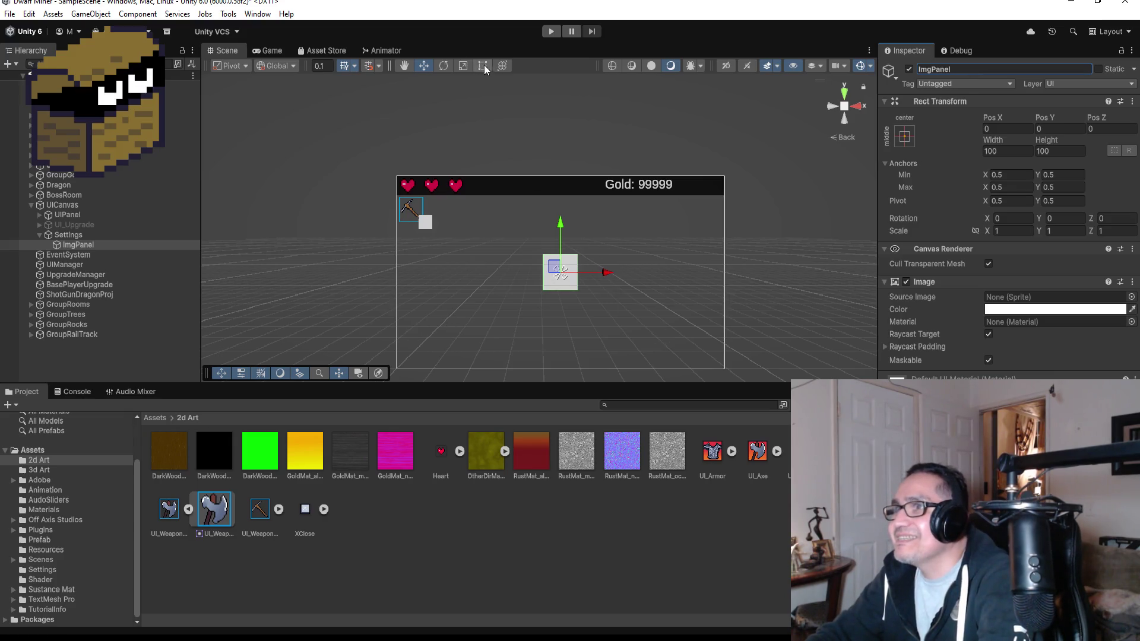
Step: Resize ImgPanel to about 719 × 455 with the Rect Tool, undoing stray resizes and resetting the view to Back
{"action": "left_click_drag", "start_coordinate": [578, 291], "coordinate": [645, 356]}
{"action": "key", "text": "ctrl+z"}
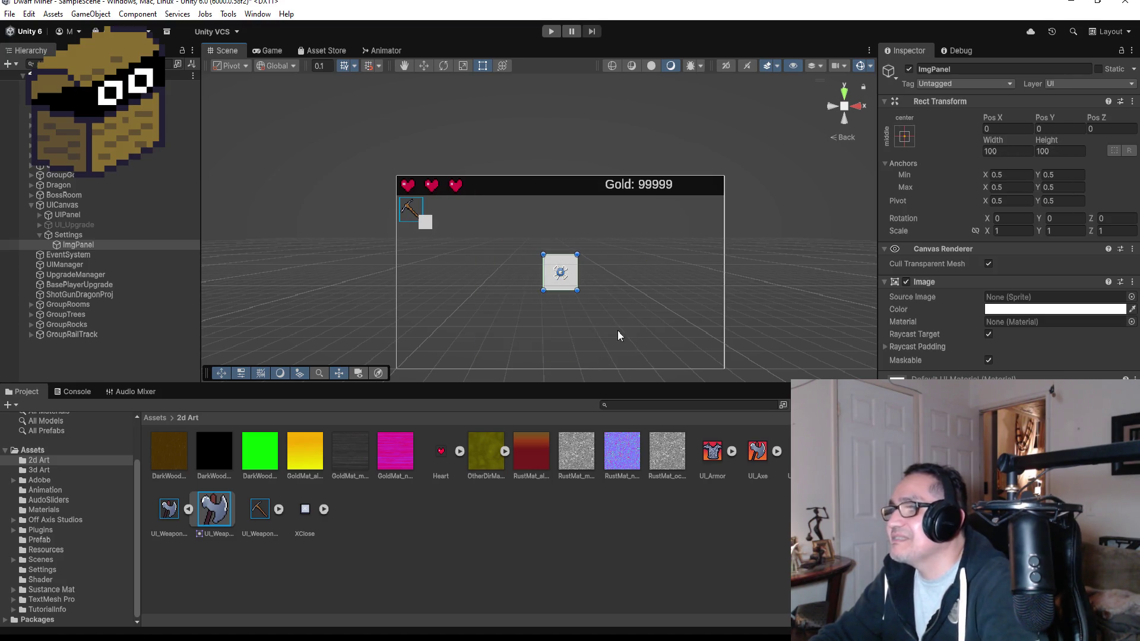
{"action": "left_click_drag", "start_coordinate": [576, 289], "coordinate": [645, 357]}
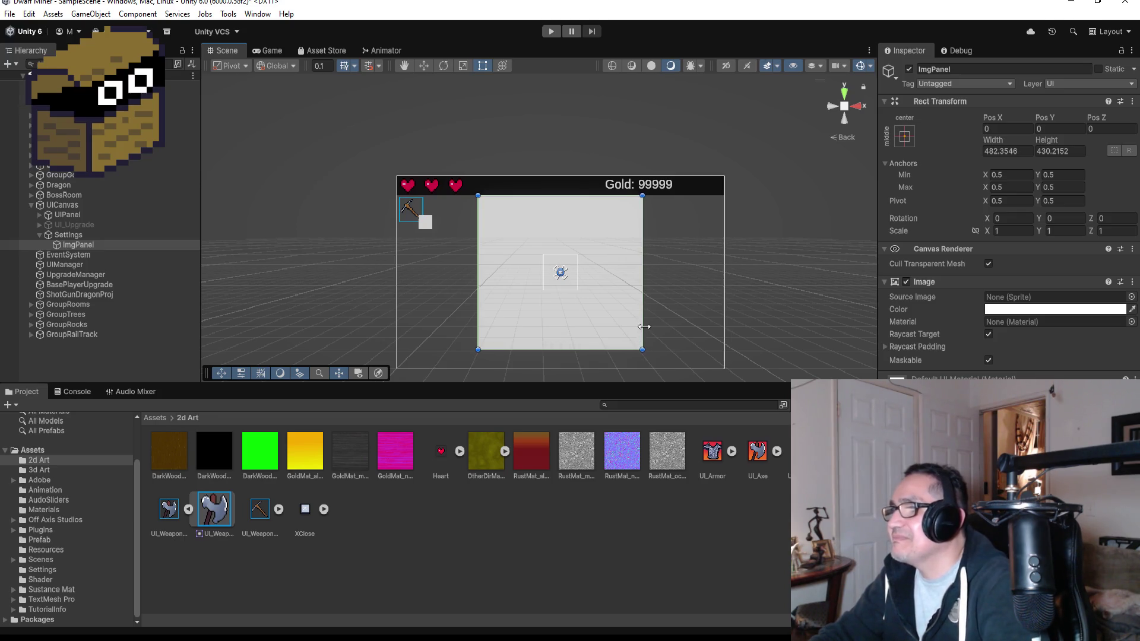
{"action": "left_click_drag", "start_coordinate": [644, 325], "coordinate": [656, 326]}
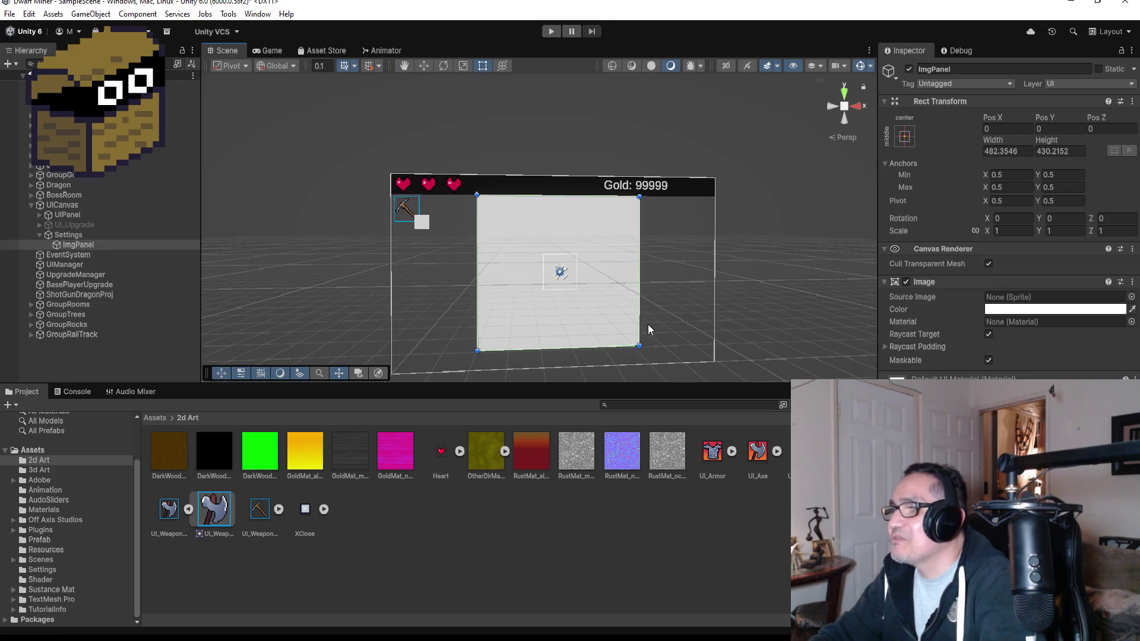
{"action": "key", "text": "ctrl+z"}
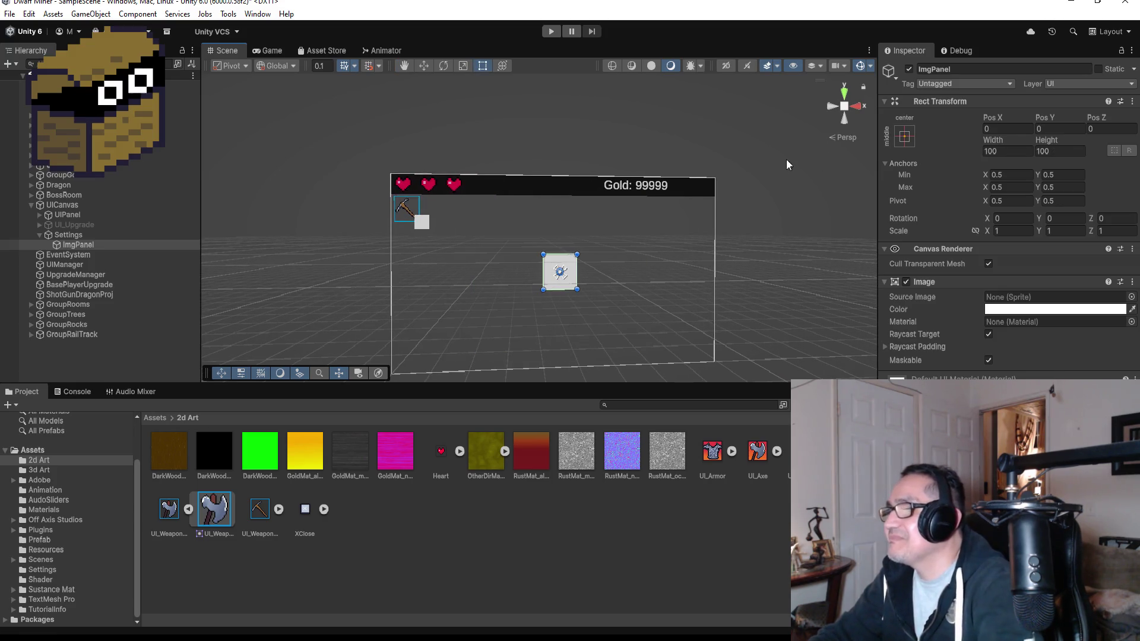
{"action": "left_click", "coordinate": [831, 102]}
{"action": "left_click", "coordinate": [860, 104]}
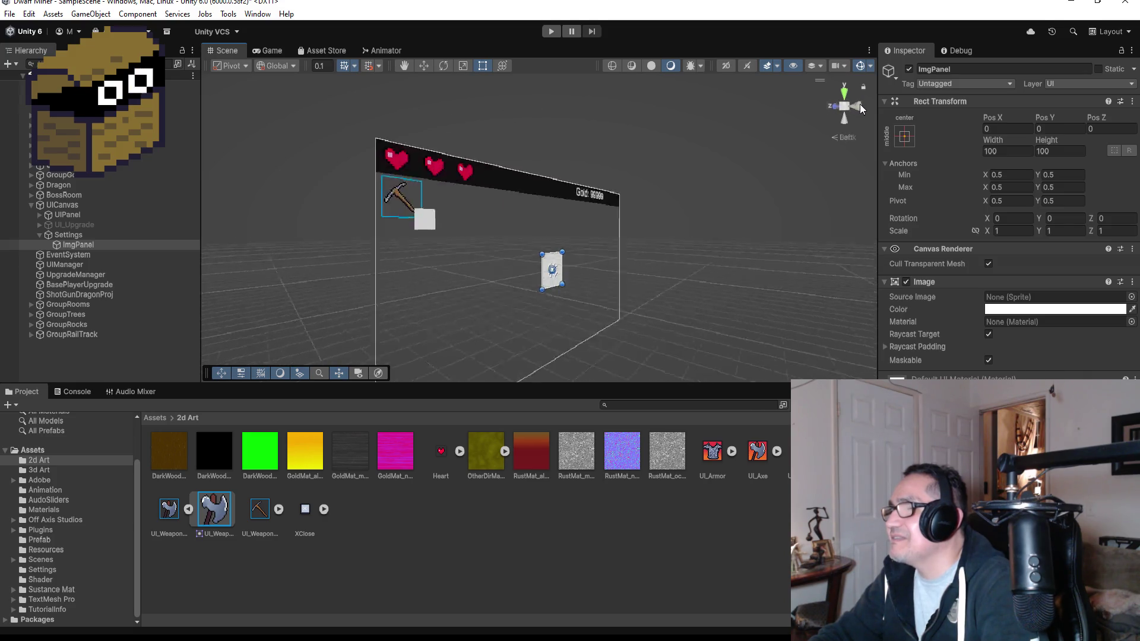
{"action": "mouse_move", "coordinate": [579, 289]}
{"action": "left_mouse_down"}
{"action": "mouse_move", "coordinate": [637, 346]}
{"action": "mouse_move", "coordinate": [652, 315]}
{"action": "mouse_move", "coordinate": [683, 317]}
{"action": "left_mouse_up"}
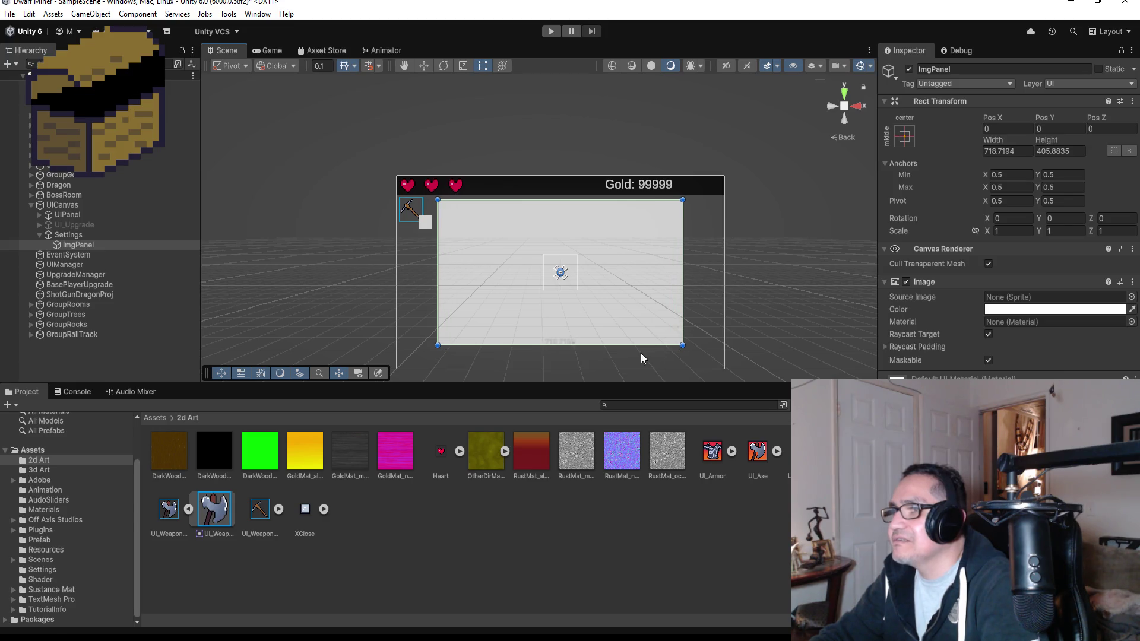
{"action": "left_click_drag", "start_coordinate": [616, 345], "coordinate": [616, 359]}
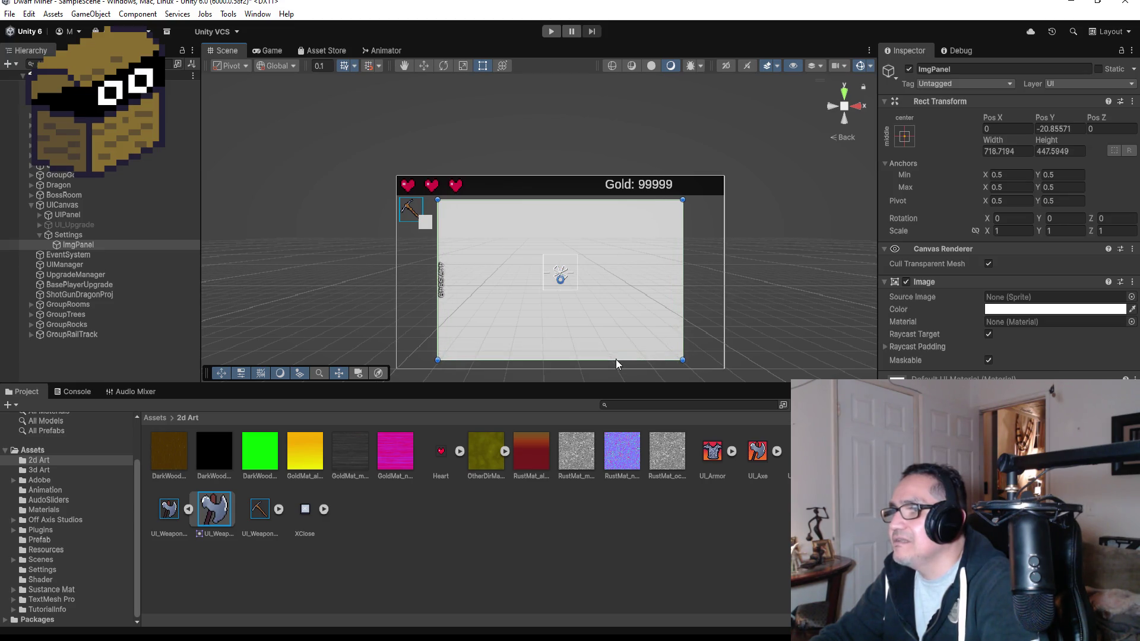
{"action": "left_click_drag", "start_coordinate": [575, 203], "coordinate": [575, 200]}
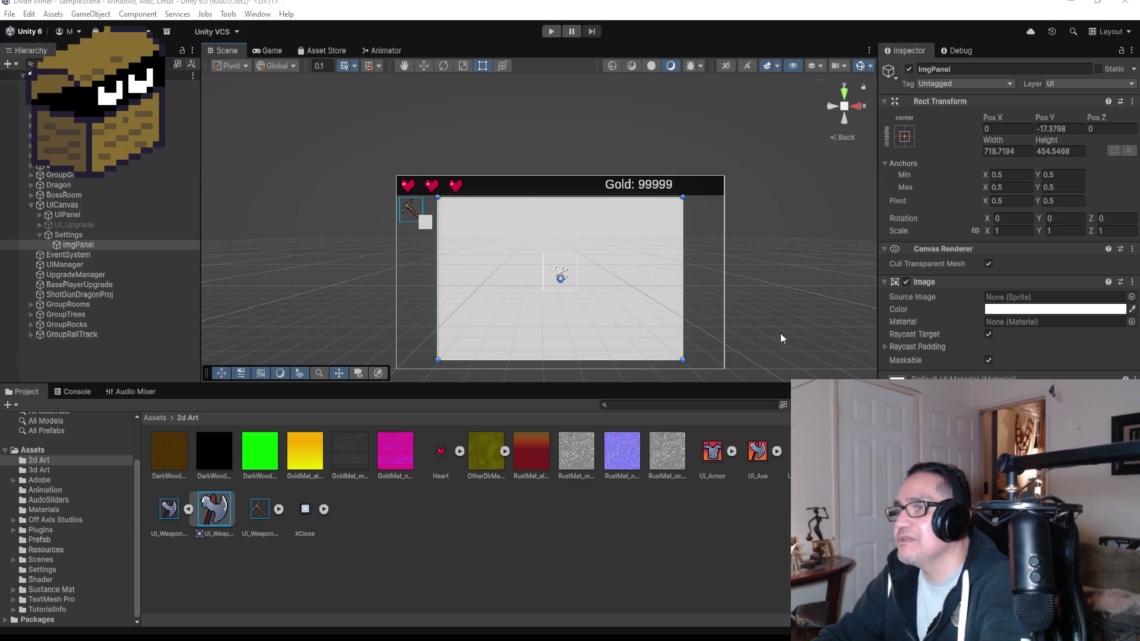
Step: Drag ImgPanel's colour alpha down to make the fill see-through, then select the Settings group
{"action": "left_click", "coordinate": [1039, 309]}
{"action": "left_click_drag", "start_coordinate": [1099, 534], "coordinate": [1009, 534]}
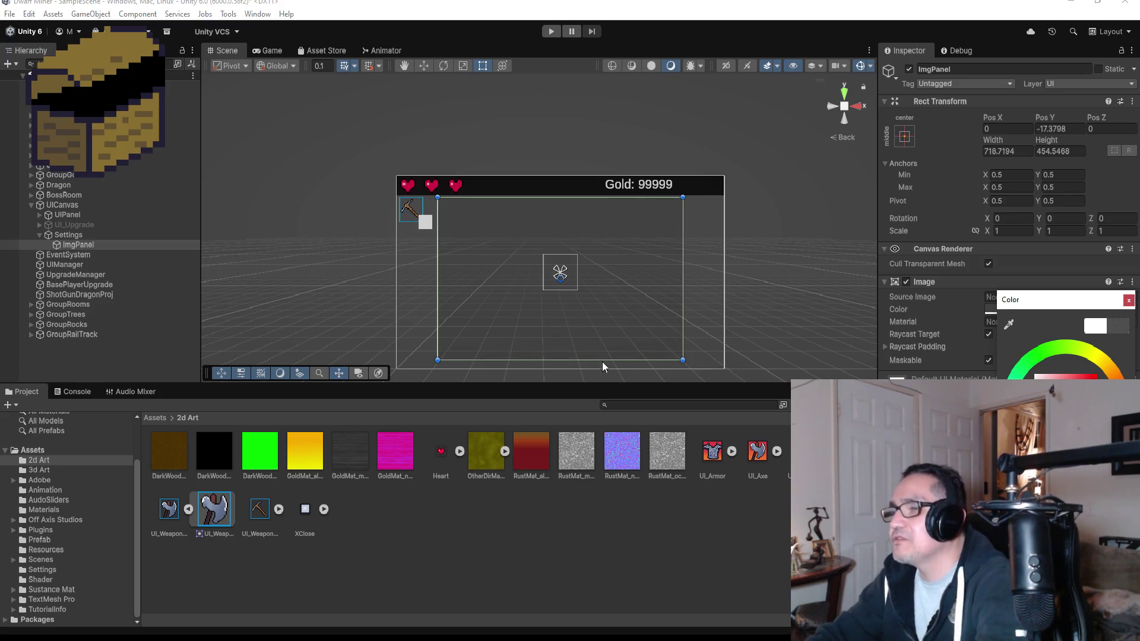
{"action": "scroll", "coordinate": [497, 147], "scroll_direction": "up", "scroll_amount": 4}
{"action": "left_click", "coordinate": [71, 234]}
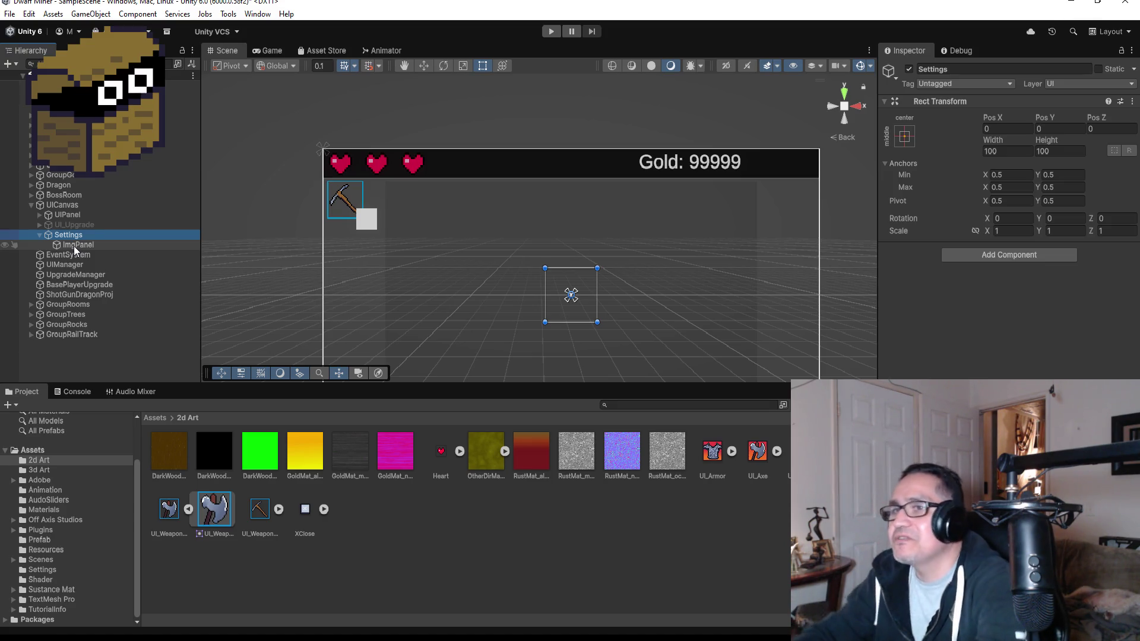
{"action": "right_click", "coordinate": [87, 236]}
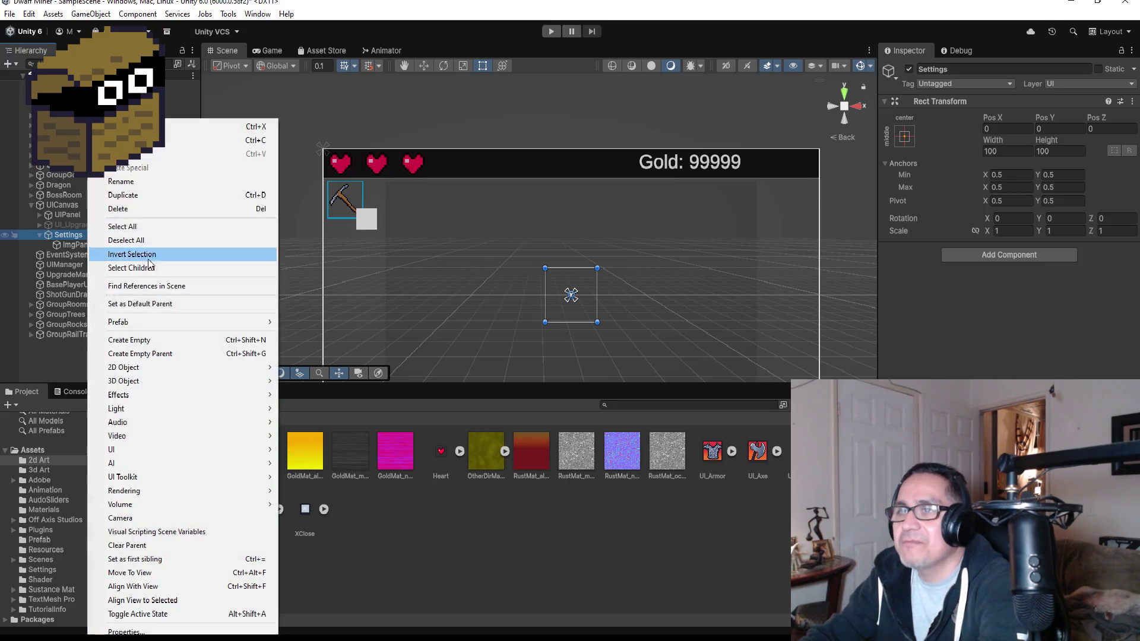
Step: Add a UI > Text - TextMeshPro object under Settings and start renaming it
{"action": "mouse_move", "coordinate": [188, 437]}
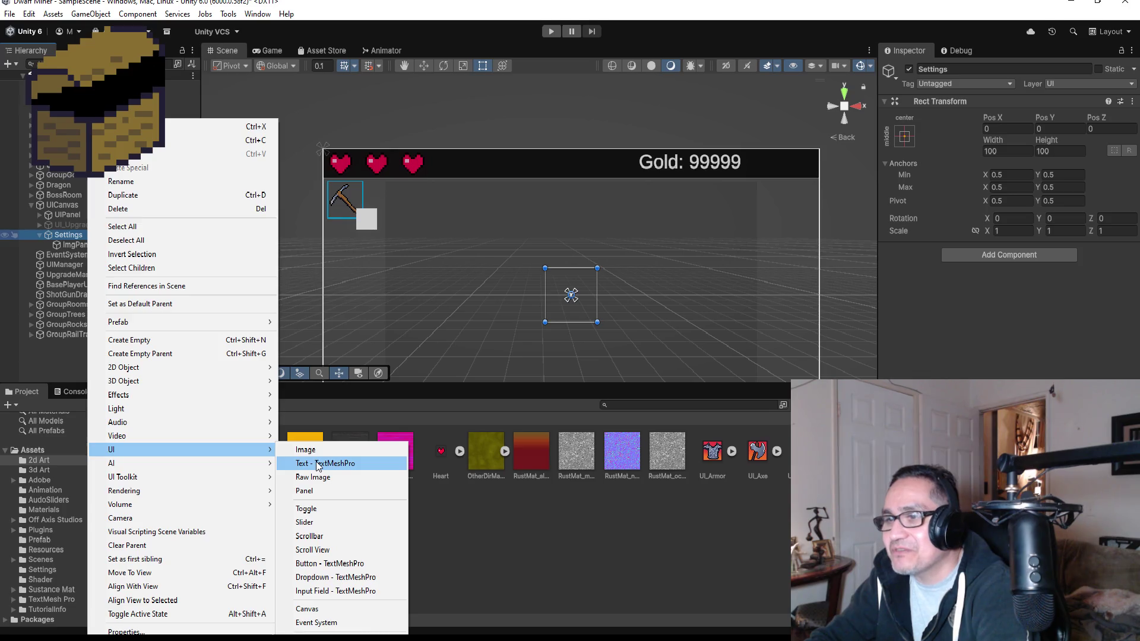
{"action": "left_click", "coordinate": [315, 463]}
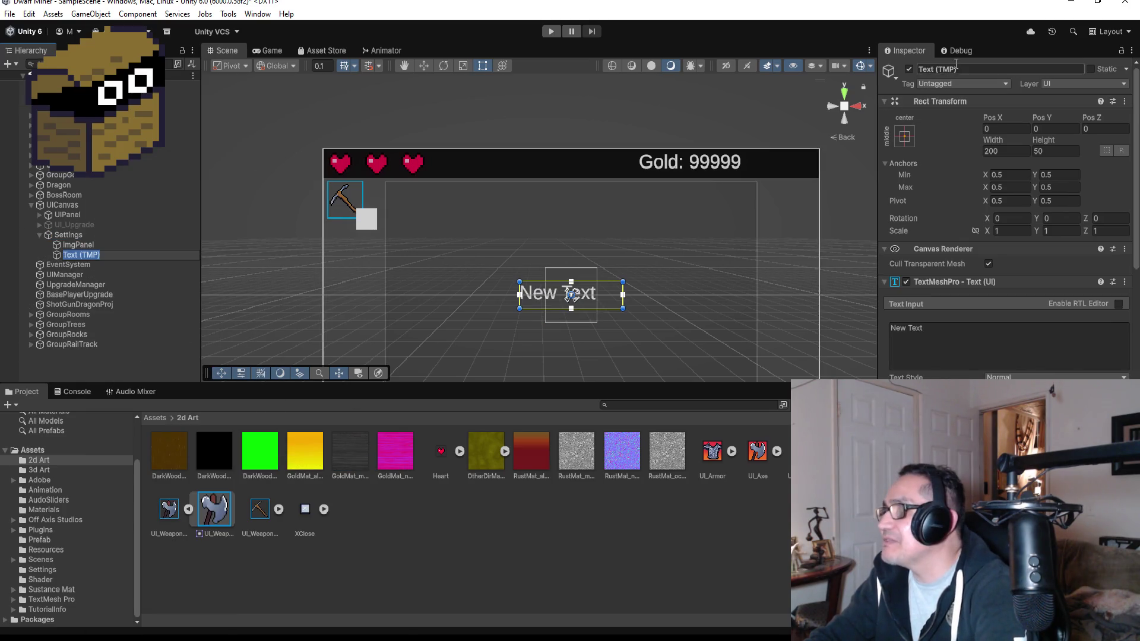
{"action": "left_click", "coordinate": [978, 69]}
{"action": "type", "text": "txt"}
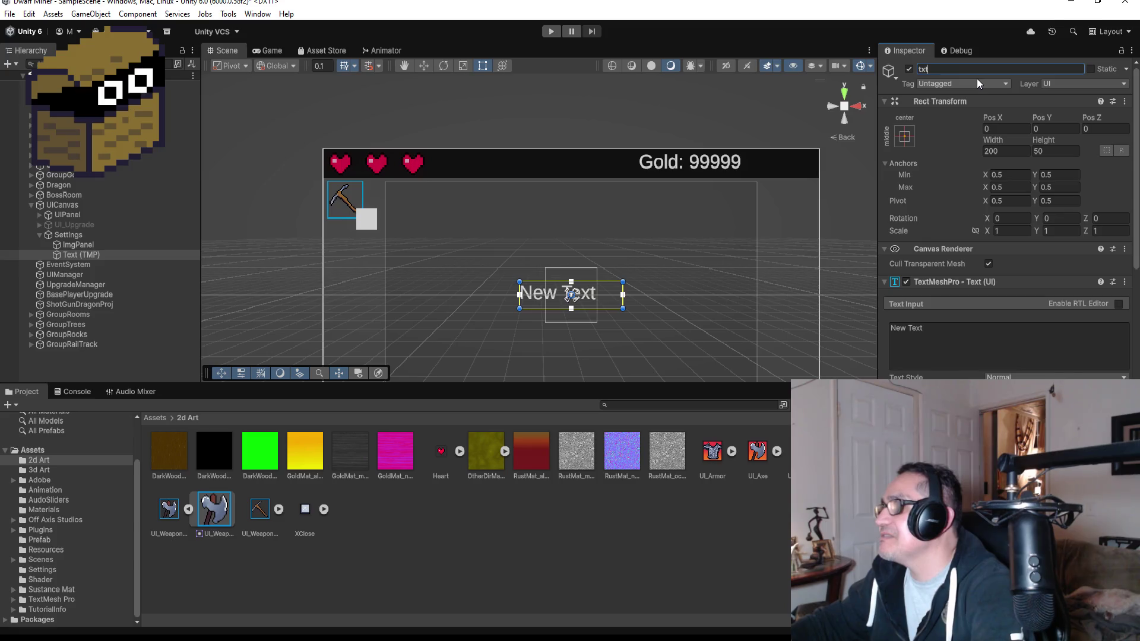
{"action": "key", "text": "BackSpace"}
{"action": "key", "text": "BackSpace"}
{"action": "key", "text": "BackSpace"}
Step: Name the text object dspTitle and move it up toward the top of the panel
{"action": "type", "text": "dspTitle"}
{"action": "key", "text": "Return"}
{"action": "left_click", "coordinate": [424, 65]}
{"action": "left_click_drag", "start_coordinate": [571, 250], "coordinate": [570, 146]}
{"action": "scroll", "coordinate": [701, 219], "scroll_direction": "up", "scroll_amount": 1}
{"action": "scroll", "coordinate": [701, 224], "scroll_direction": "up", "scroll_amount": 1}
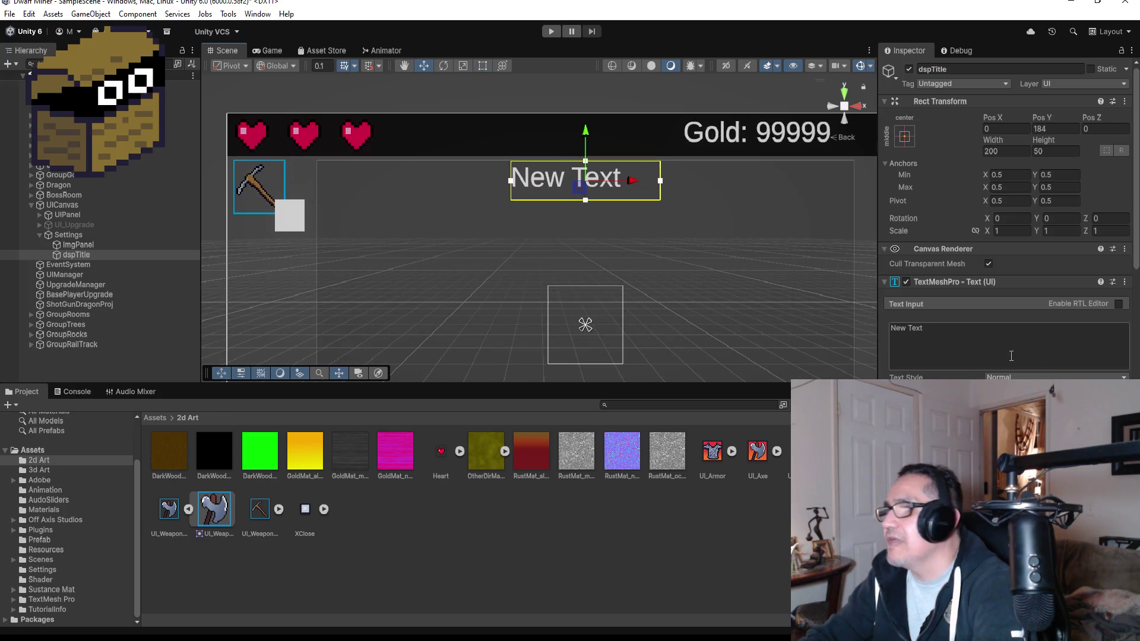
Step: Set the title's text to 'Settings' and apply a bolder font asset
{"action": "left_click", "coordinate": [973, 335]}
{"action": "type", "text": "Settings"}
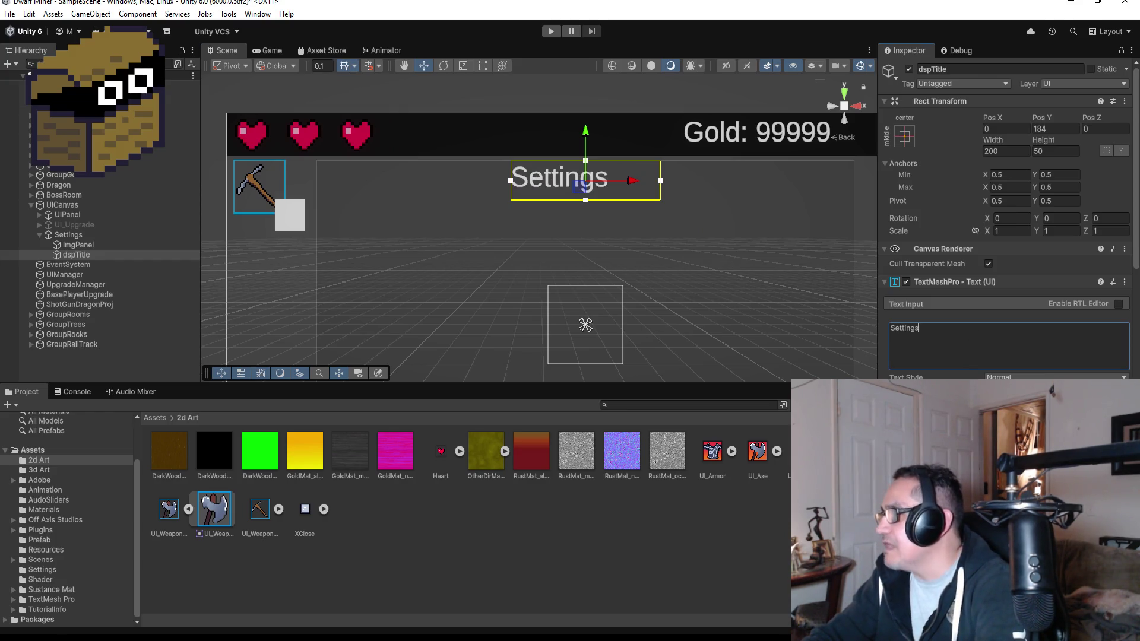
{"action": "left_click", "coordinate": [1124, 407]}
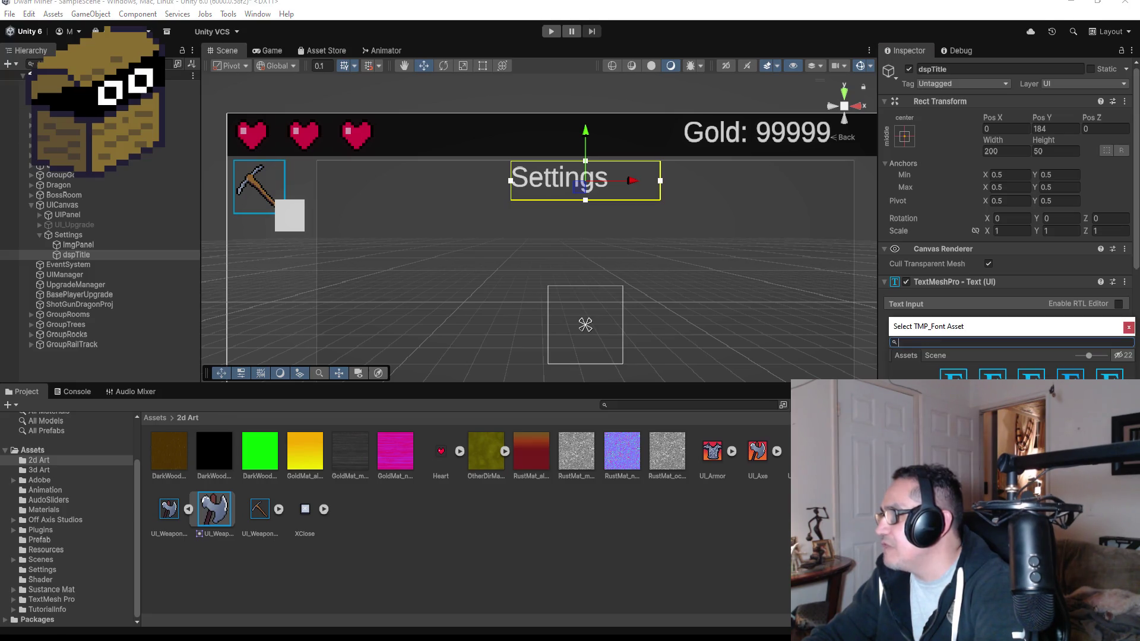
{"action": "double_click", "coordinate": [993, 392]}
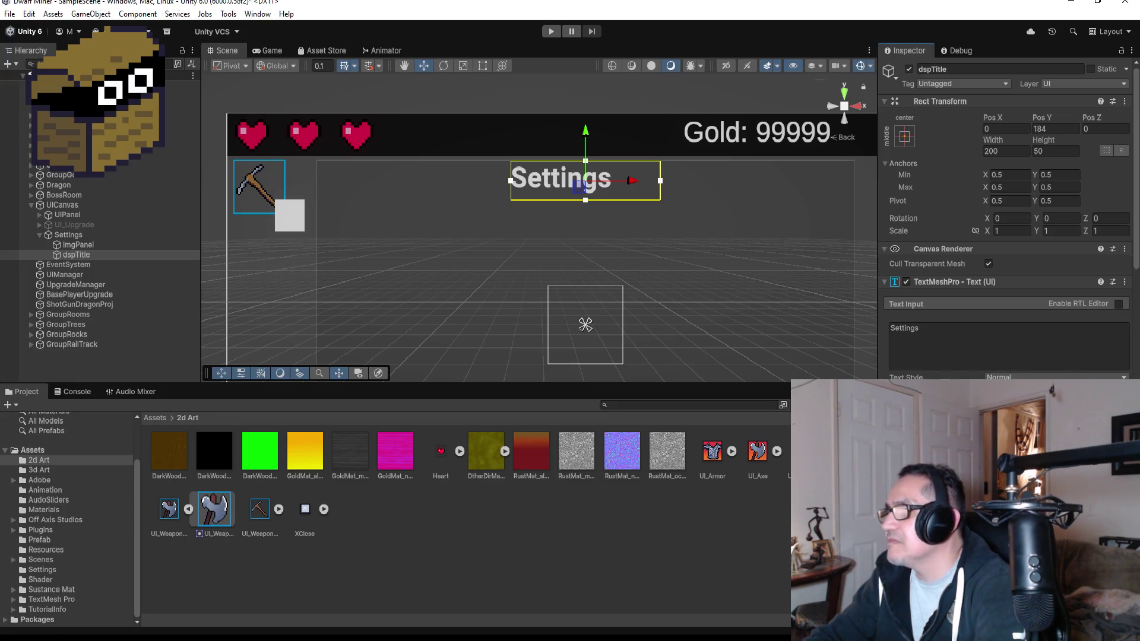
Step: Narrow dspTitle to about 140.4 × 50, anchor it top-centre and place it at Pos Y 128
{"action": "left_click", "coordinate": [483, 66]}
{"action": "left_click_drag", "start_coordinate": [661, 184], "coordinate": [618, 188]}
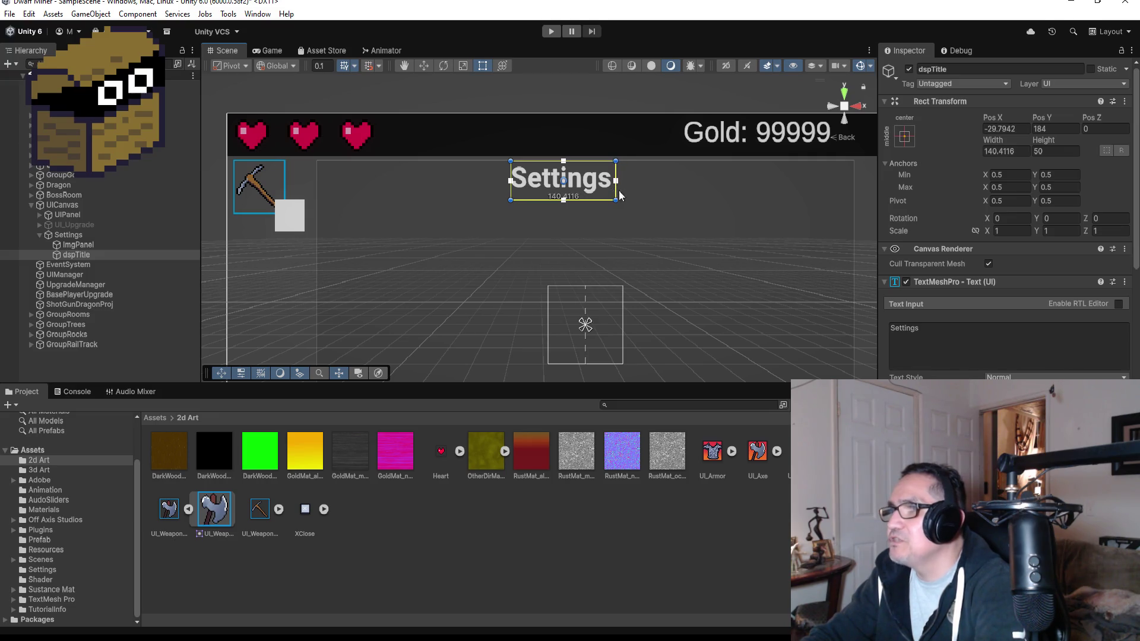
{"action": "scroll", "coordinate": [541, 232], "scroll_direction": "down", "scroll_amount": 2}
{"action": "scroll", "coordinate": [656, 221], "scroll_direction": "down", "scroll_amount": 2}
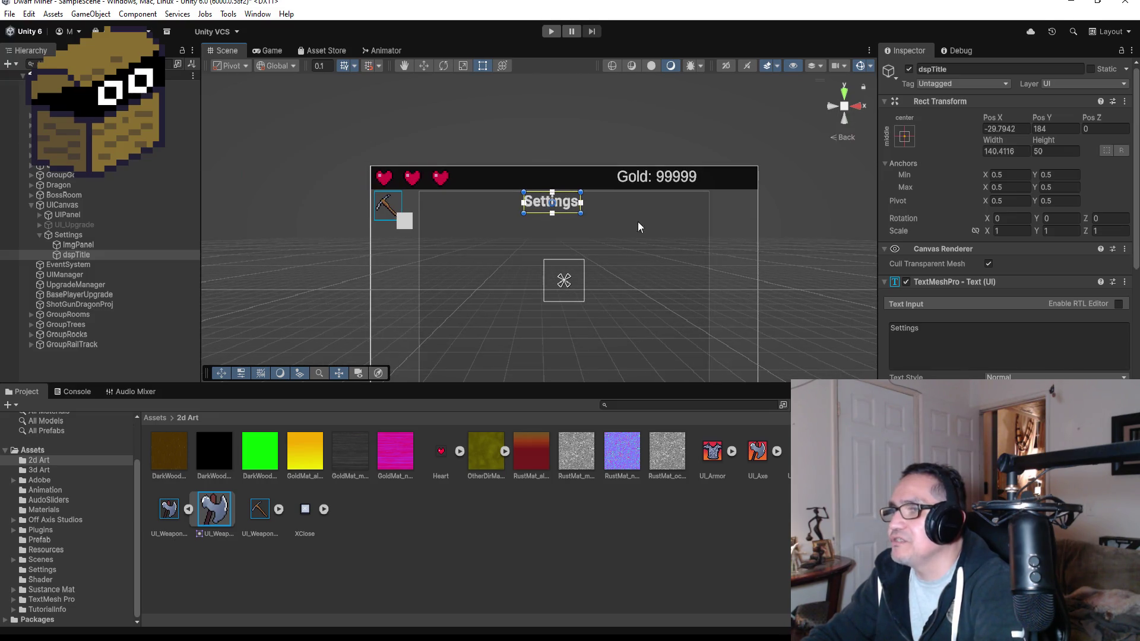
{"action": "left_click", "coordinate": [424, 66]}
{"action": "left_click", "coordinate": [905, 138]}
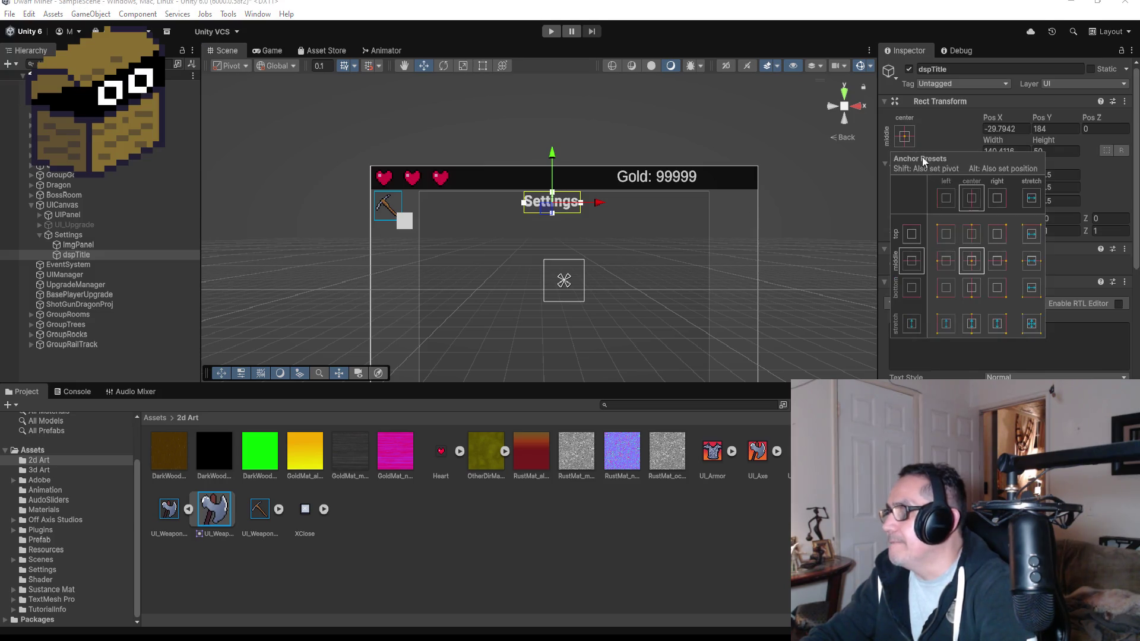
{"action": "left_click", "coordinate": [972, 235], "text": "alt"}
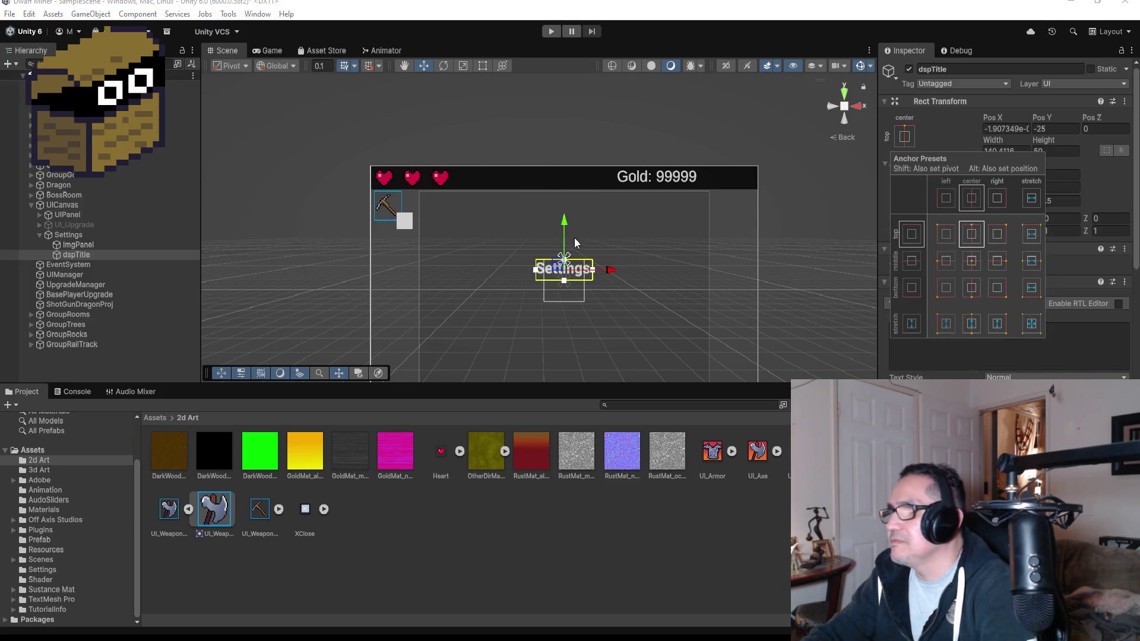
{"action": "left_click_drag", "start_coordinate": [562, 226], "coordinate": [568, 156]}
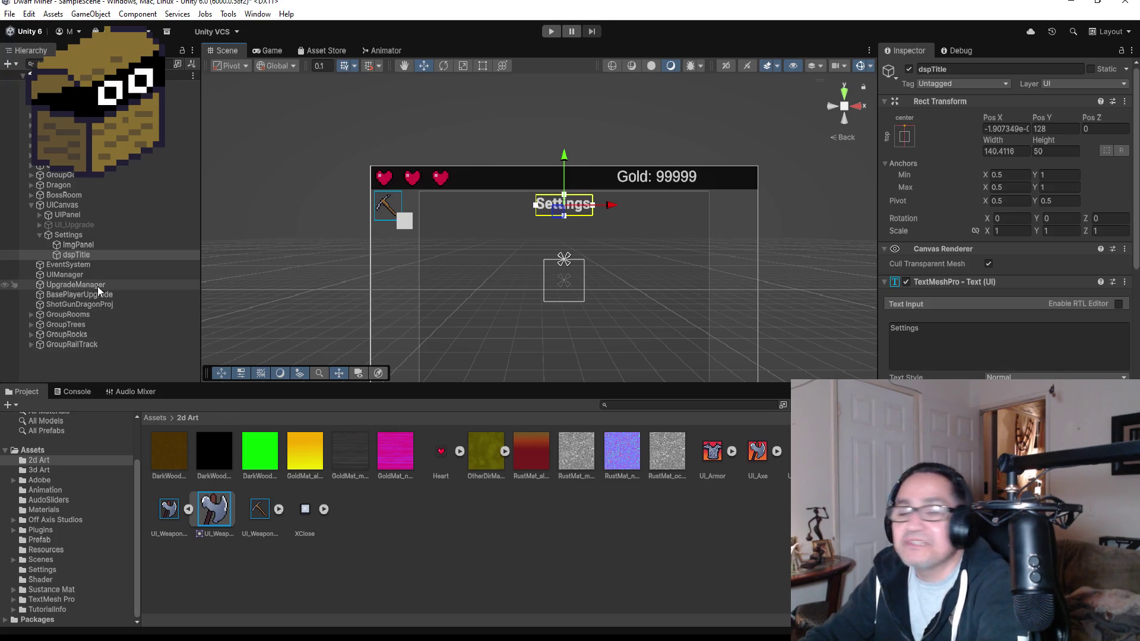
{"action": "scroll", "coordinate": [671, 294], "scroll_direction": "up", "scroll_amount": 5}
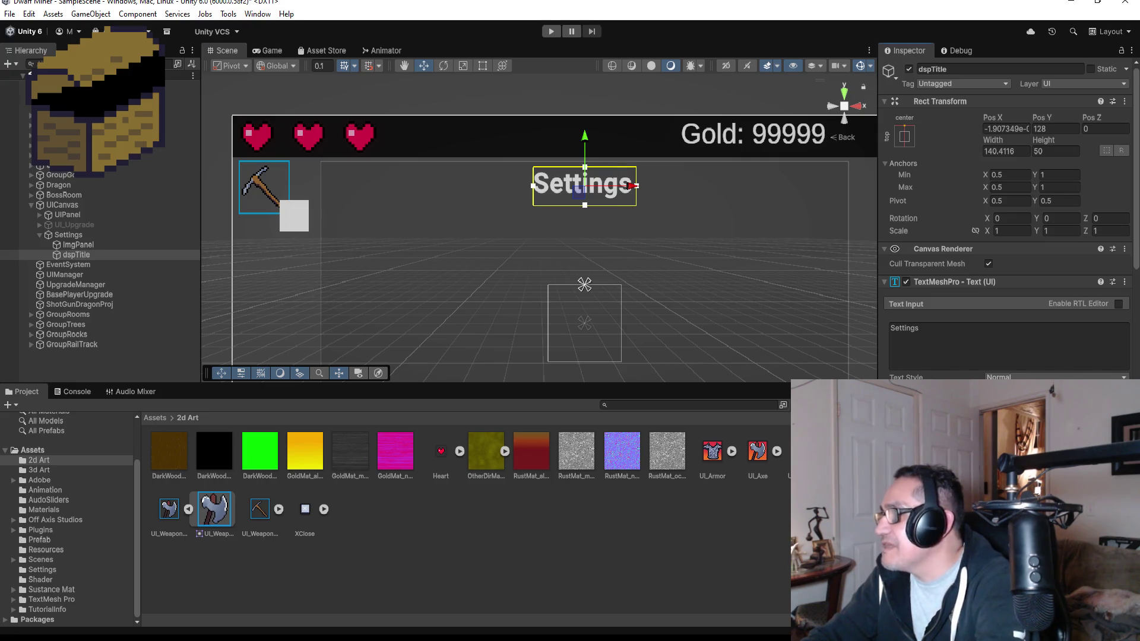
Step: Trim the dspTitle box to about 125.9 × 35.4 and nudge it up to Pos Y 136.9
{"action": "left_click", "coordinate": [486, 65]}
{"action": "left_click_drag", "start_coordinate": [605, 206], "coordinate": [627, 192]}
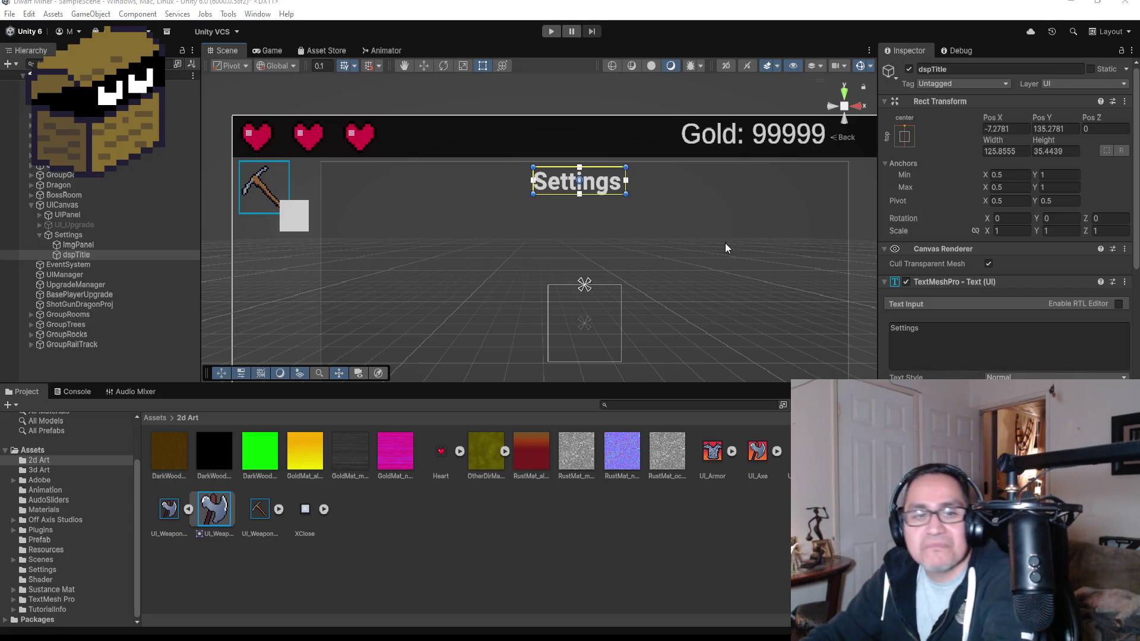
{"action": "scroll", "coordinate": [715, 198], "scroll_direction": "up", "scroll_amount": 3}
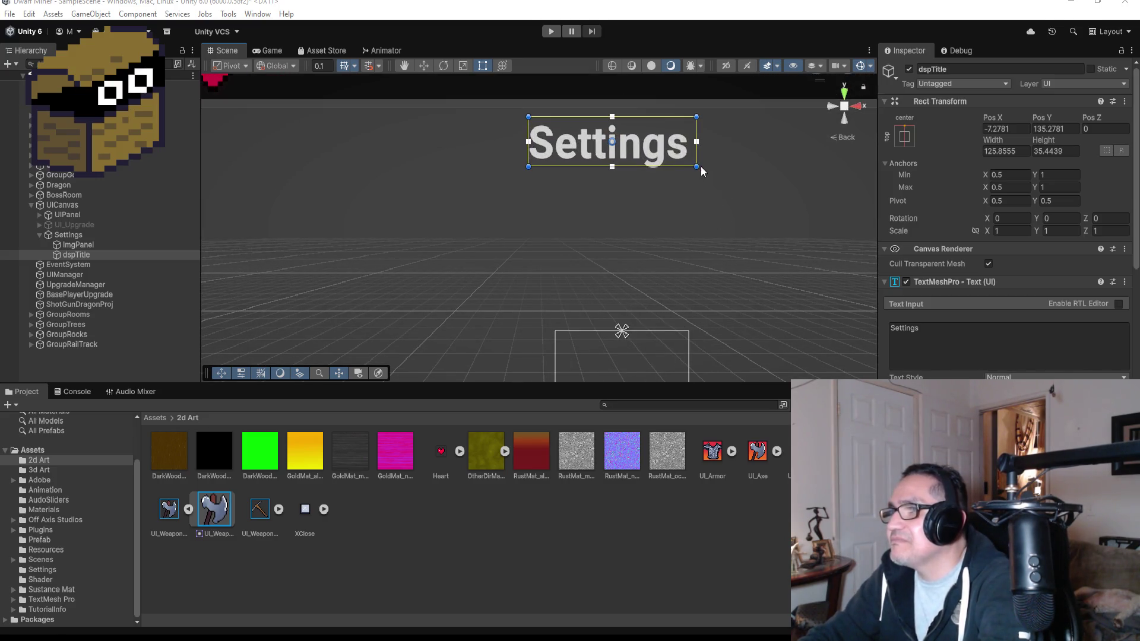
{"action": "scroll", "coordinate": [706, 226], "scroll_direction": "down", "scroll_amount": 3}
{"action": "left_click", "coordinate": [425, 65]}
{"action": "left_click_drag", "start_coordinate": [578, 139], "coordinate": [579, 138]}
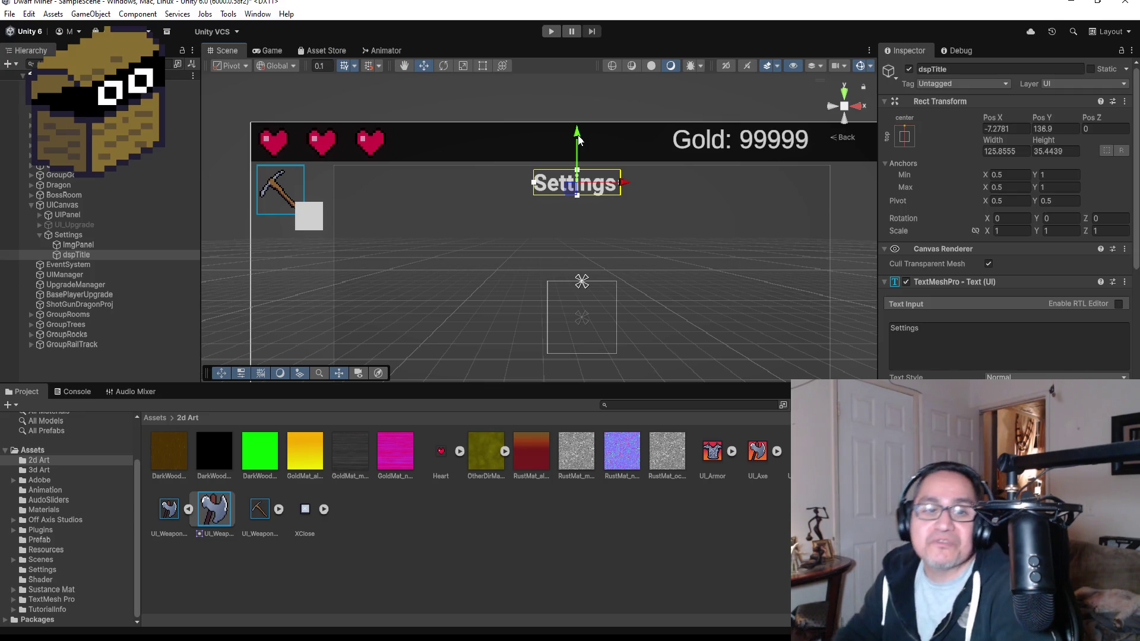
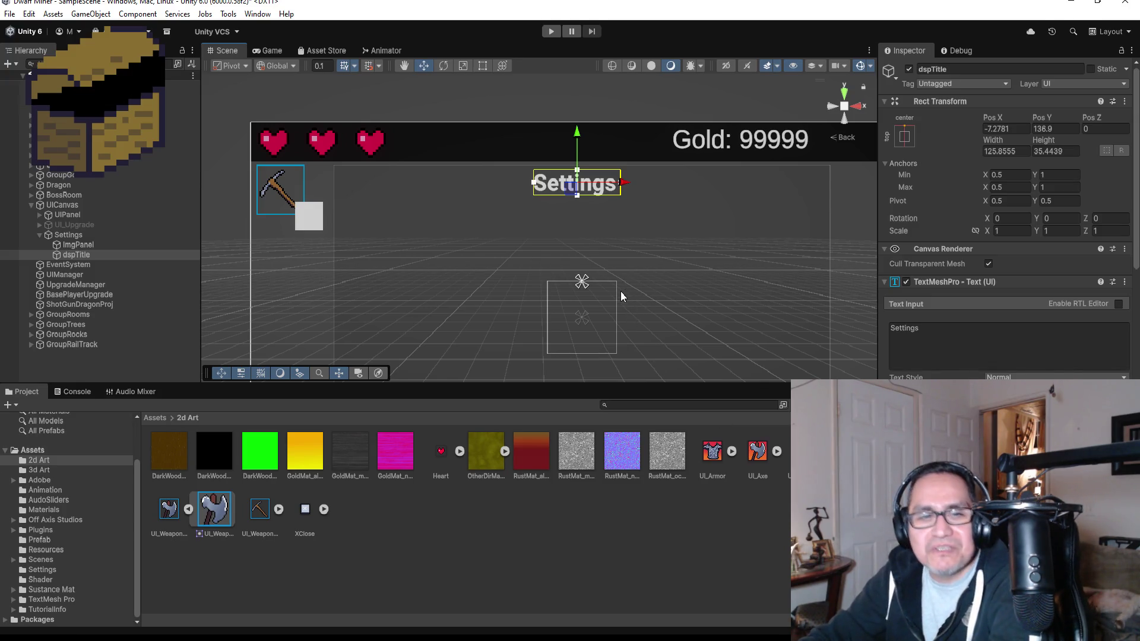
Step: Save the scene with the Settings title text selected
{"action": "scroll", "coordinate": [622, 291], "scroll_direction": "up", "scroll_amount": 3}
{"action": "scroll", "coordinate": [625, 282], "scroll_direction": "down", "scroll_amount": 5}
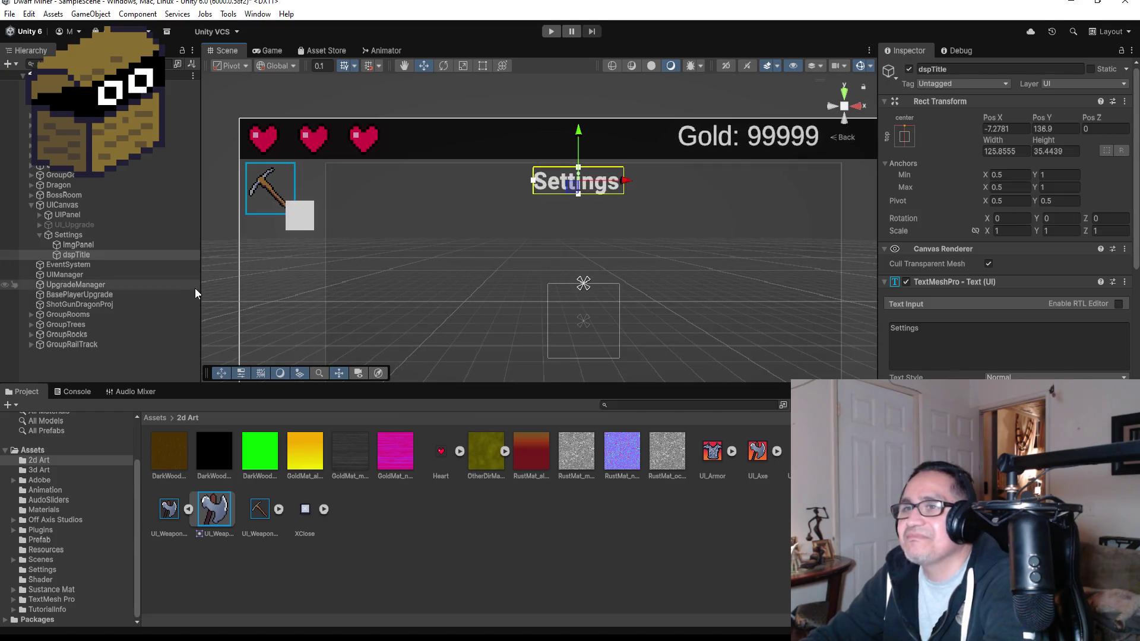
{"action": "left_click", "coordinate": [91, 234]}
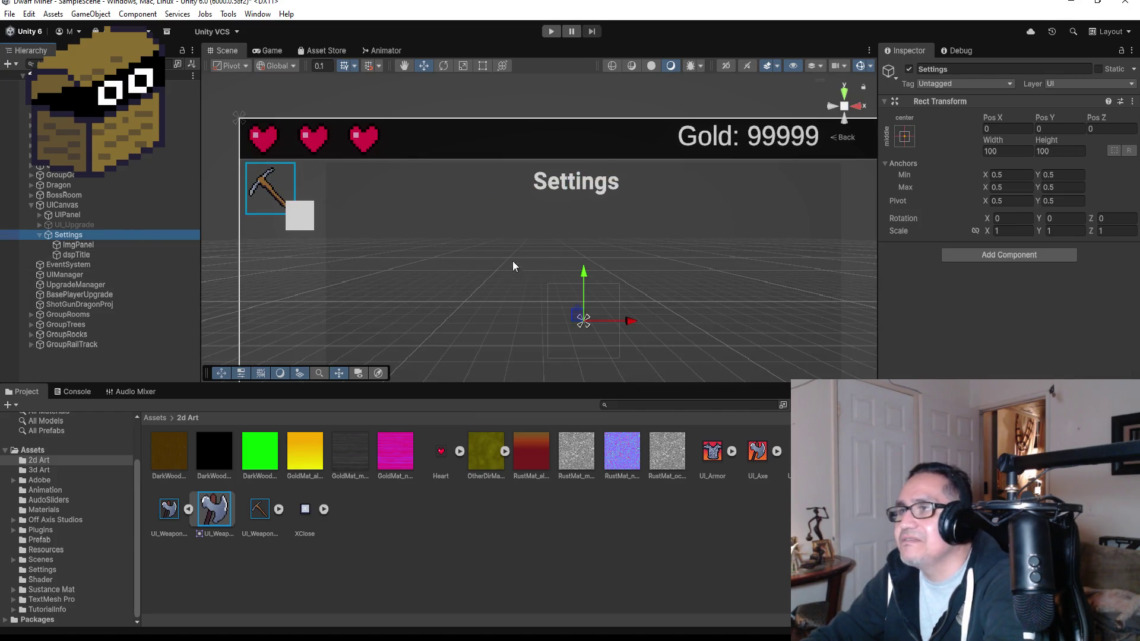
{"action": "left_click", "coordinate": [588, 201]}
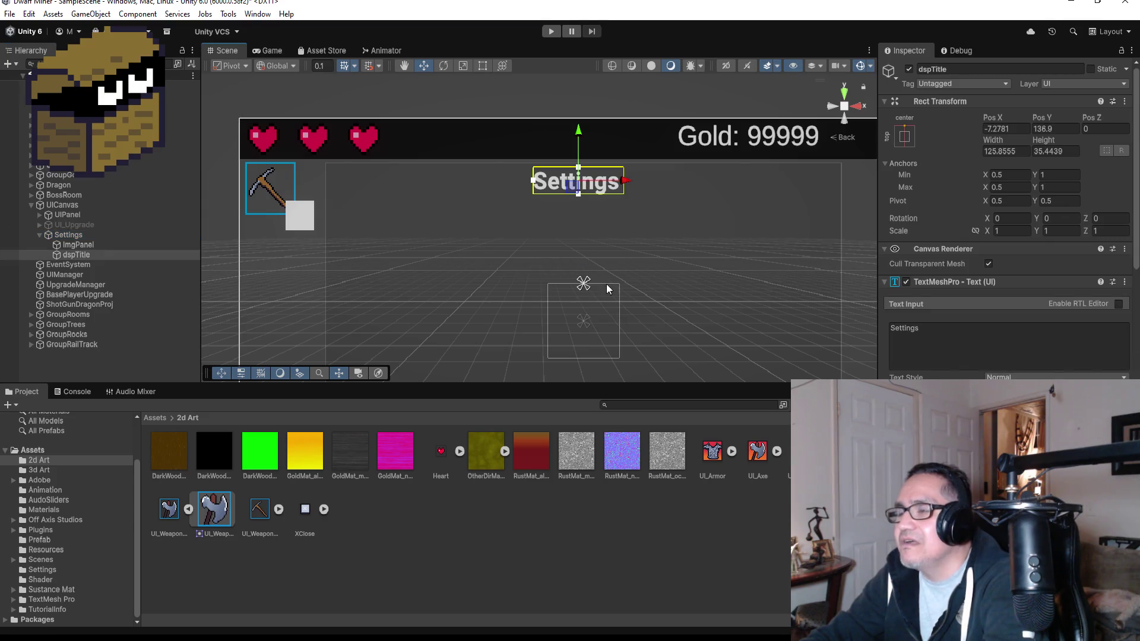
{"action": "left_click", "coordinate": [10, 14]}
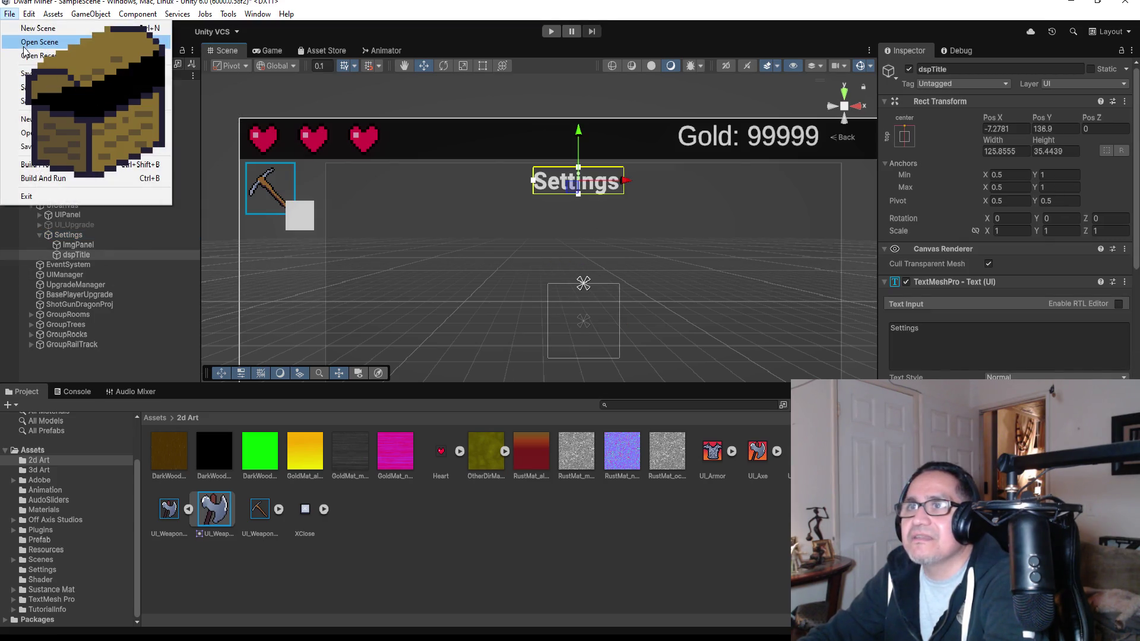
{"action": "left_click", "coordinate": [27, 73]}
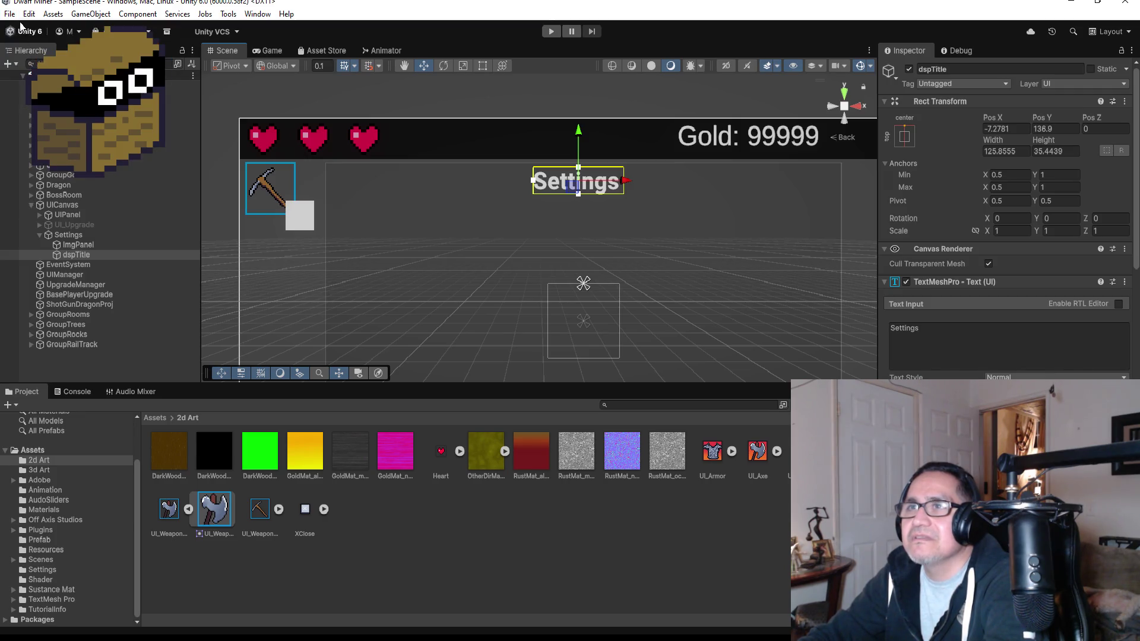
Step: Duplicate the dspTitle text with Ctrl+D and move the copy just below the Settings title
{"action": "left_click", "coordinate": [10, 14]}
{"action": "mouse_move", "coordinate": [53, 15]}
{"action": "mouse_move", "coordinate": [9, 13]}
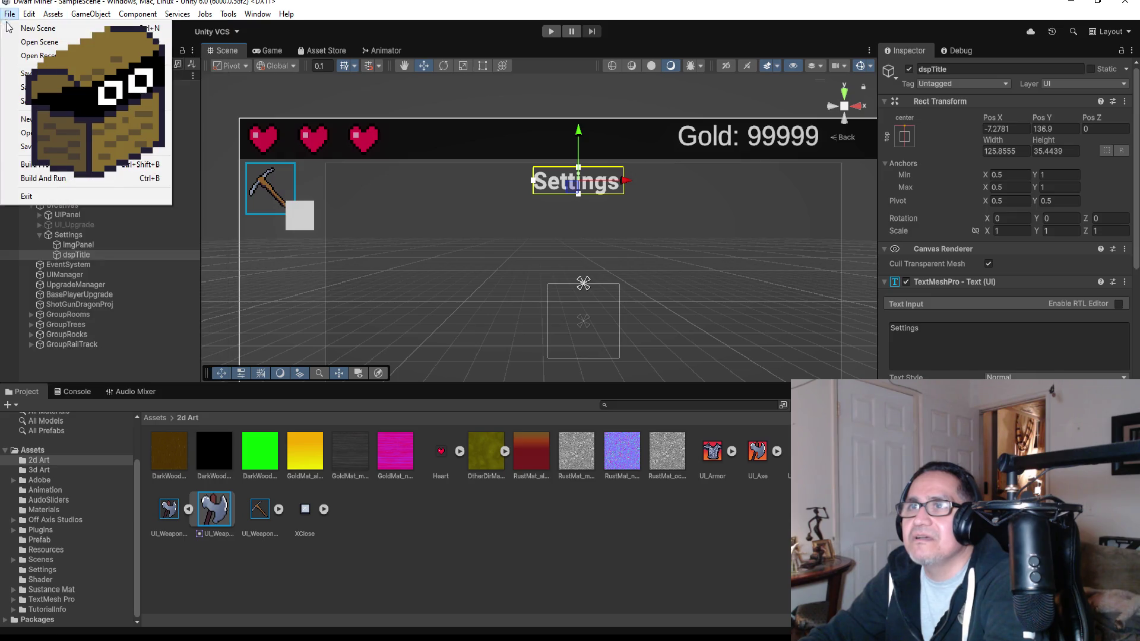
{"action": "left_click", "coordinate": [91, 255]}
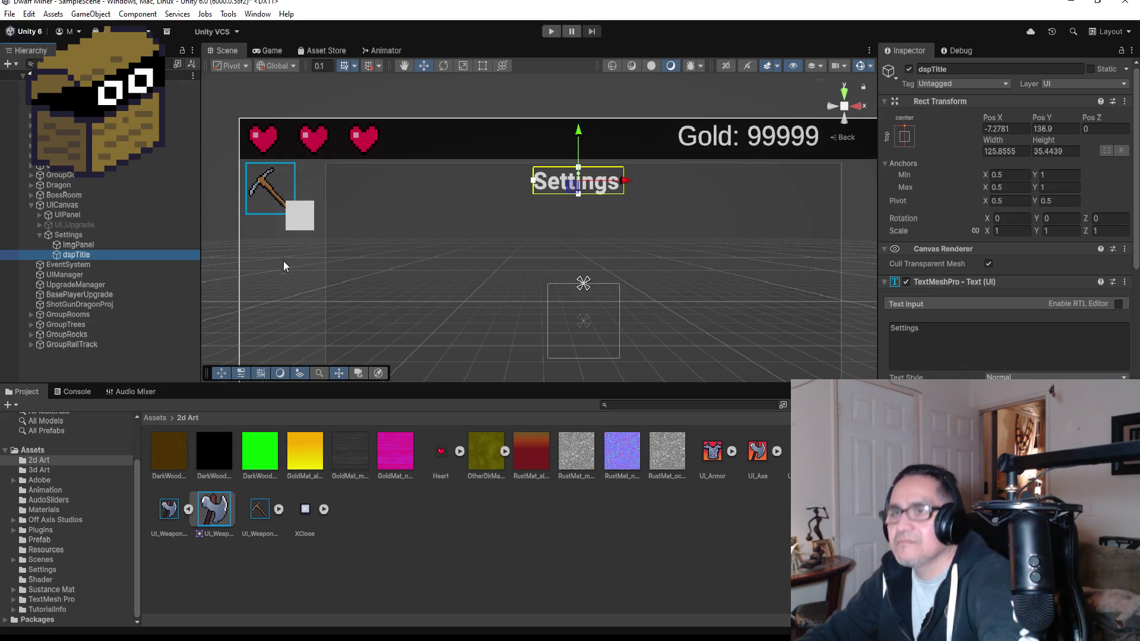
{"action": "key", "text": "ctrl+d"}
{"action": "mouse_move", "coordinate": [580, 134]}
{"action": "left_mouse_down"}
{"action": "mouse_move", "coordinate": [586, 185]}
{"action": "mouse_move", "coordinate": [579, 158]}
{"action": "left_mouse_up"}
Step: Change the copy's text to 'How To Play: Use W,A,S, D to Move'
{"action": "left_click", "coordinate": [956, 341]}
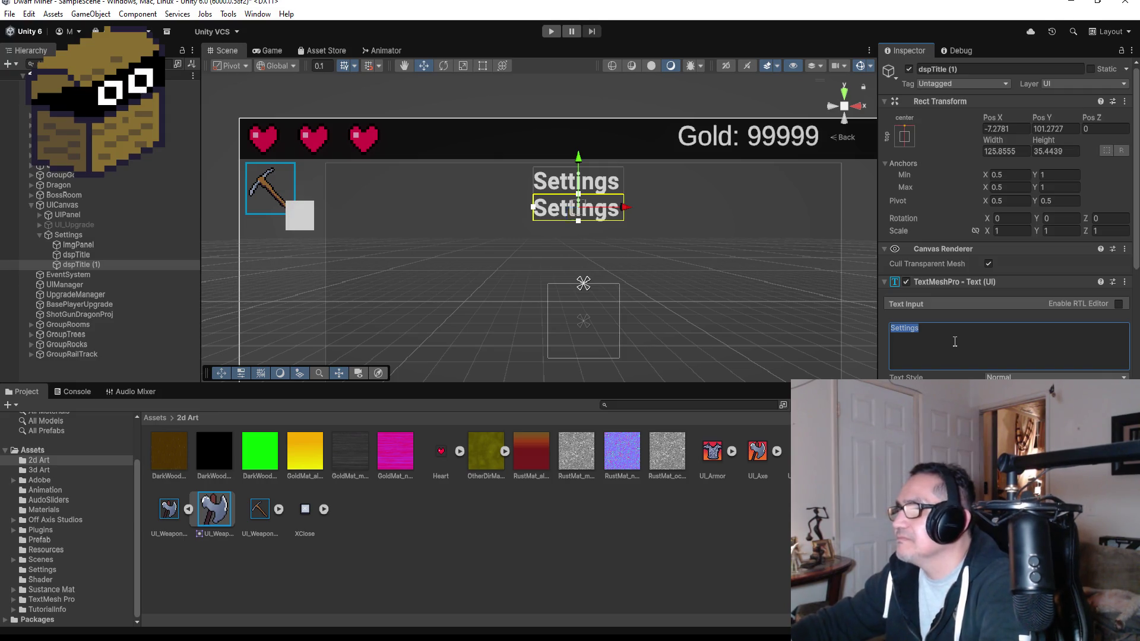
{"action": "type", "text": "How To Pl"}
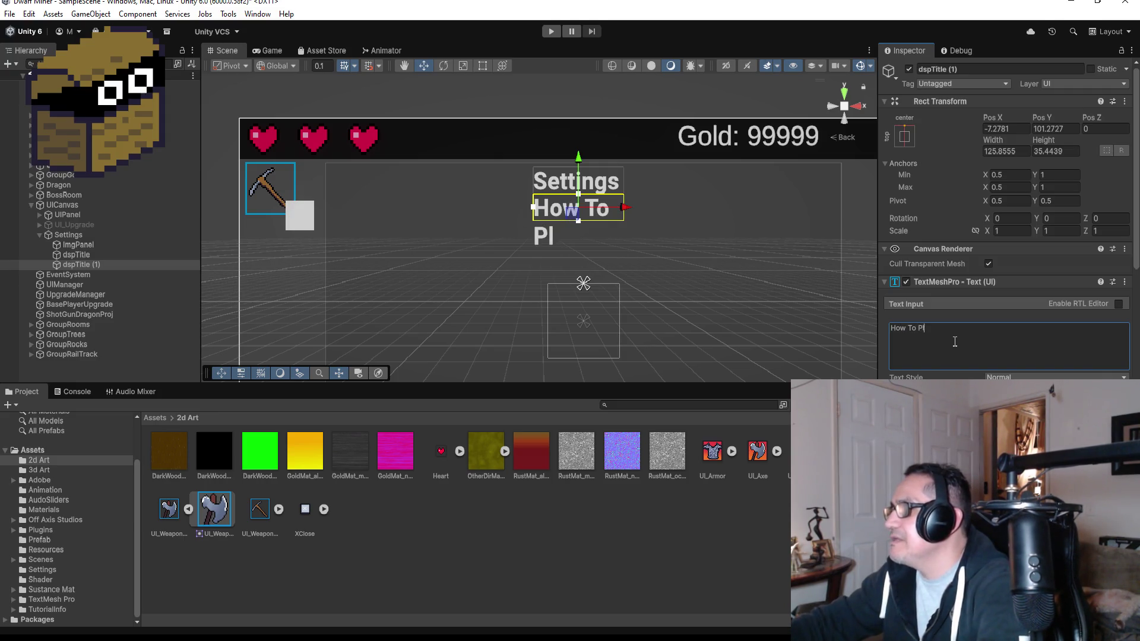
{"action": "type", "text": "ay:"}
{"action": "key", "text": "Return"}
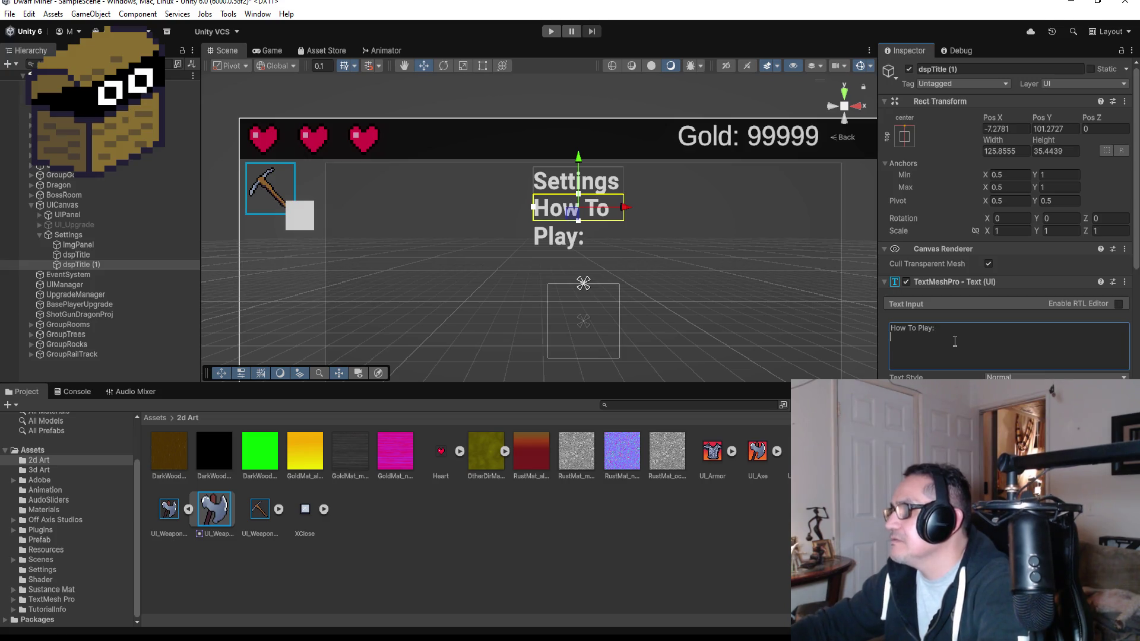
{"action": "type", "text": "Use W,A,S, D"}
{"action": "key", "text": "BackSpace"}
{"action": "type", "text": ", D"}
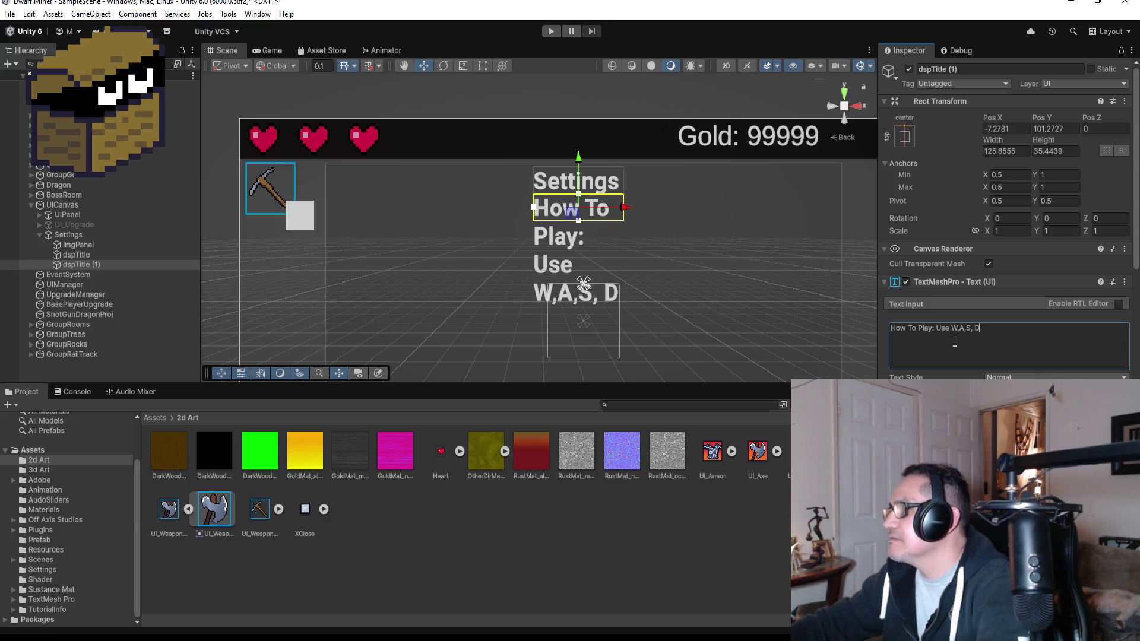
{"action": "type", "text": " Tomo"}
{"action": "key", "text": "BackSpace"}
{"action": "key", "text": "BackSpace"}
{"action": "key", "text": "BackSpace"}
{"action": "key", "text": "BackSpace"}
{"action": "type", "text": "to Move"}
{"action": "key", "text": "Escape"}
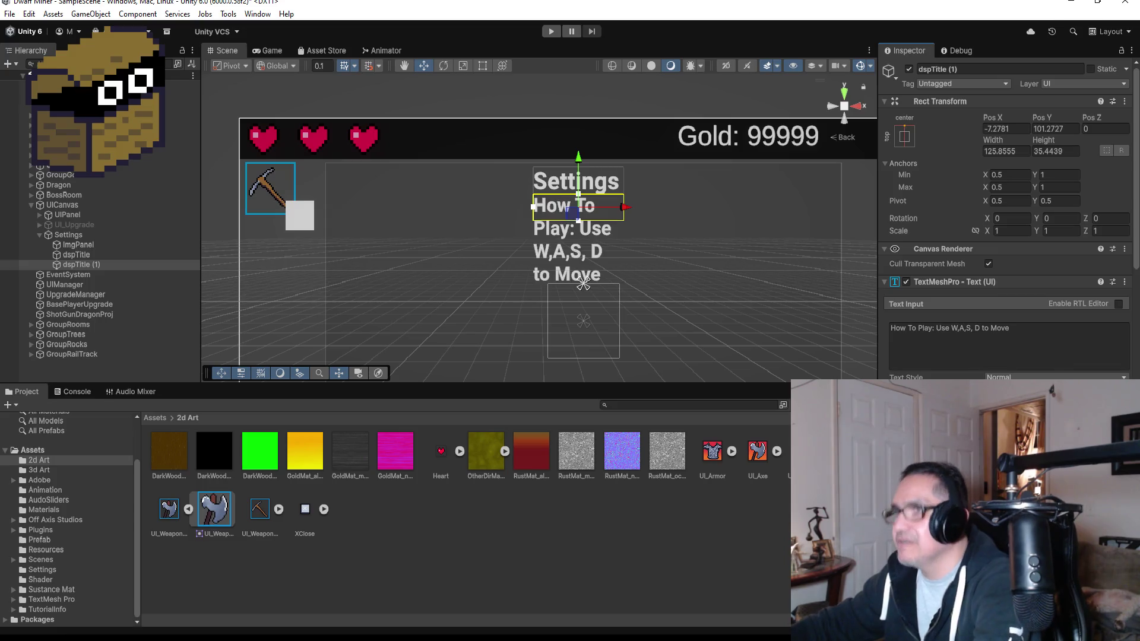
Step: Widen the How To Play text box to about 412×254 and move it lower under the title
{"action": "key", "text": "t"}
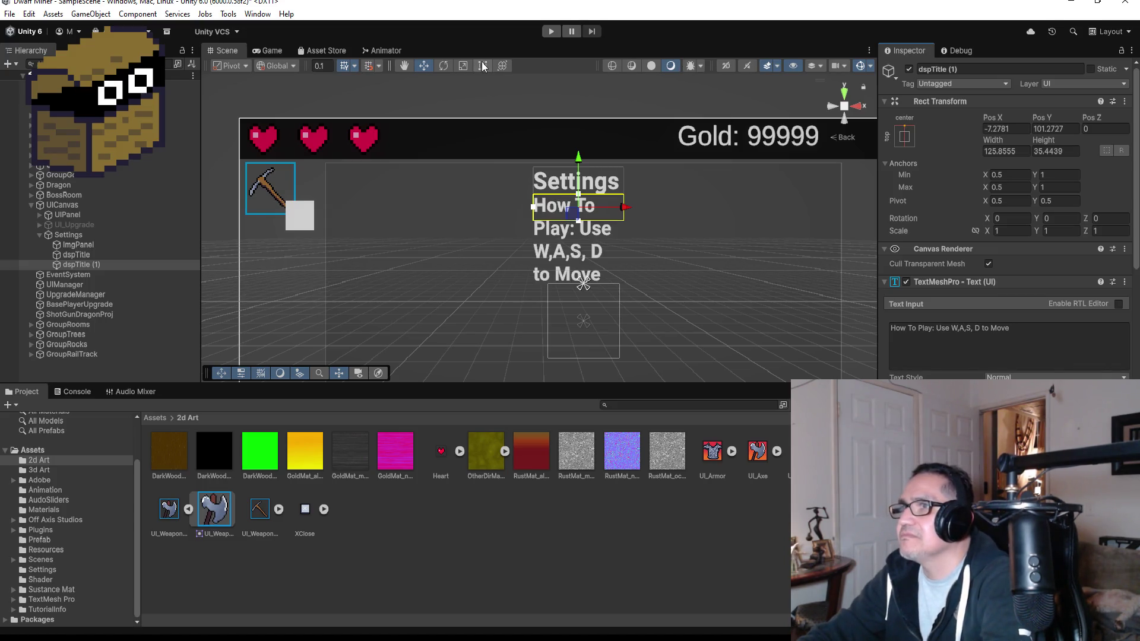
{"action": "left_click_drag", "start_coordinate": [626, 224], "coordinate": [726, 303]}
{"action": "left_click", "coordinate": [424, 65]}
{"action": "left_click_drag", "start_coordinate": [582, 159], "coordinate": [587, 248]}
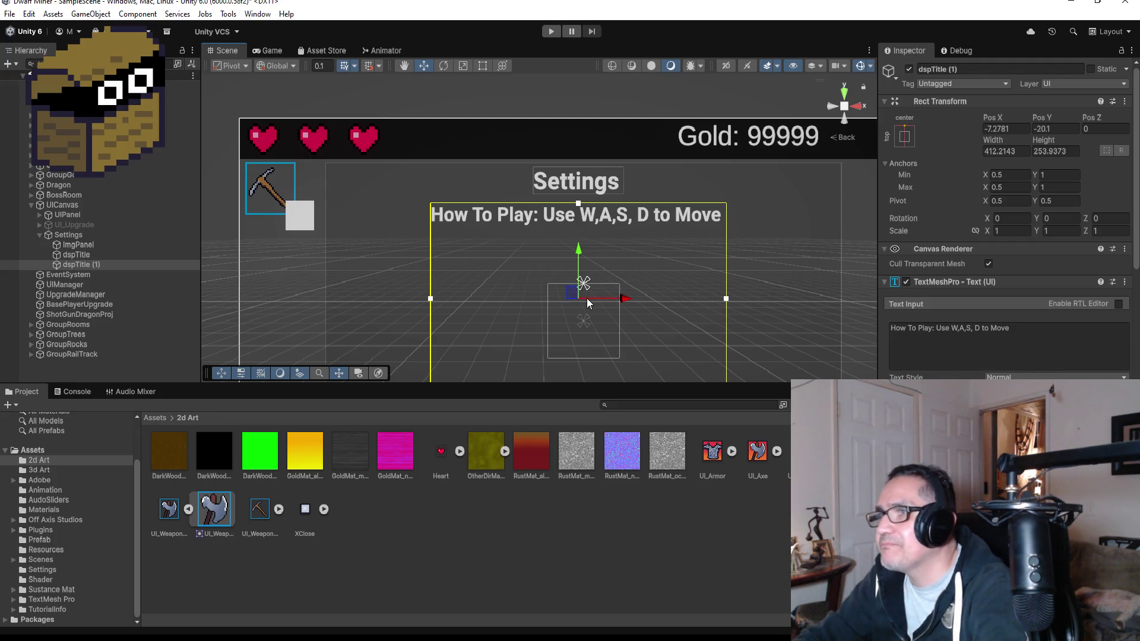
{"action": "scroll", "coordinate": [587, 298], "scroll_direction": "down", "scroll_amount": 2}
{"action": "scroll", "coordinate": [587, 298], "scroll_direction": "up", "scroll_amount": 3}
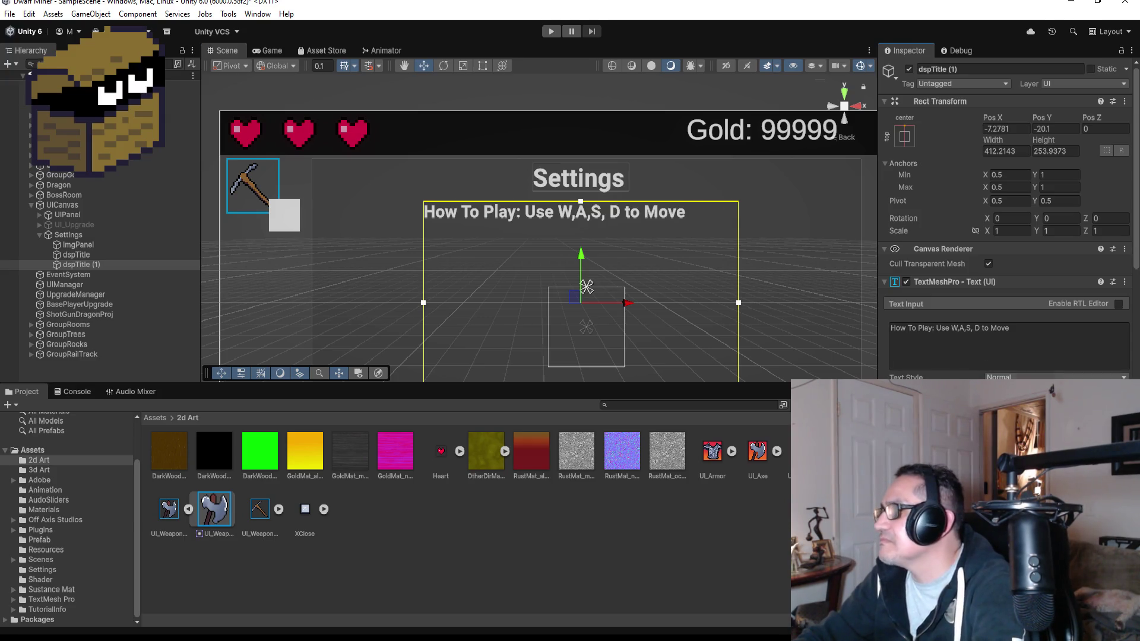
{"action": "scroll", "coordinate": [686, 312], "scroll_direction": "down", "scroll_amount": 3}
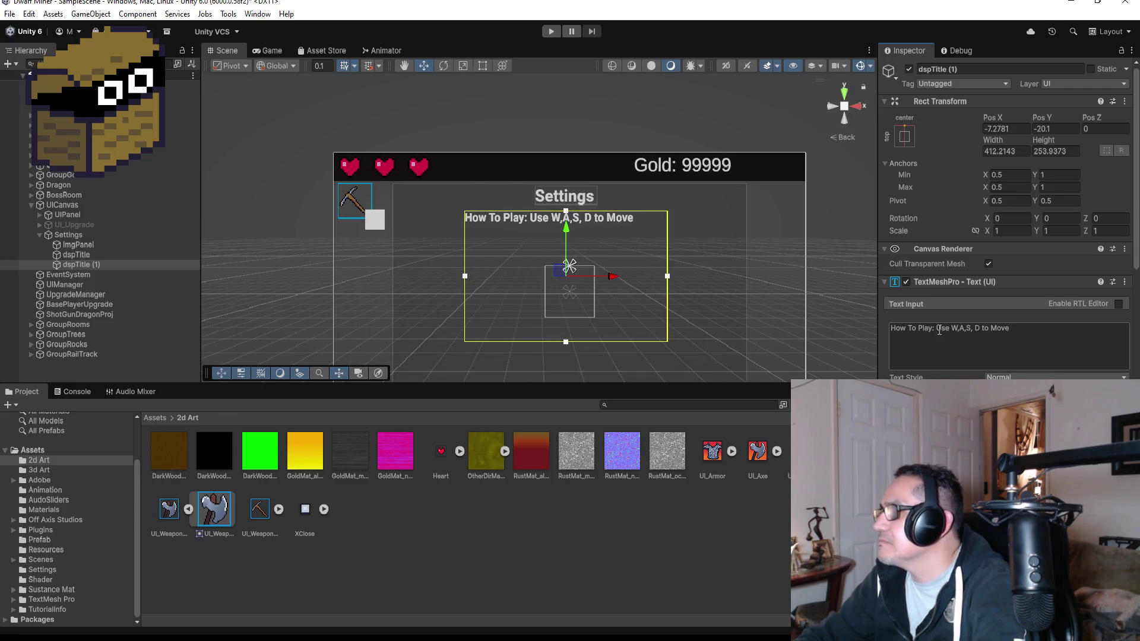
Step: Rework the line breaks after 'How To Play:' and add an empty first line above it
{"action": "key", "text": "BackSpace"}
{"action": "key", "text": "Return"}
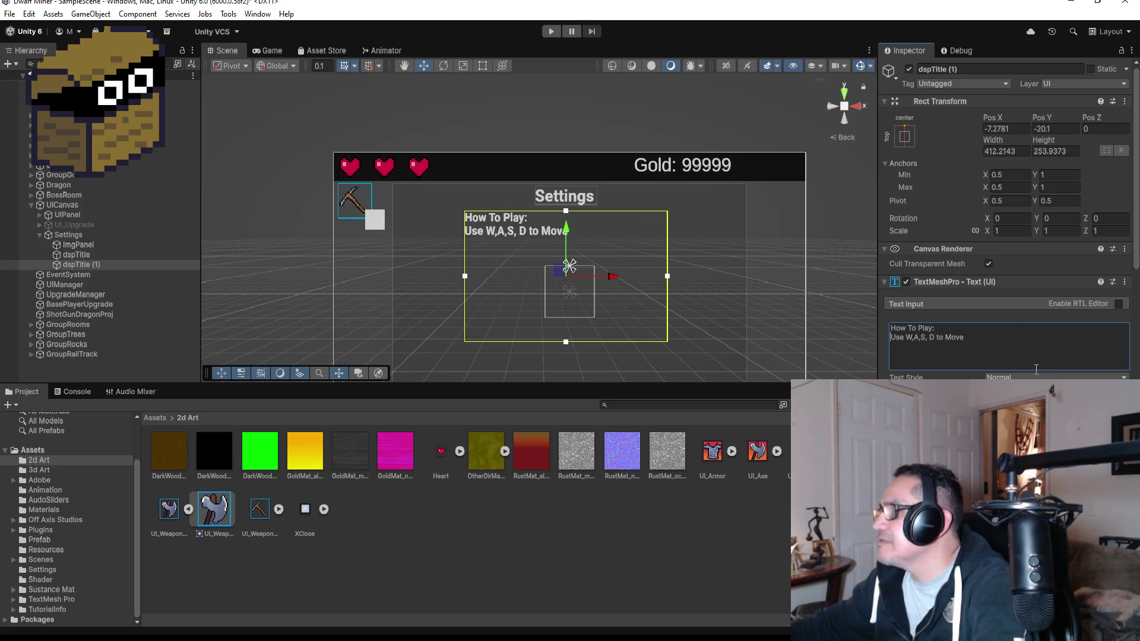
{"action": "key", "text": "Right"}
{"action": "key", "text": "Right"}
{"action": "key", "text": "Right"}
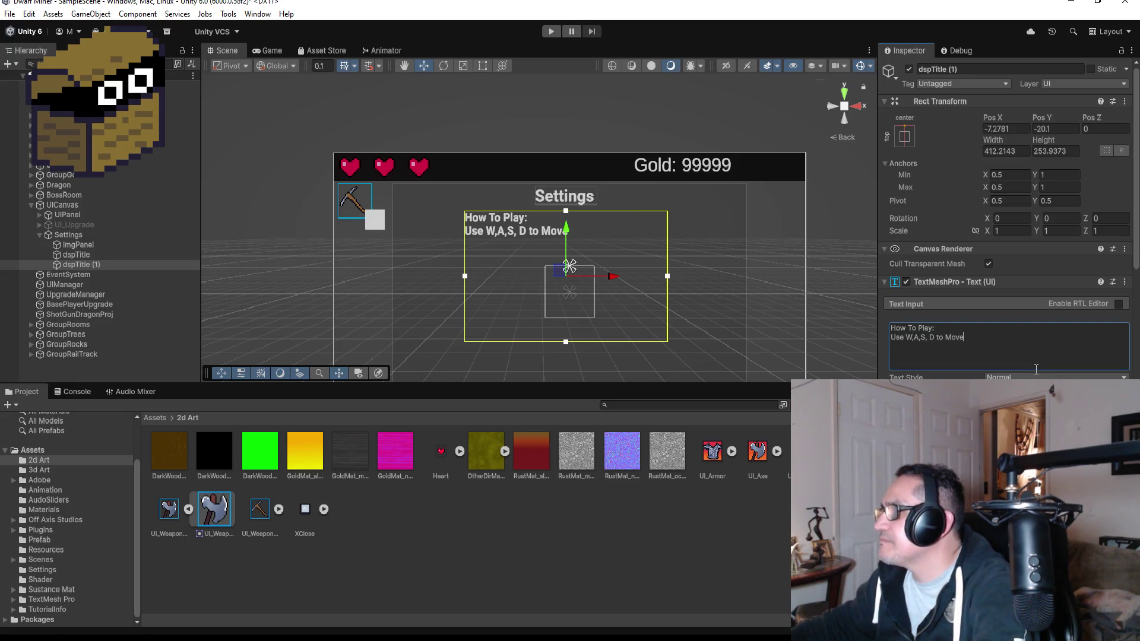
{"action": "key", "text": "BackSpace"}
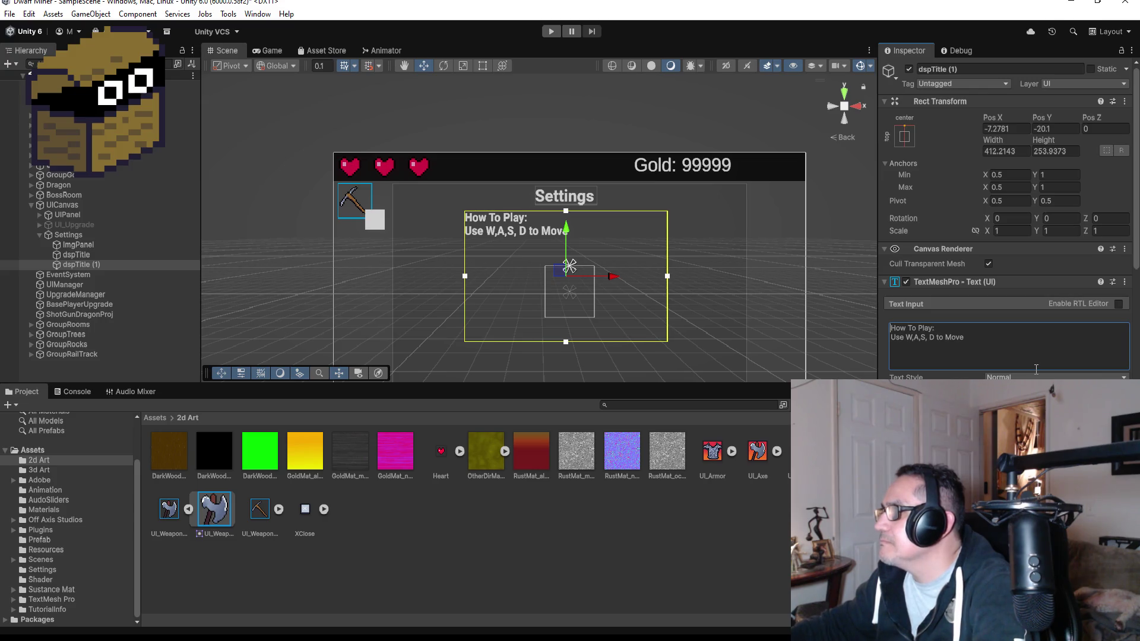
{"action": "key", "text": "Return"}
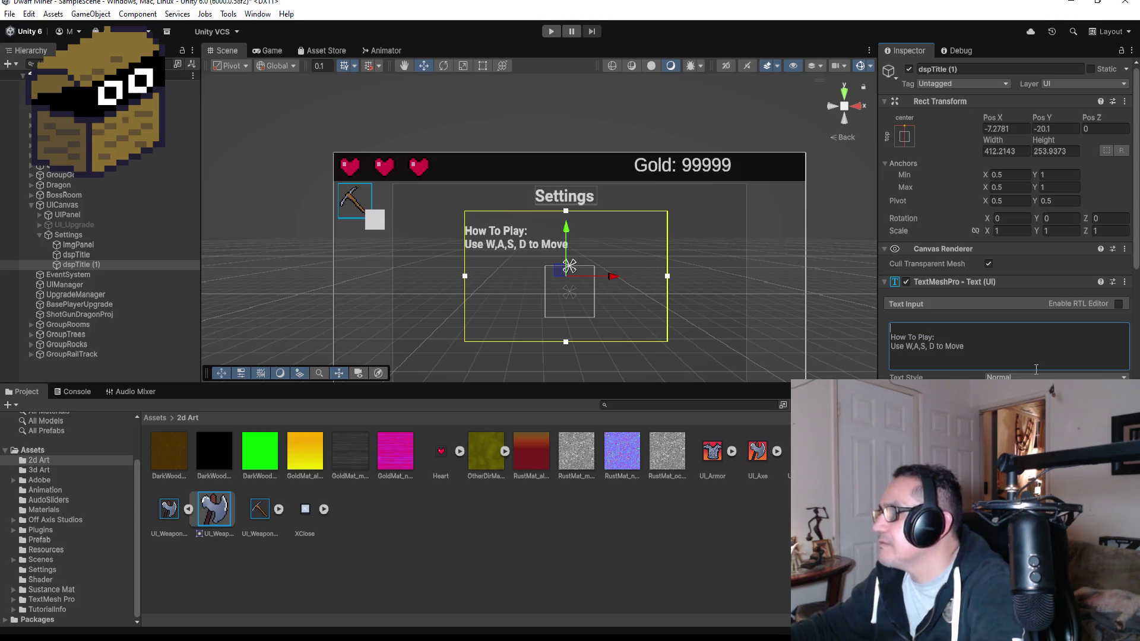
Step: Type the objective 'Kill The Dragon and The Golden Egg to The Black Smith', followed by a blank line
{"action": "type", "text": "Ki"}
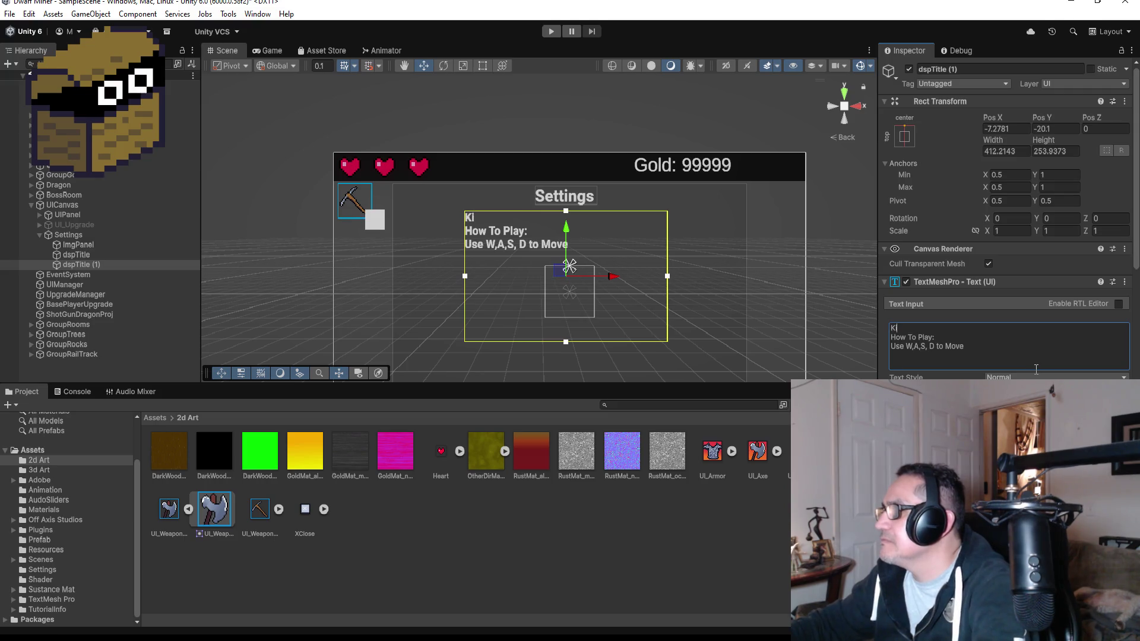
{"action": "type", "text": "ll The Dragon and The golden Eg"}
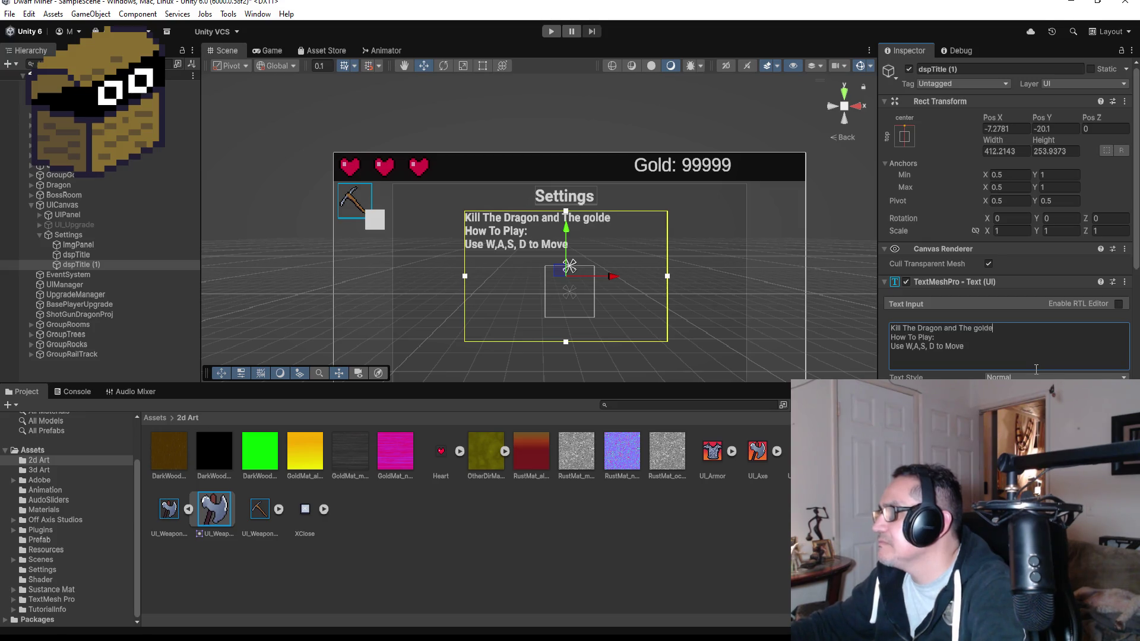
{"action": "key", "text": "BackSpace"}
{"action": "key", "text": "BackSpace"}
{"action": "key", "text": "BackSpace"}
{"action": "key", "text": "BackSpace"}
{"action": "key", "text": "BackSpace"}
{"action": "key", "text": "BackSpace"}
{"action": "type", "text": "Go"}
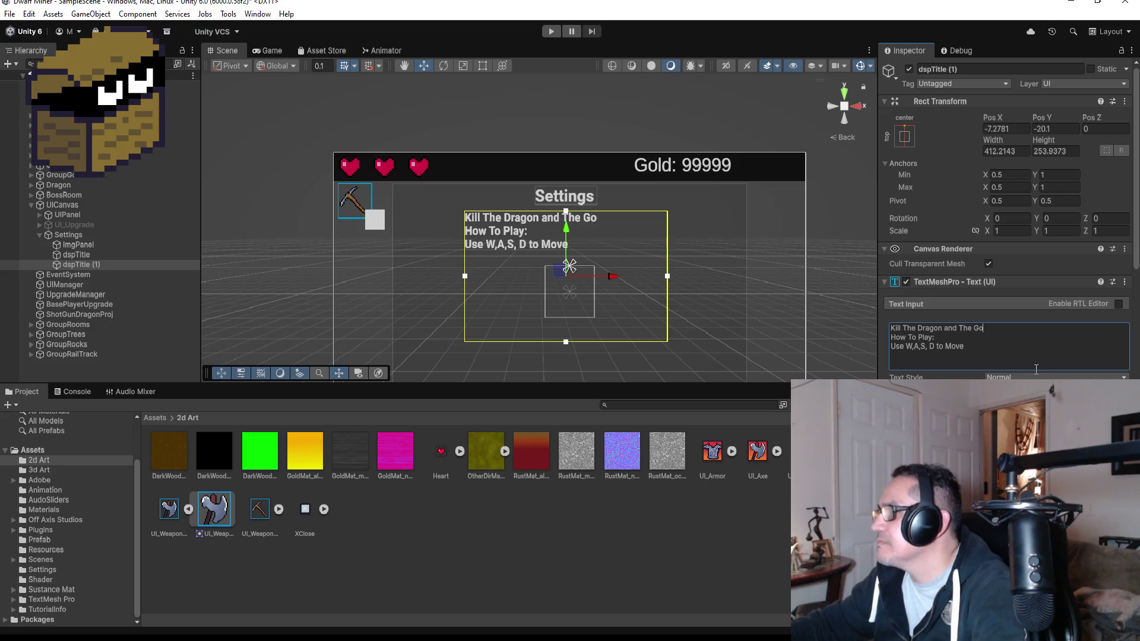
{"action": "type", "text": "lden Eg"}
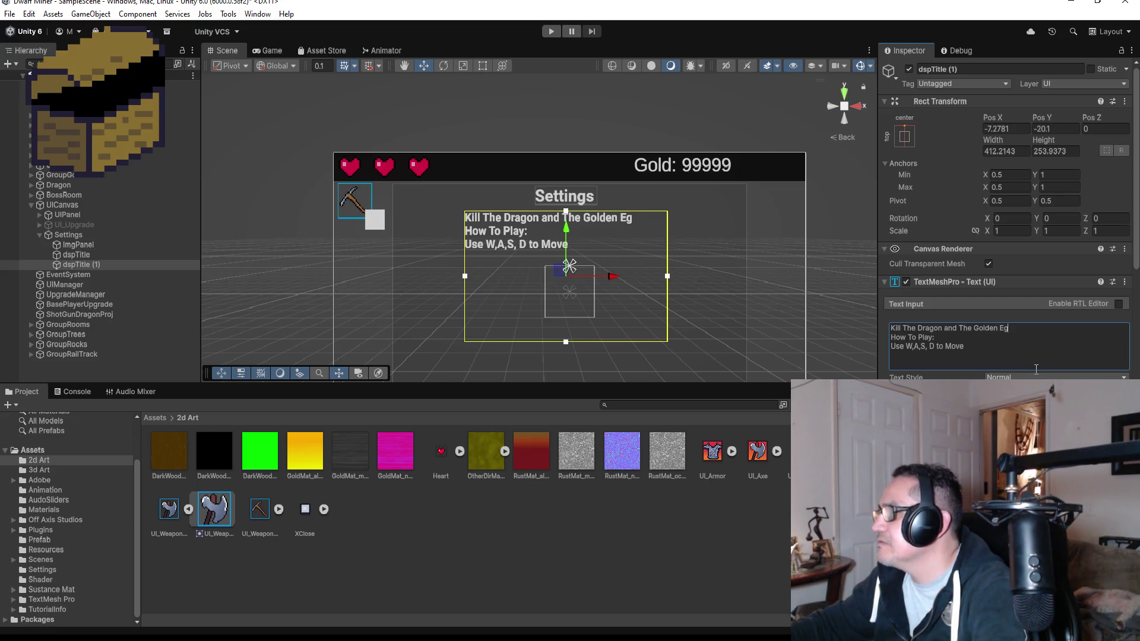
{"action": "type", "text": "g to The BV"}
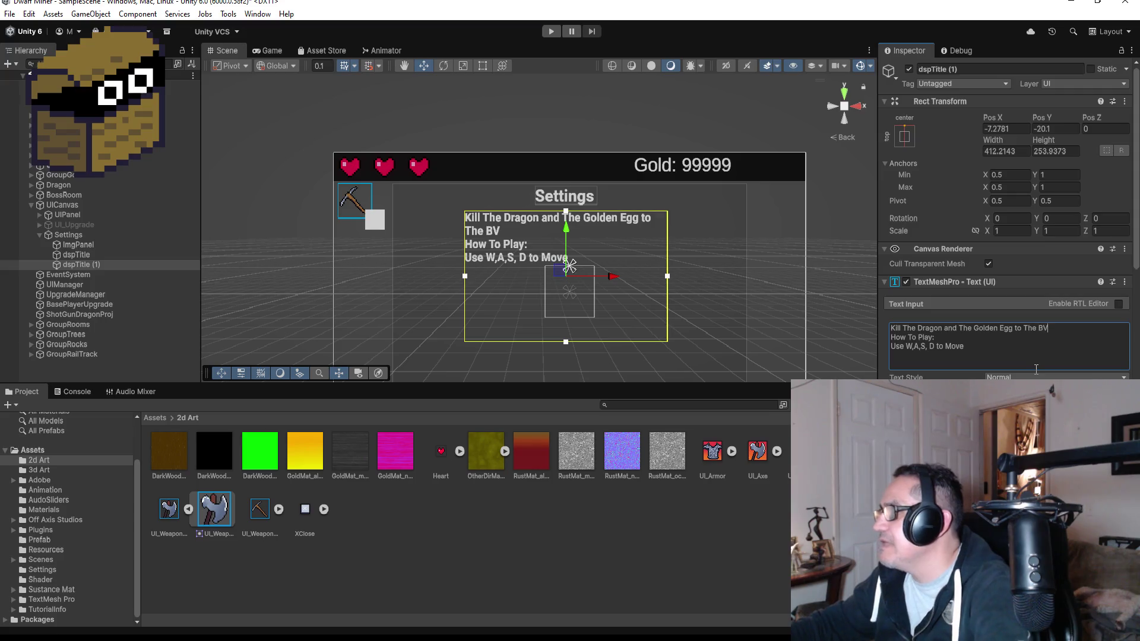
{"action": "key", "text": "BackSpace"}
{"action": "type", "text": "lack Smith"}
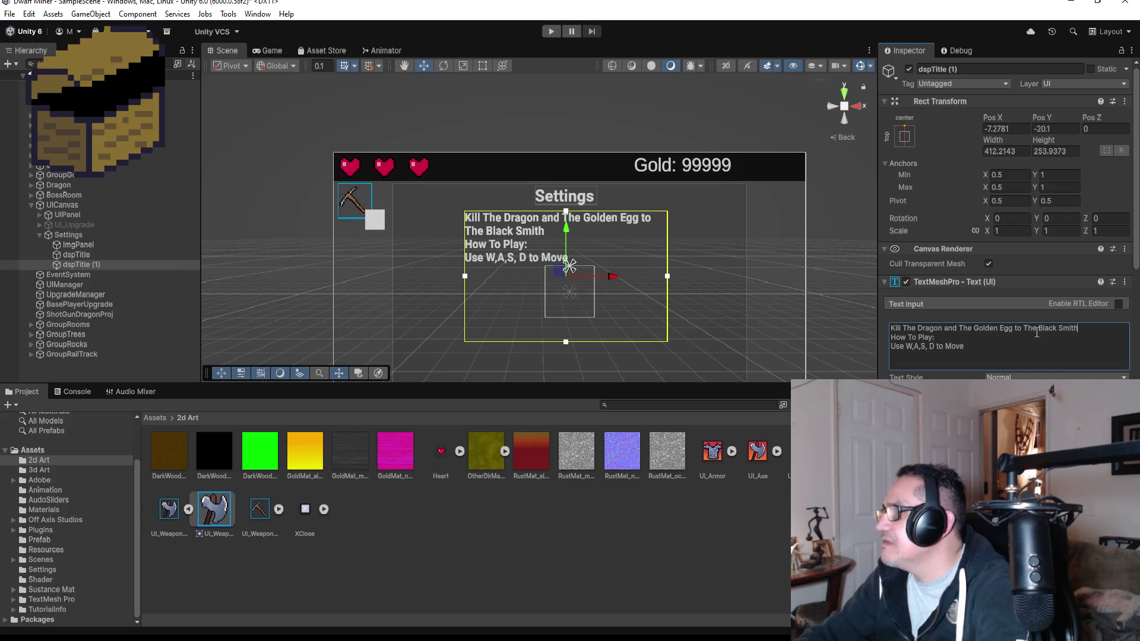
{"action": "key", "text": "Return"}
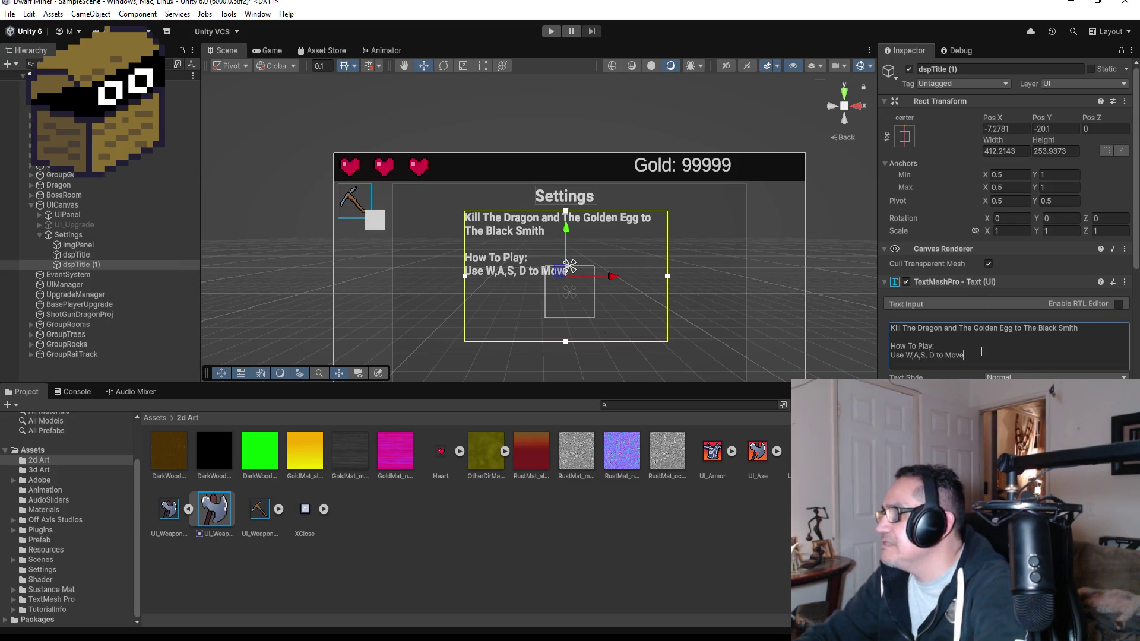
{"action": "key", "text": "Return"}
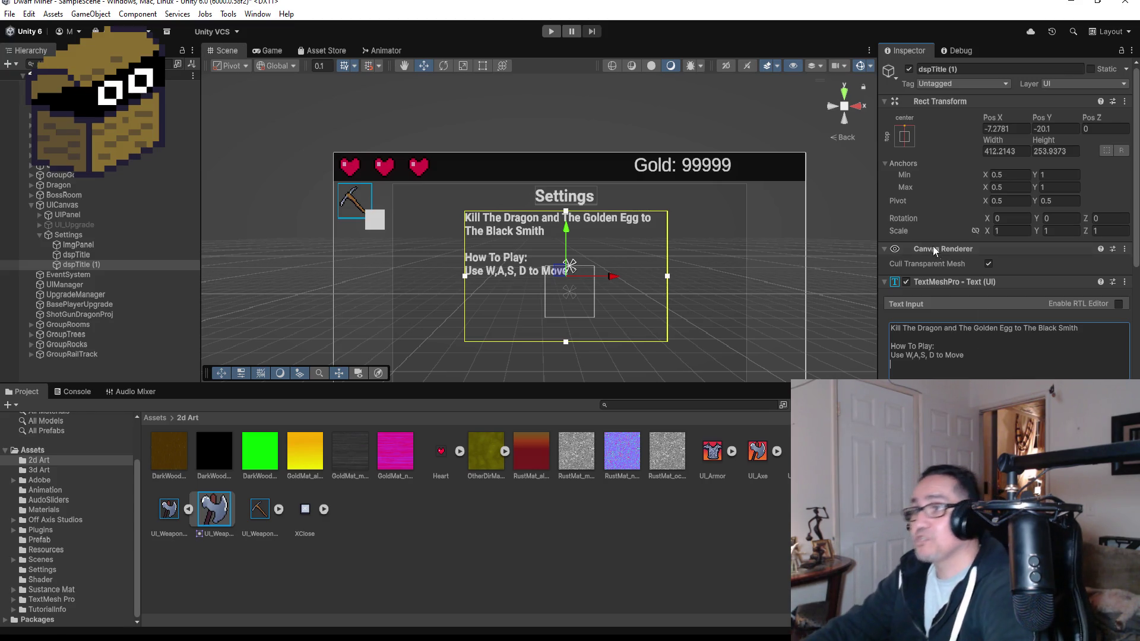
{"action": "scroll", "coordinate": [617, 306], "scroll_direction": "up", "scroll_amount": 2}
Step: Add the control lines 'Use Mouse to Look' and 'LMB to Attack'
{"action": "scroll", "coordinate": [617, 305], "scroll_direction": "up", "scroll_amount": 1}
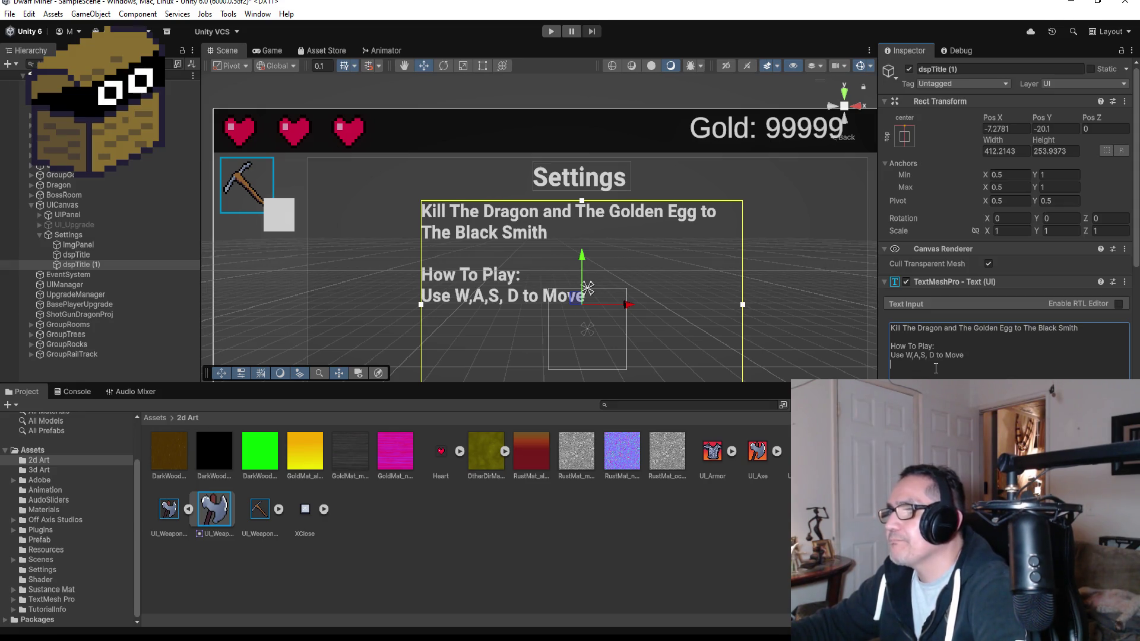
{"action": "type", "text": "Use Mouse to Look"}
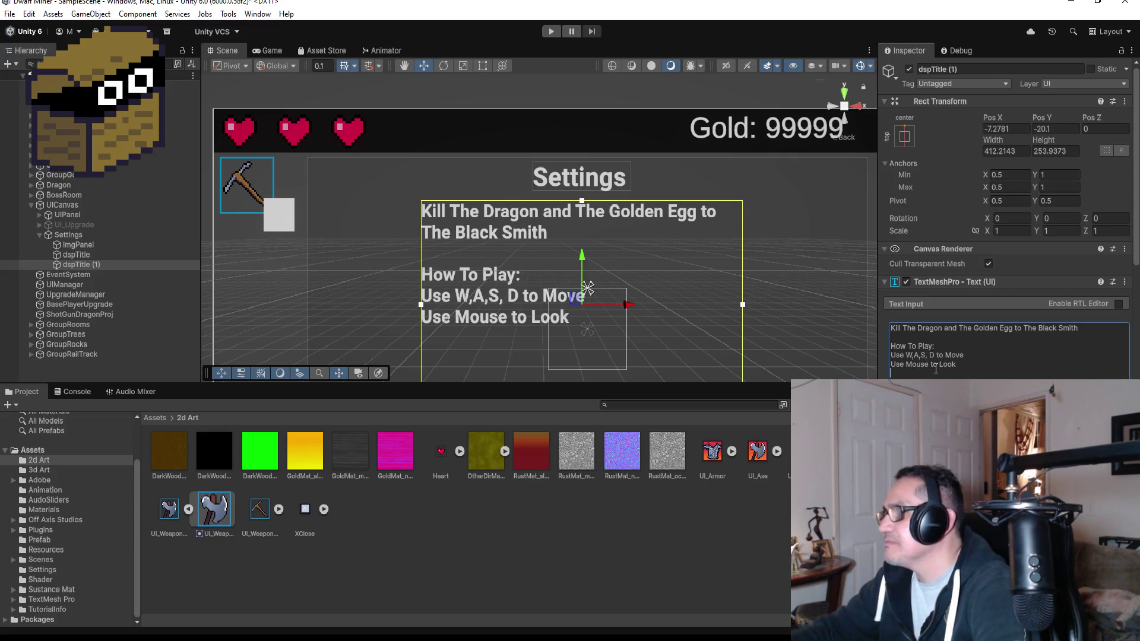
{"action": "scroll", "coordinate": [614, 312], "scroll_direction": "up", "scroll_amount": 1}
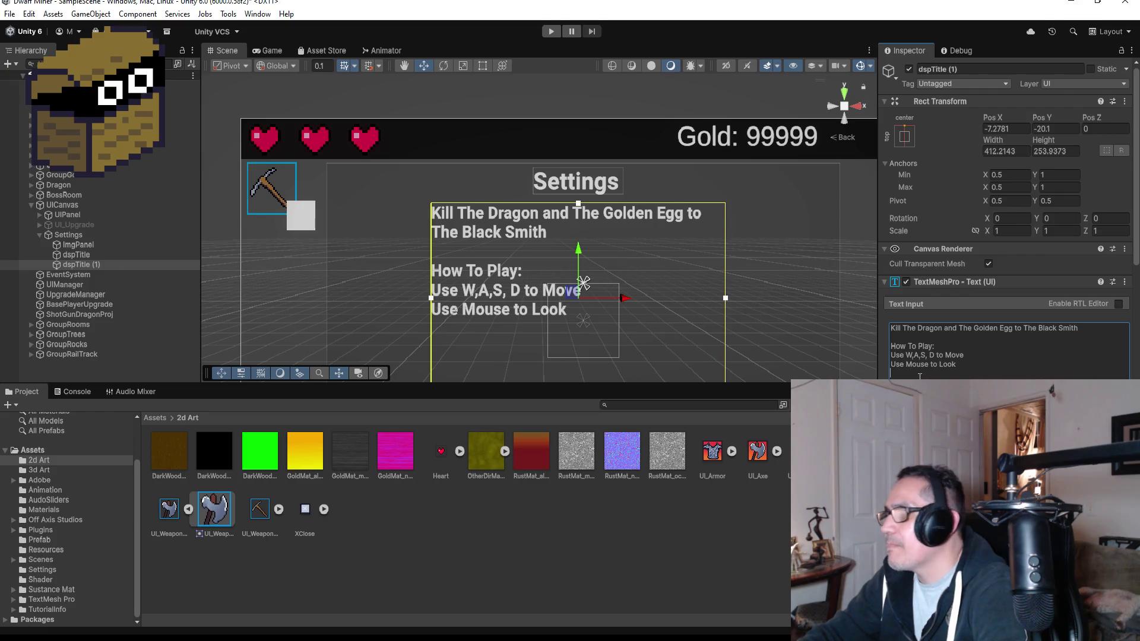
{"action": "type", "text": "L"}
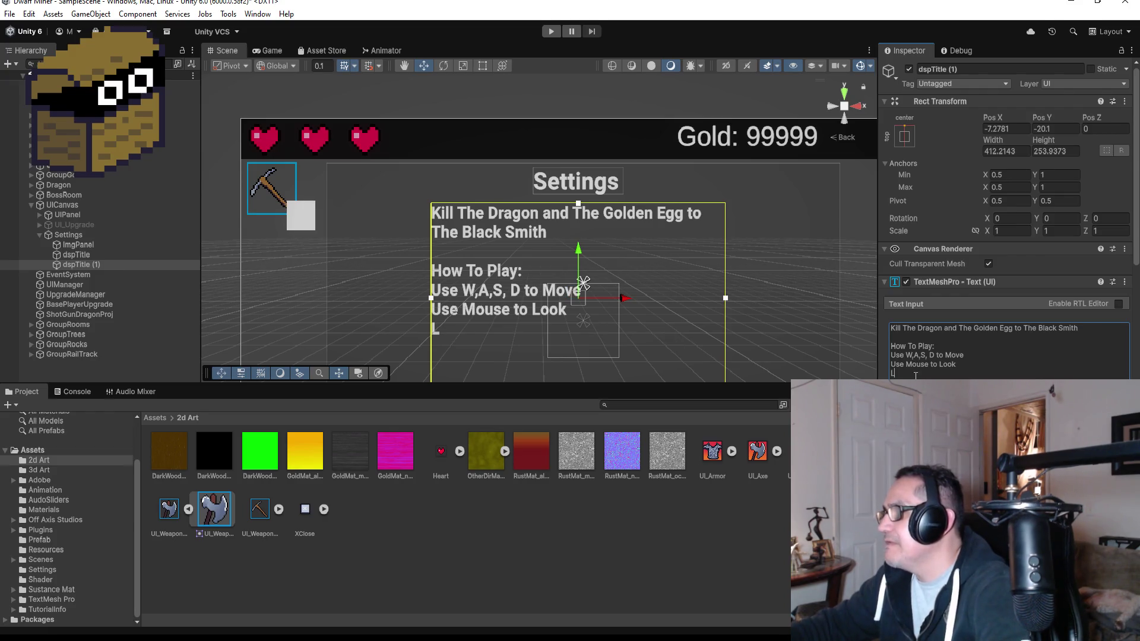
{"action": "type", "text": "MB"}
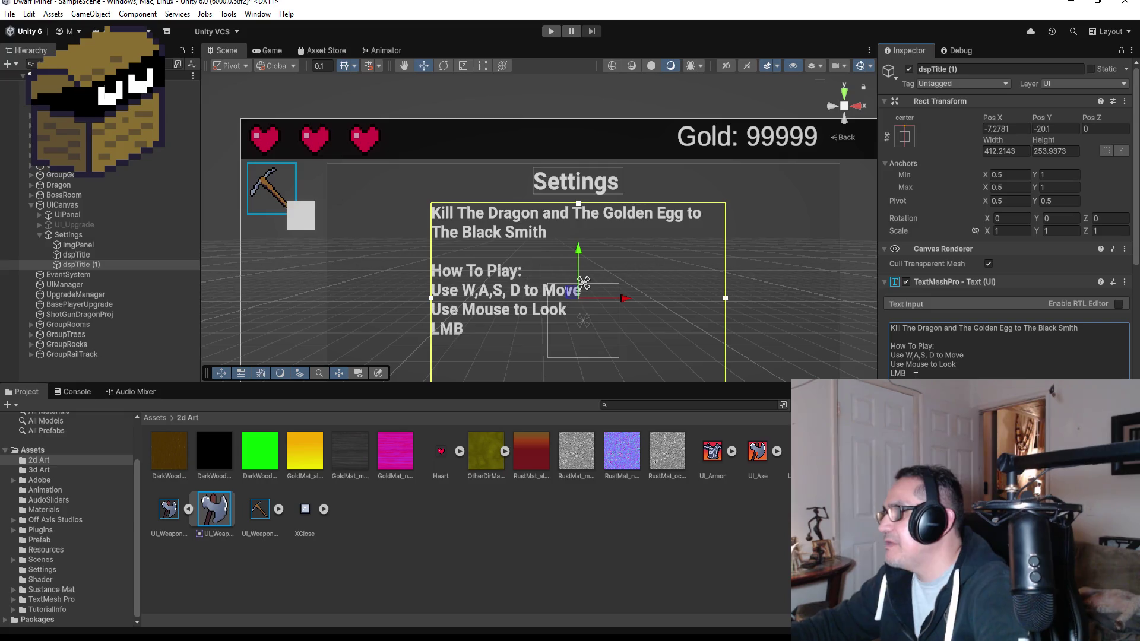
{"action": "type", "text": " to Attack or"}
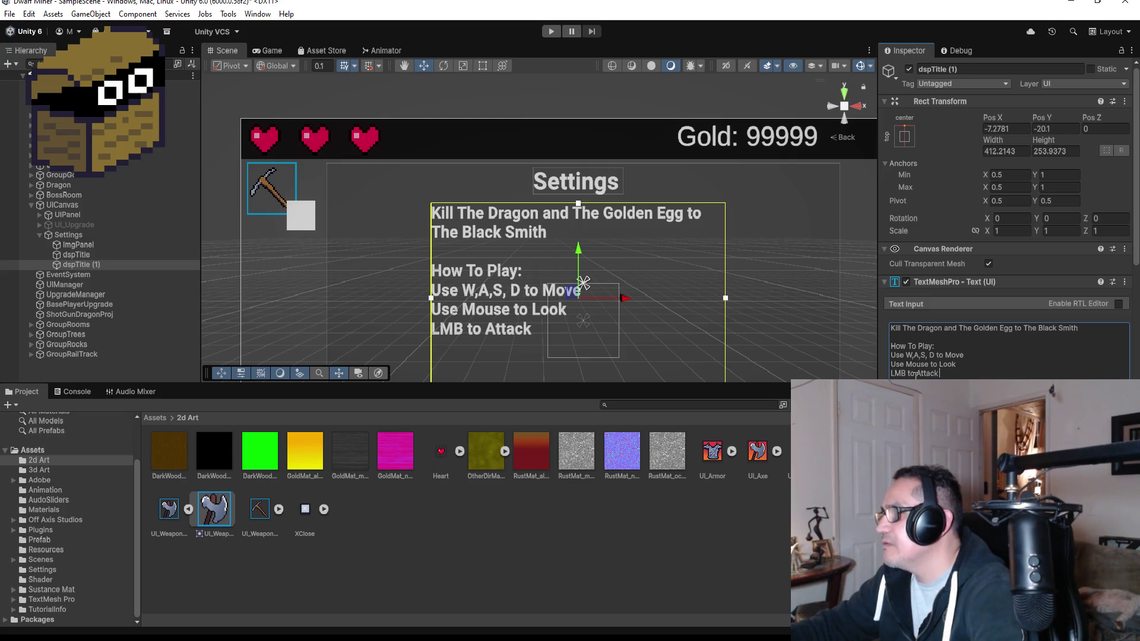
{"action": "key", "text": "BackSpace"}
{"action": "key", "text": "BackSpace"}
{"action": "key", "text": "BackSpace"}
{"action": "type", "text": "1, 2"}
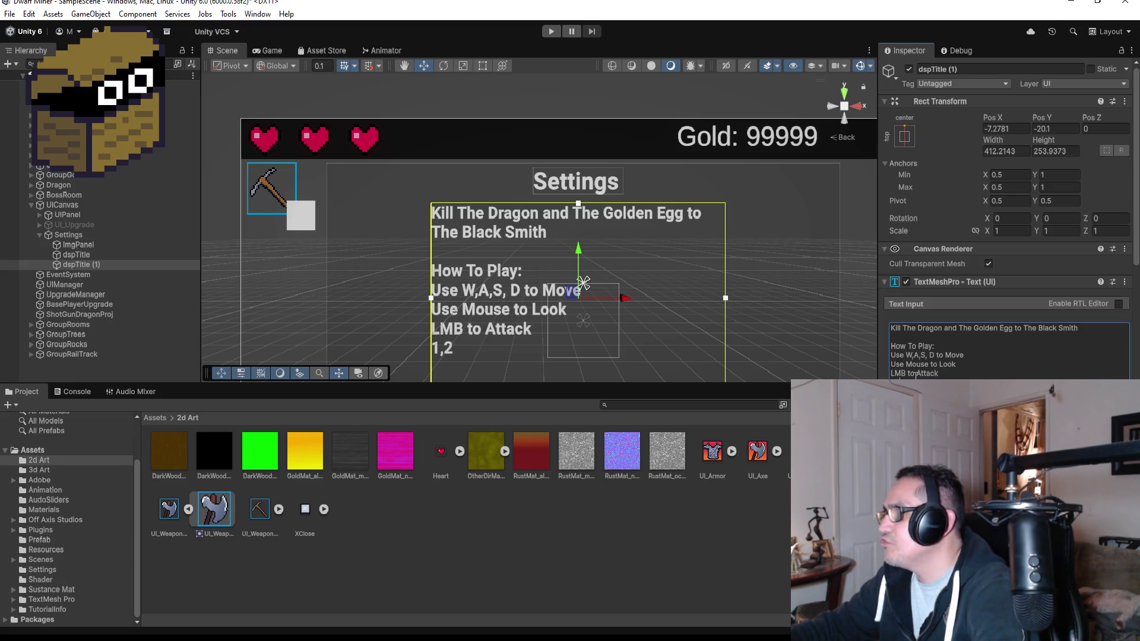
Step: Add the lines '1, 2 or Scroll Wheel to Change Weapon' and 'Q to use Potion'
{"action": "type", "text": "or Scroll Wheel"}
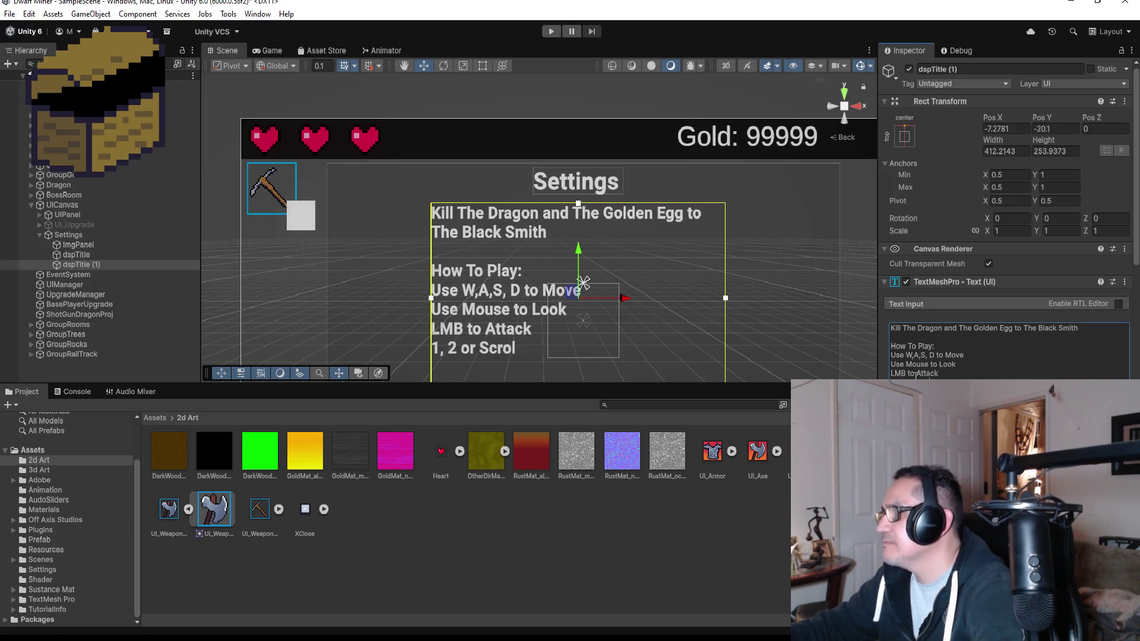
{"action": "type", "text": " to"}
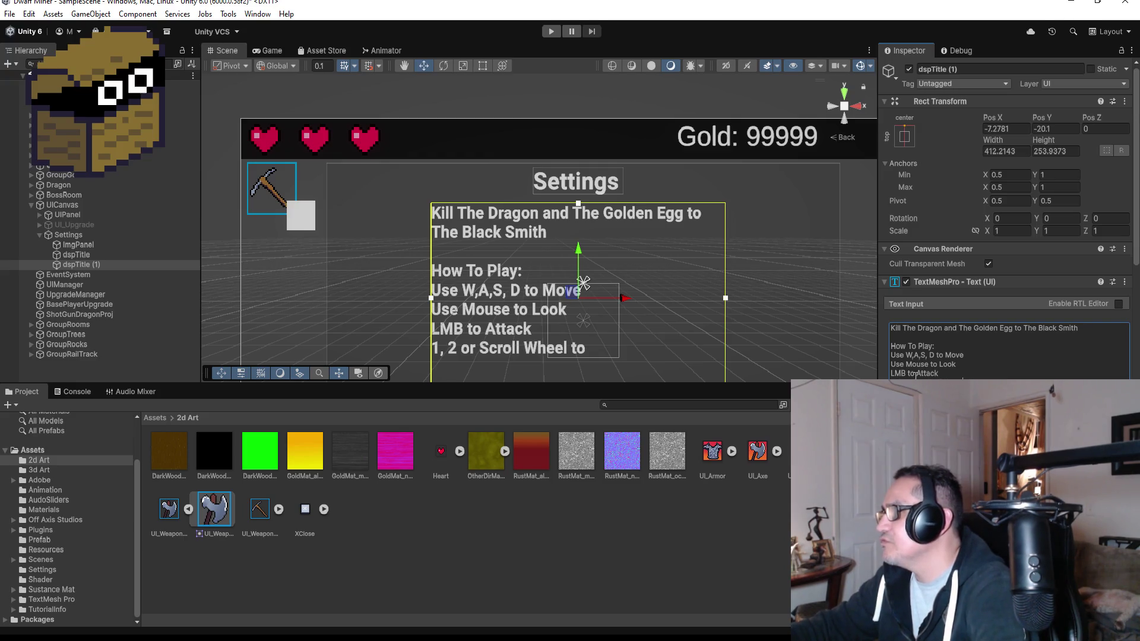
{"action": "type", "text": " Change S"}
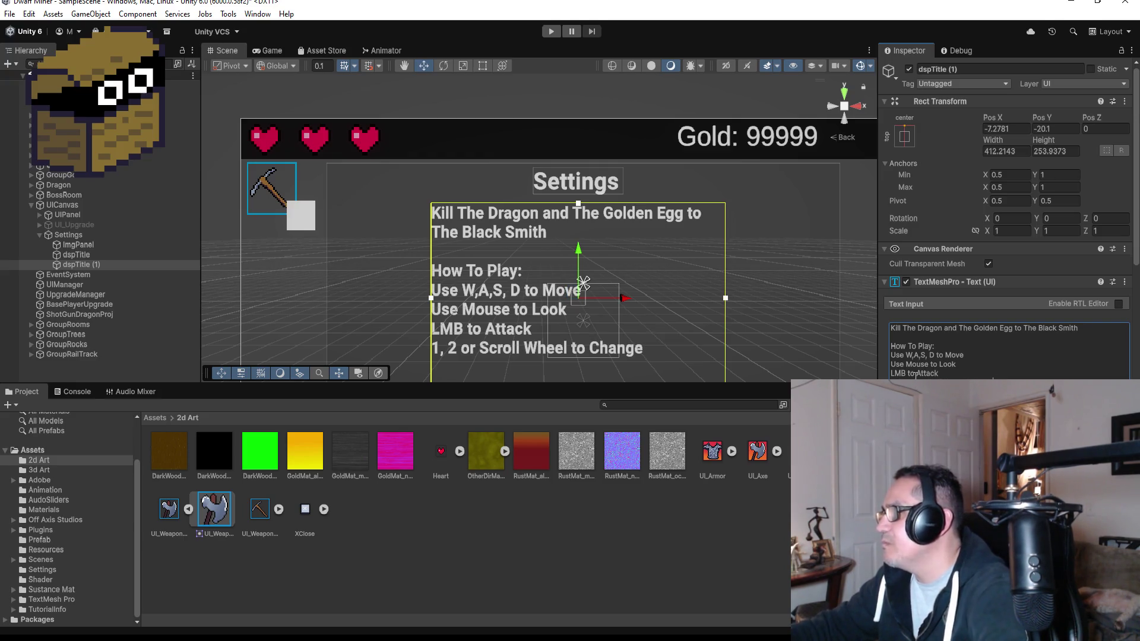
{"action": "key", "text": "BackSpace"}
{"action": "type", "text": "Weapon"}
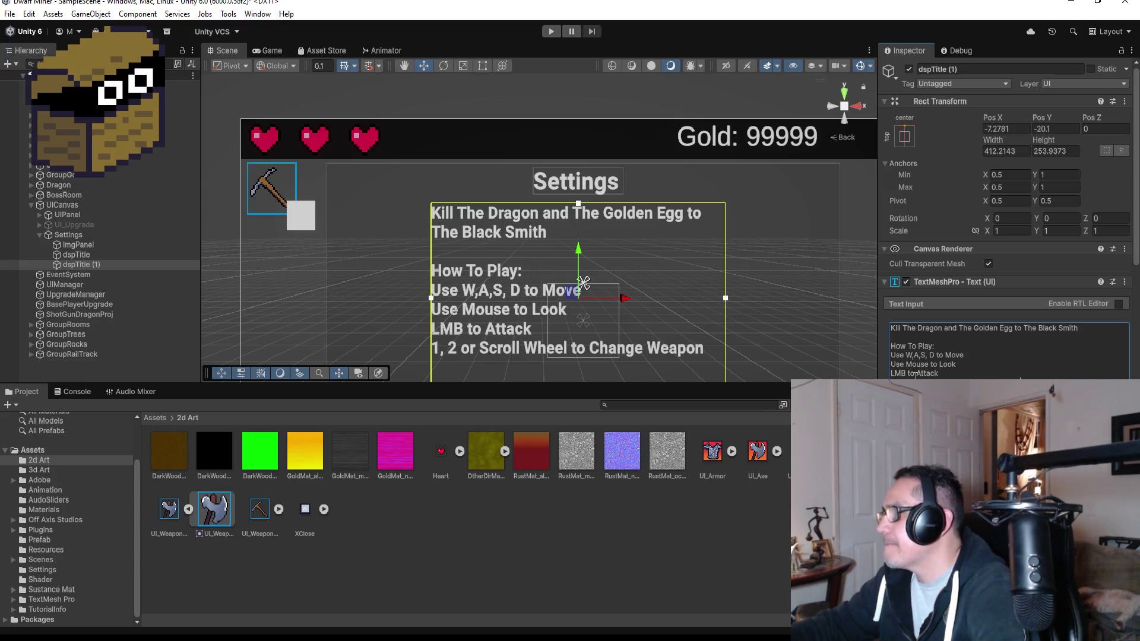
{"action": "scroll", "coordinate": [541, 228], "scroll_direction": "down", "scroll_amount": 3}
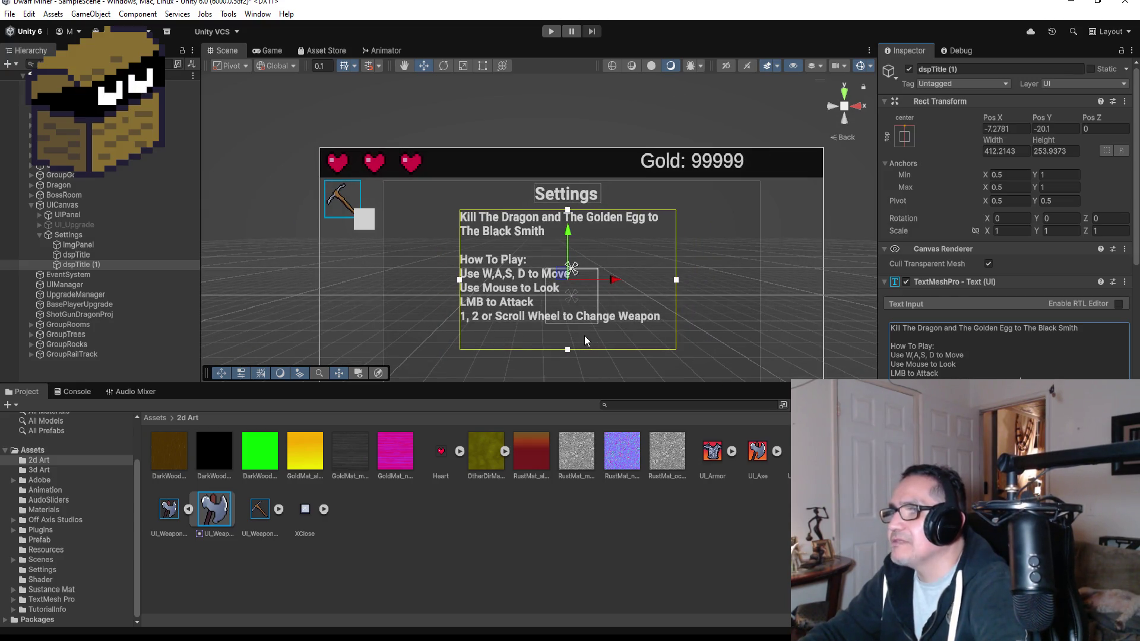
{"action": "scroll", "coordinate": [585, 340], "scroll_direction": "up", "scroll_amount": 2}
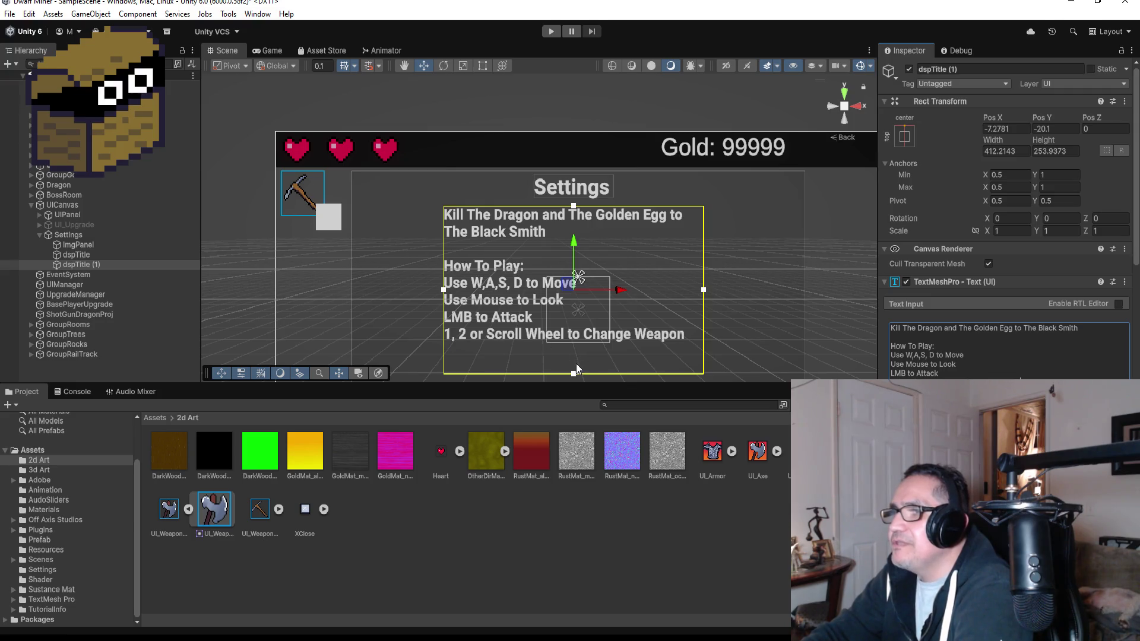
{"action": "scroll", "coordinate": [647, 372], "scroll_direction": "down", "scroll_amount": 1}
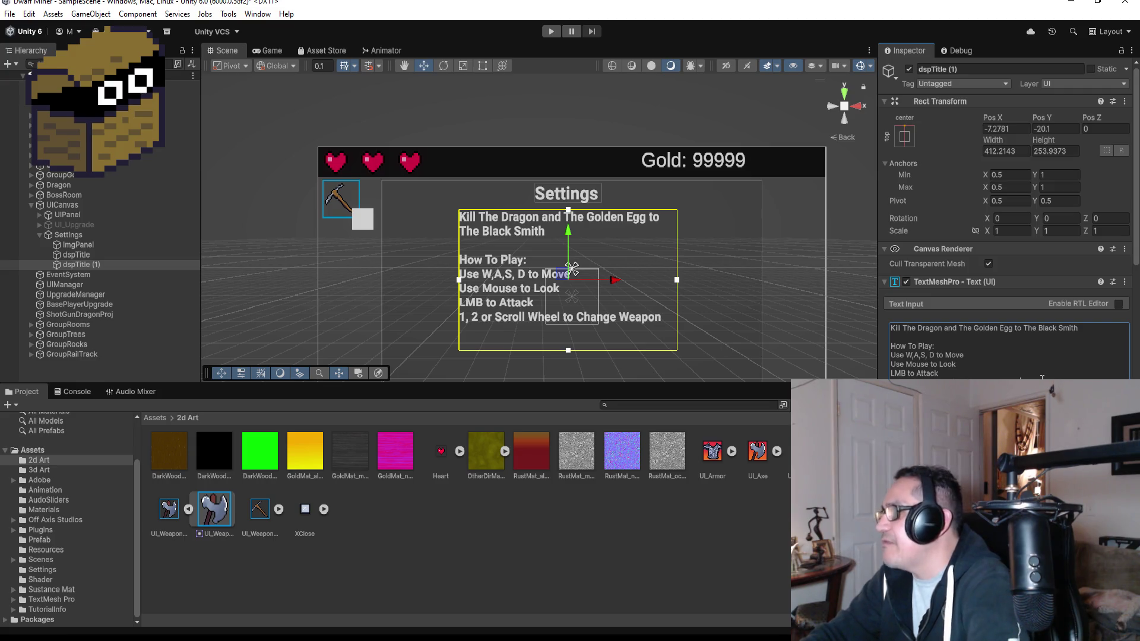
{"action": "type", "text": "Q"}
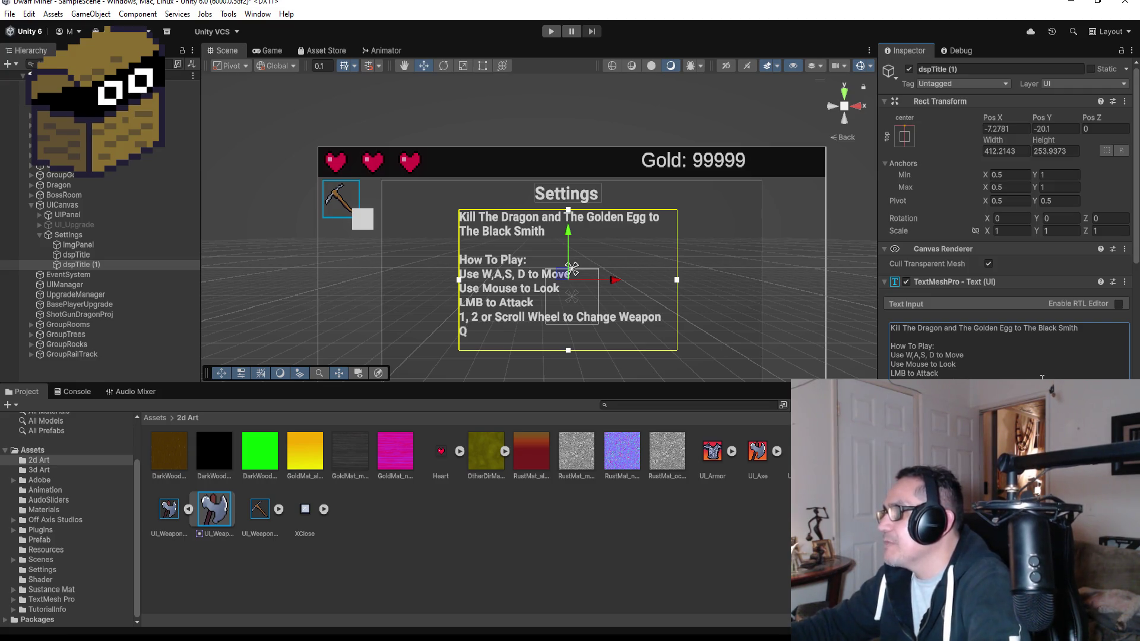
{"action": "type", "text": " to use"}
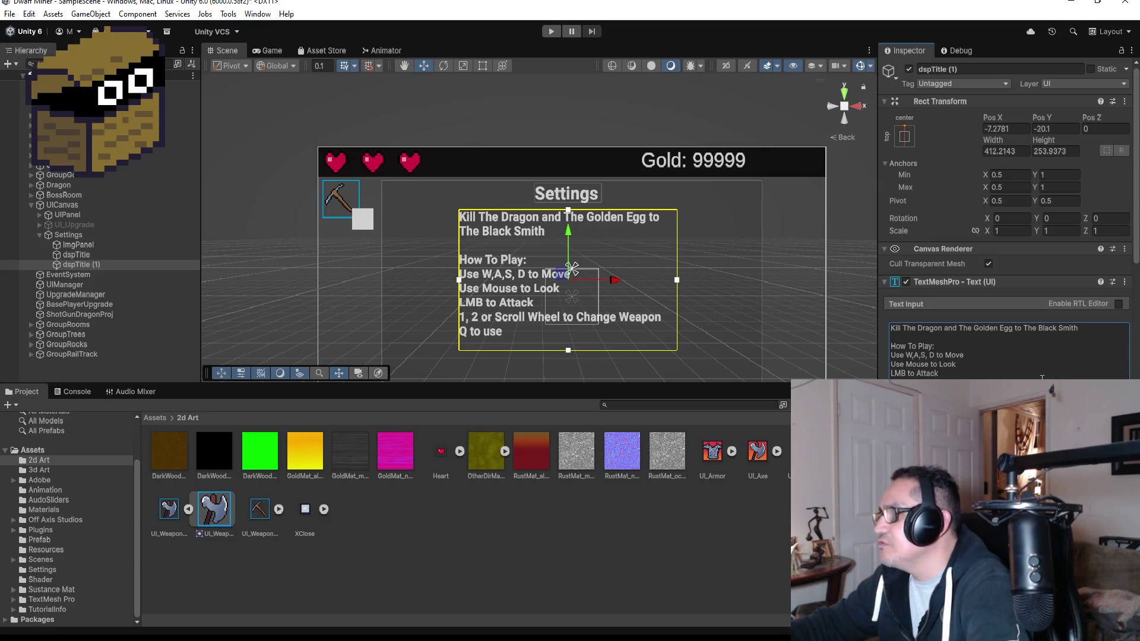
{"action": "type", "text": " Potion"}
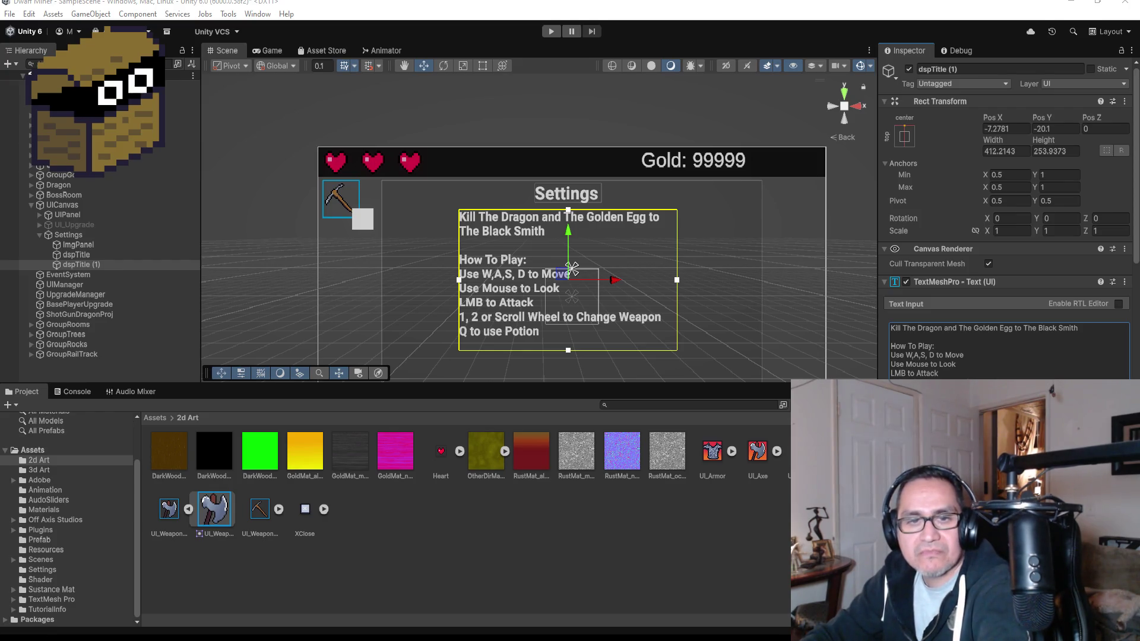
{"action": "scroll", "coordinate": [586, 302], "scroll_direction": "up", "scroll_amount": 3}
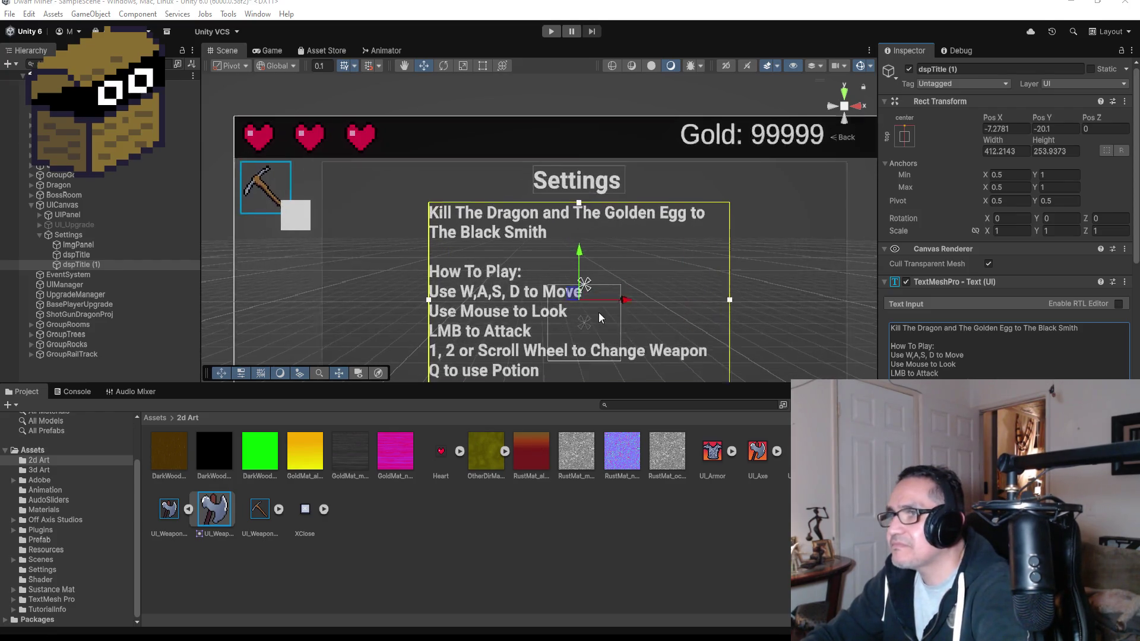
{"action": "scroll", "coordinate": [586, 302], "scroll_direction": "down", "scroll_amount": 2}
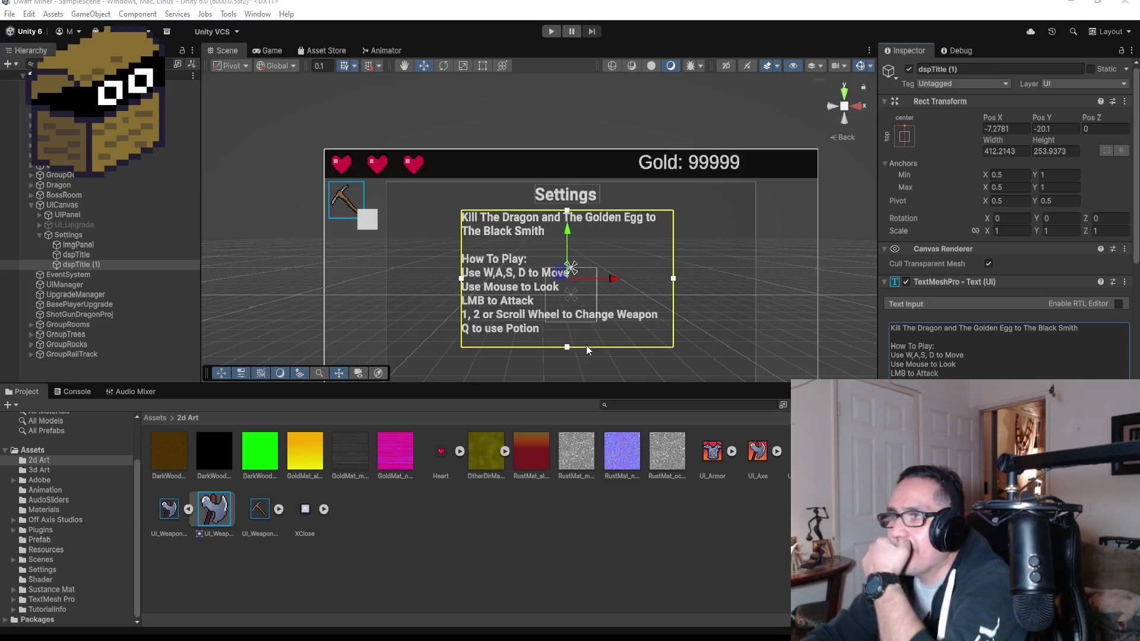
{"action": "scroll", "coordinate": [593, 323], "scroll_direction": "down", "scroll_amount": 2}
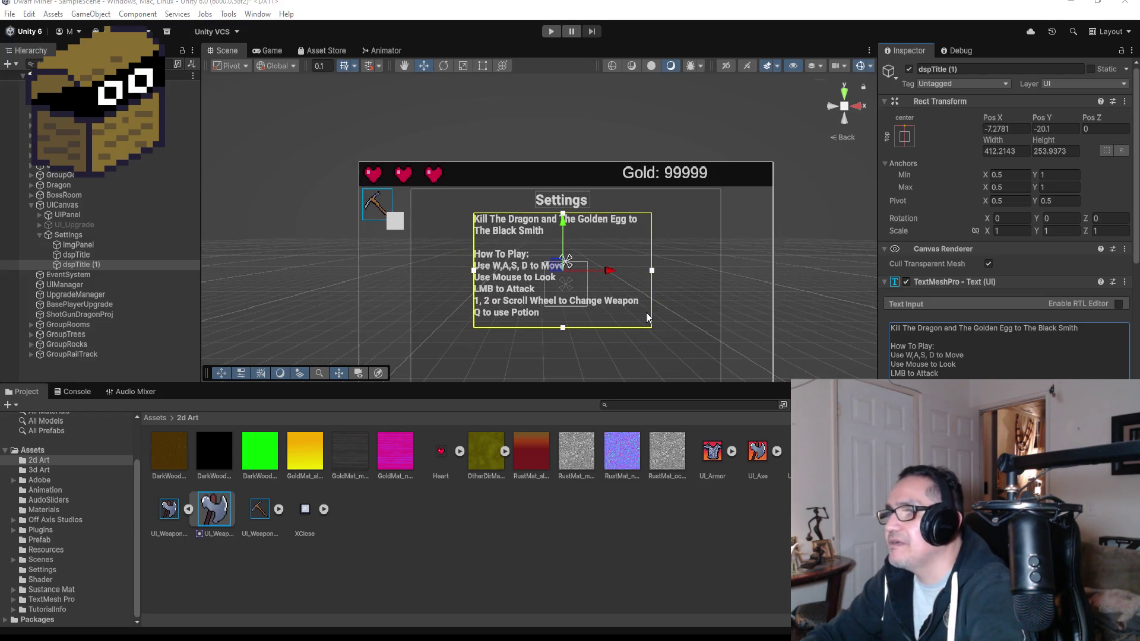
Step: Widen the text box to about 504 by 254 so the objective wraps less
{"action": "left_click", "coordinate": [482, 66]}
{"action": "left_click_drag", "start_coordinate": [653, 330], "coordinate": [682, 343]}
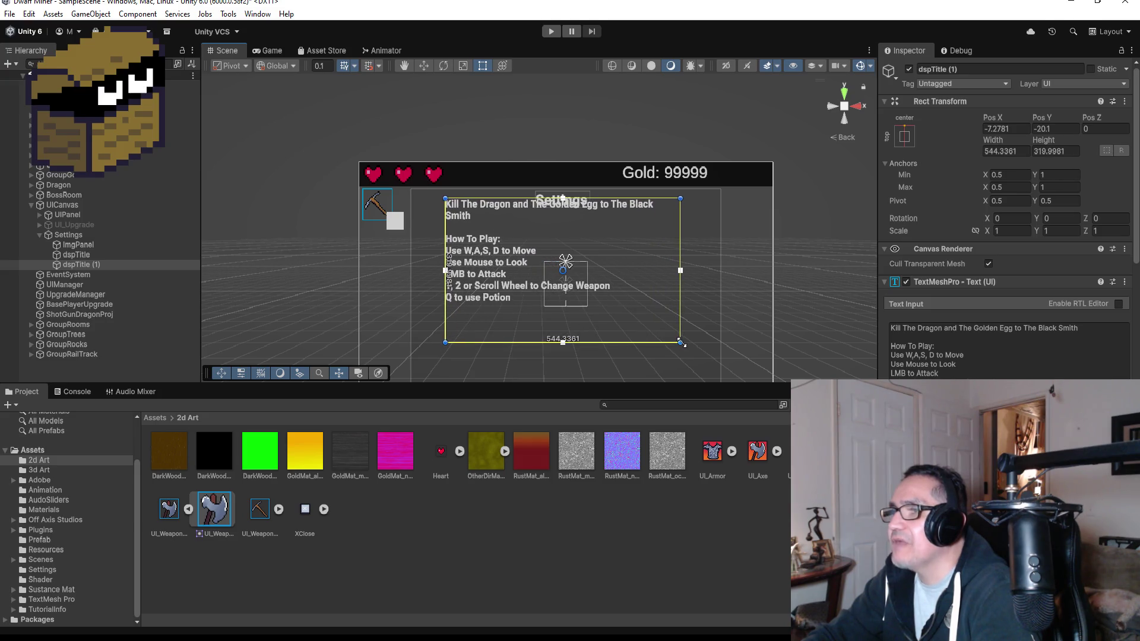
{"action": "key", "text": "ctrl+z"}
{"action": "mouse_move", "coordinate": [652, 317]}
{"action": "left_mouse_down"}
{"action": "mouse_move", "coordinate": [706, 316]}
{"action": "mouse_move", "coordinate": [682, 316]}
{"action": "mouse_move", "coordinate": [692, 316]}
{"action": "left_mouse_up"}
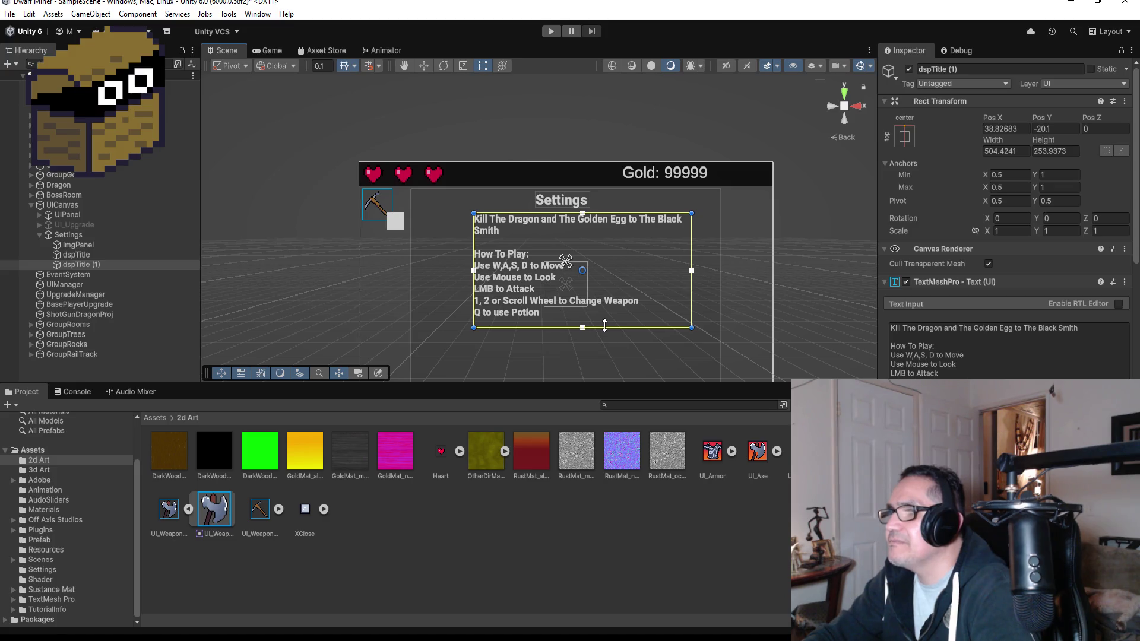
{"action": "scroll", "coordinate": [605, 336], "scroll_direction": "down", "scroll_amount": 2}
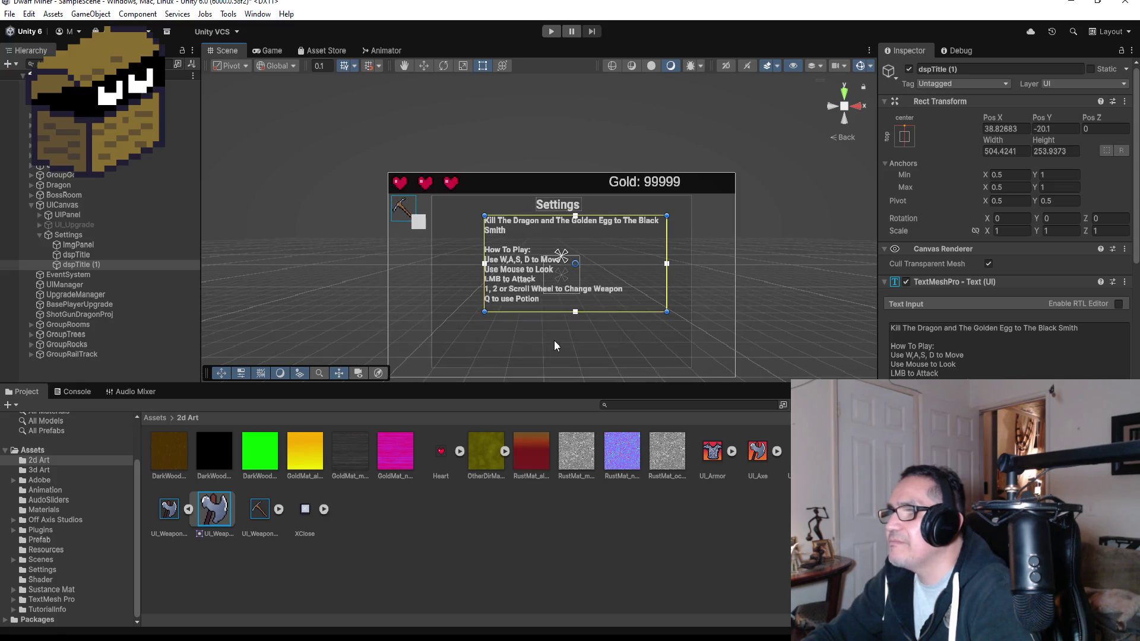
{"action": "scroll", "coordinate": [558, 348], "scroll_direction": "down", "scroll_amount": 1}
{"action": "scroll", "coordinate": [563, 346], "scroll_direction": "up", "scroll_amount": 3}
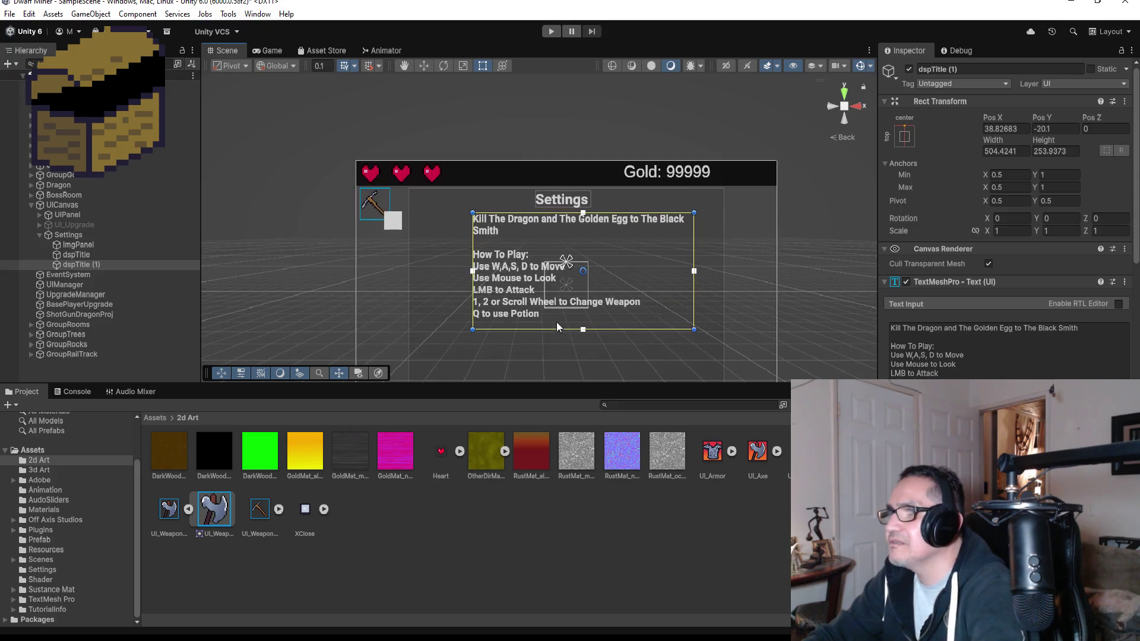
Step: Shift the text block left under the heading to Pos X about 17, then reselect it
{"action": "left_click", "coordinate": [424, 66]}
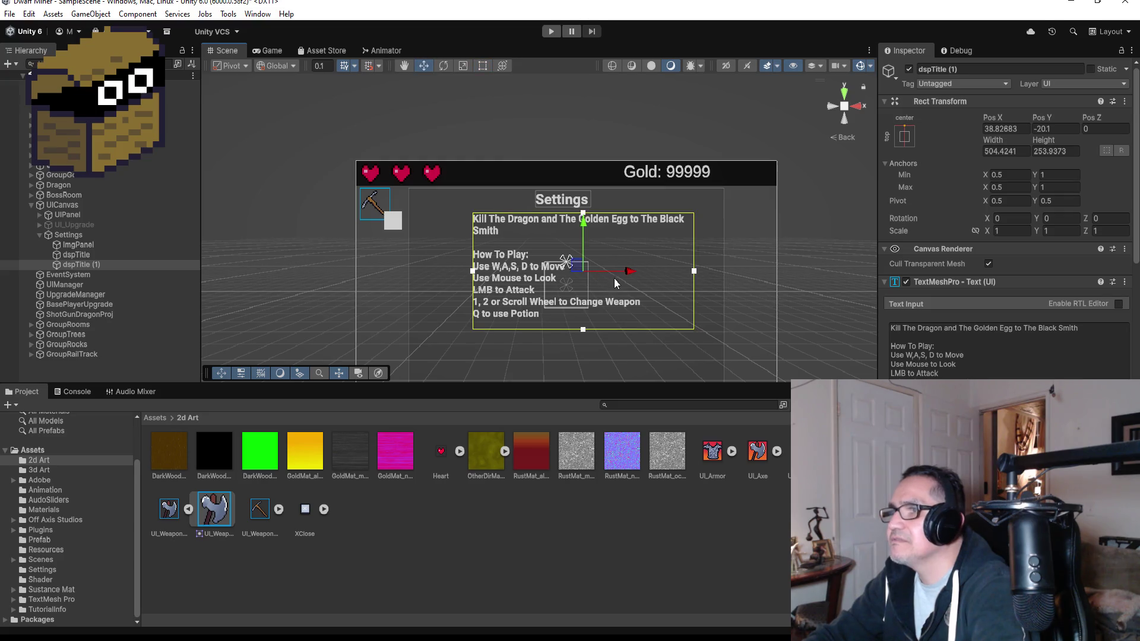
{"action": "left_click_drag", "start_coordinate": [626, 275], "coordinate": [616, 276]}
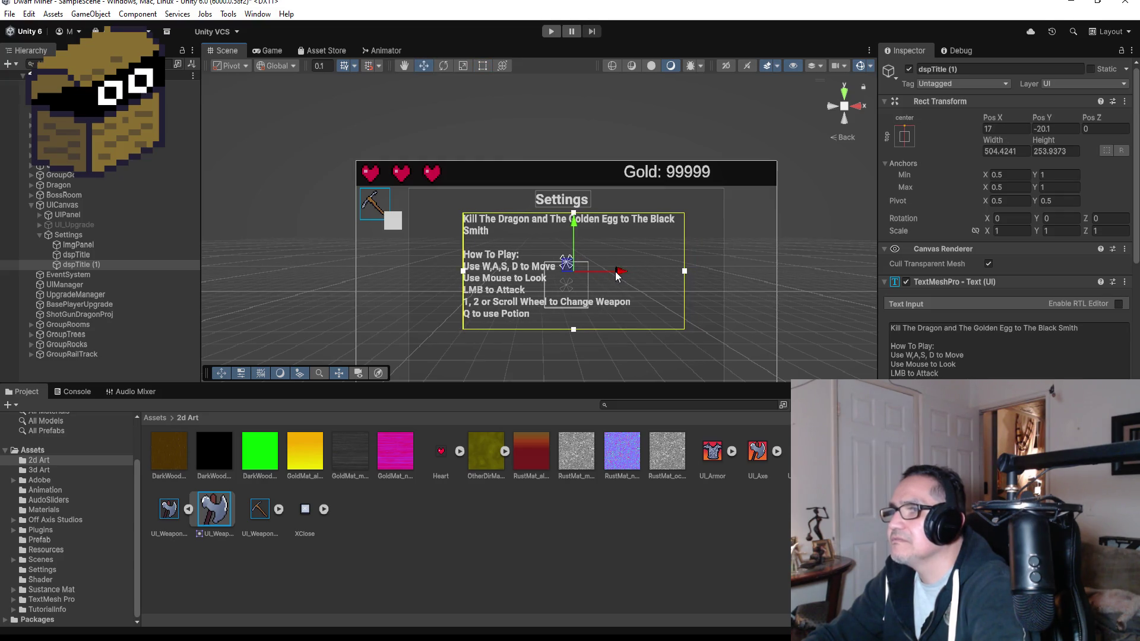
{"action": "scroll", "coordinate": [542, 343], "scroll_direction": "down", "scroll_amount": 2}
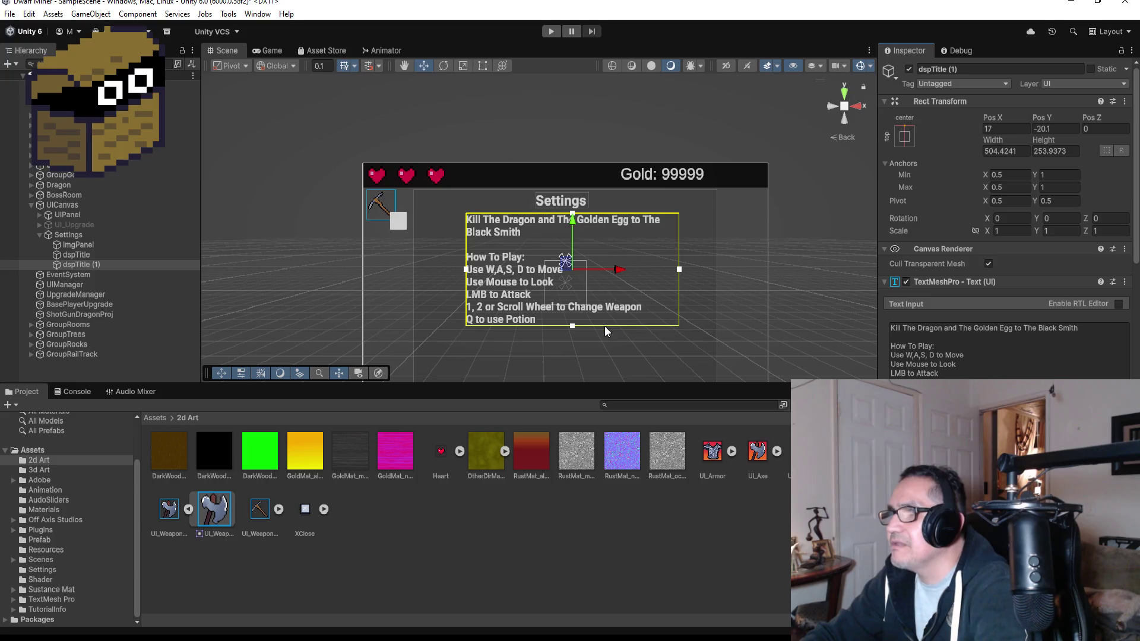
{"action": "scroll", "coordinate": [583, 341], "scroll_direction": "down", "scroll_amount": 2}
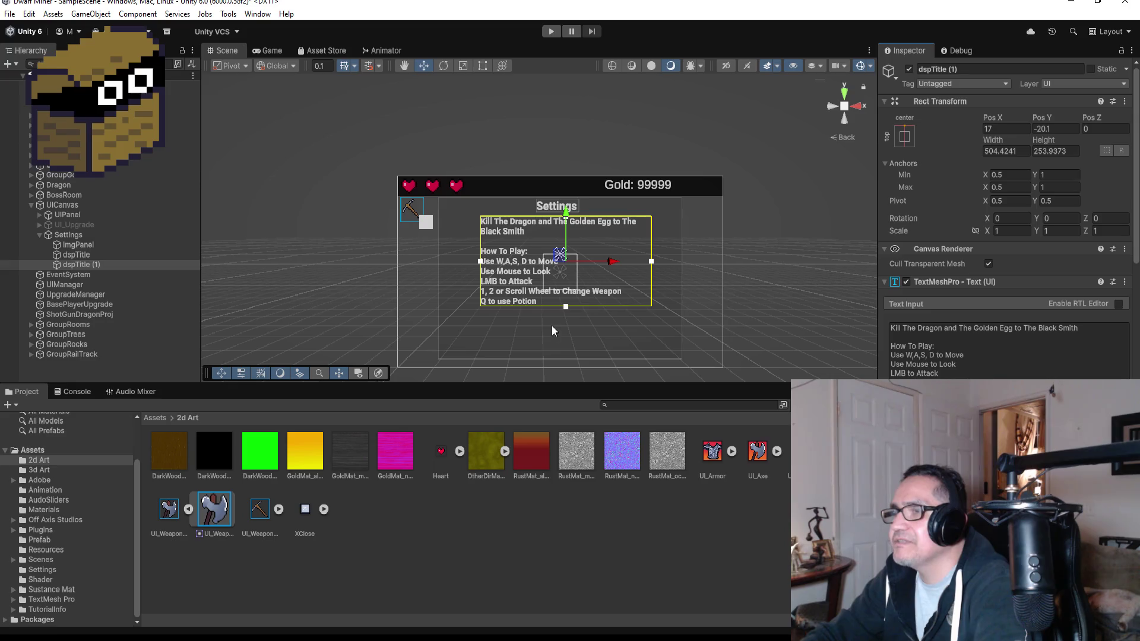
{"action": "left_click", "coordinate": [772, 253]}
{"action": "scroll", "coordinate": [575, 241], "scroll_direction": "up", "scroll_amount": 3}
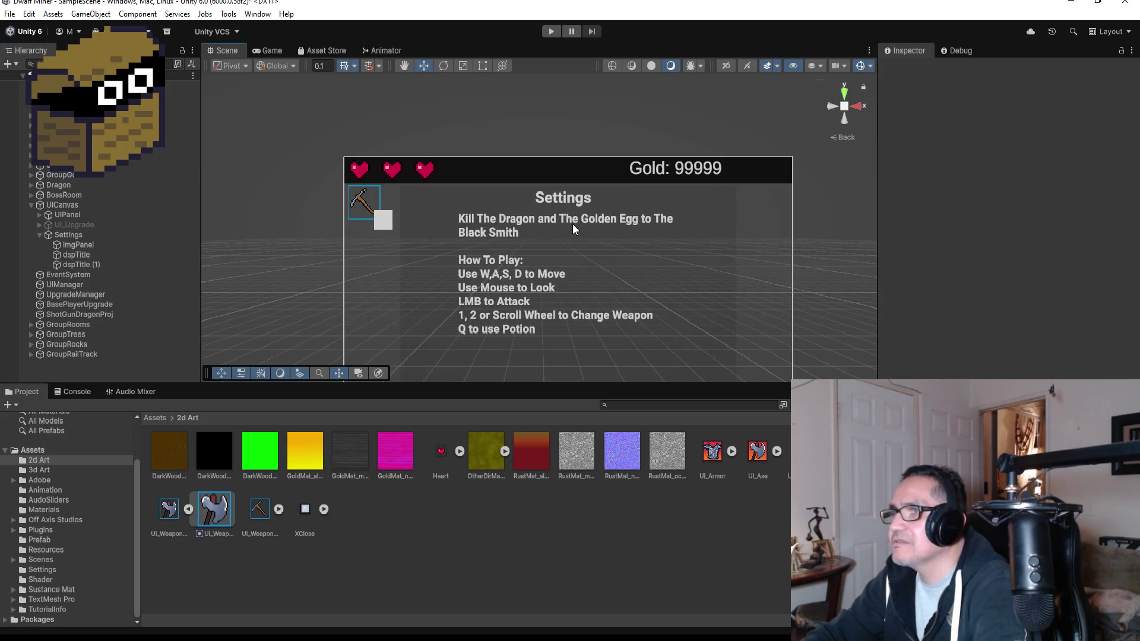
{"action": "left_click", "coordinate": [71, 264]}
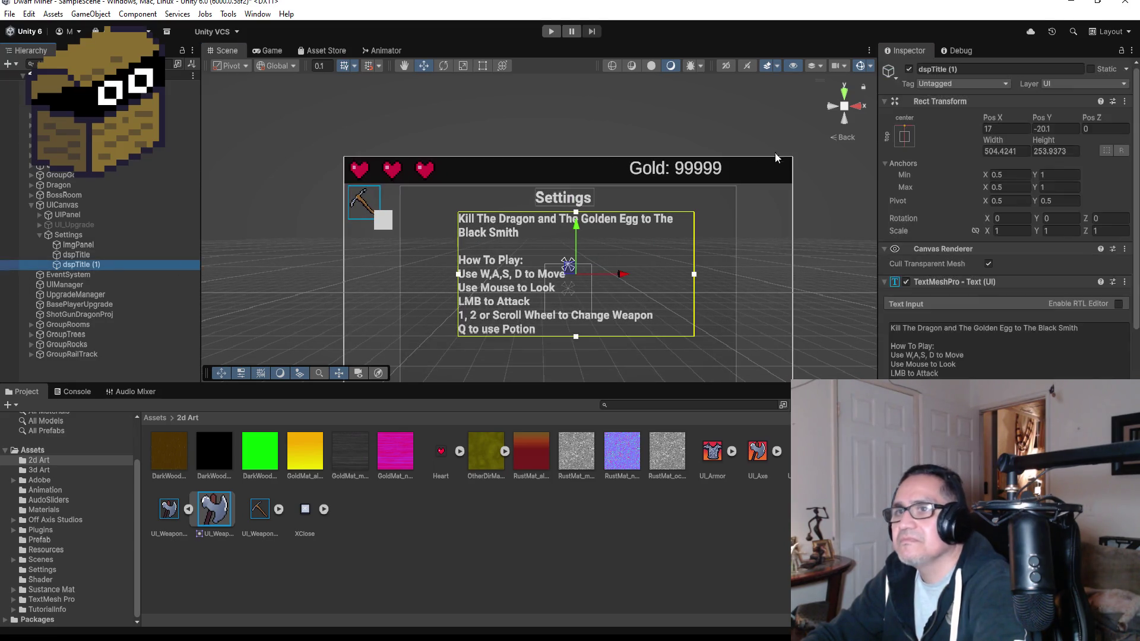
Step: Rename the text object from dspTitle (1) to dspDesc
{"action": "left_click", "coordinate": [979, 69]}
{"action": "type", "text": "dspTit"}
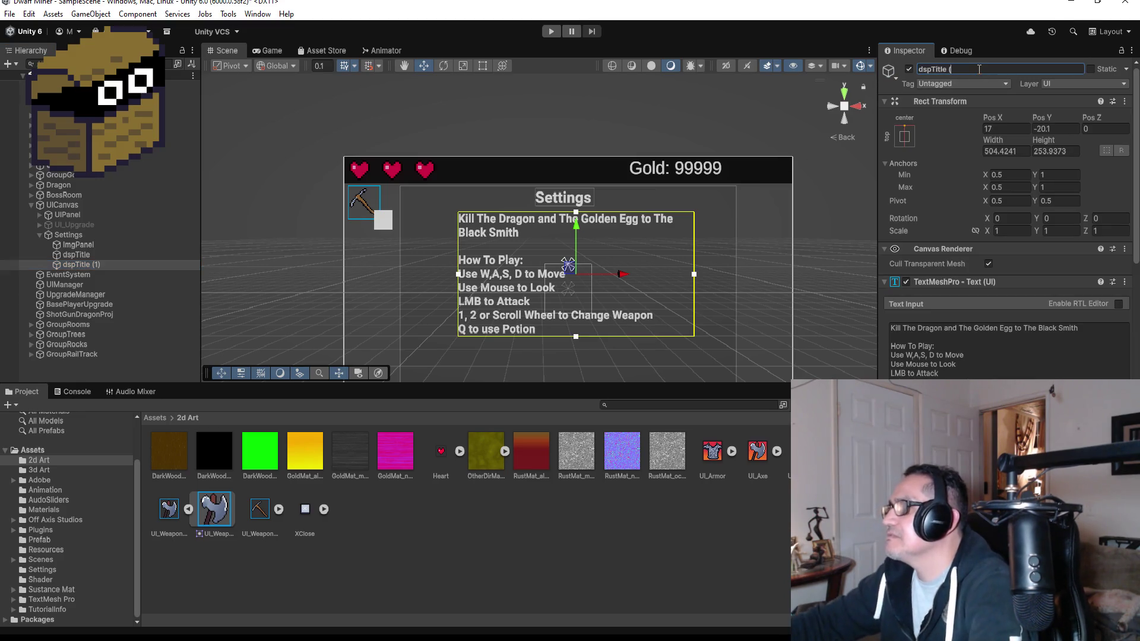
{"action": "key", "text": "BackSpace"}
{"action": "key", "text": "BackSpace"}
{"action": "key", "text": "BackSpace"}
{"action": "type", "text": "Desc"}
{"action": "key", "text": "Return"}
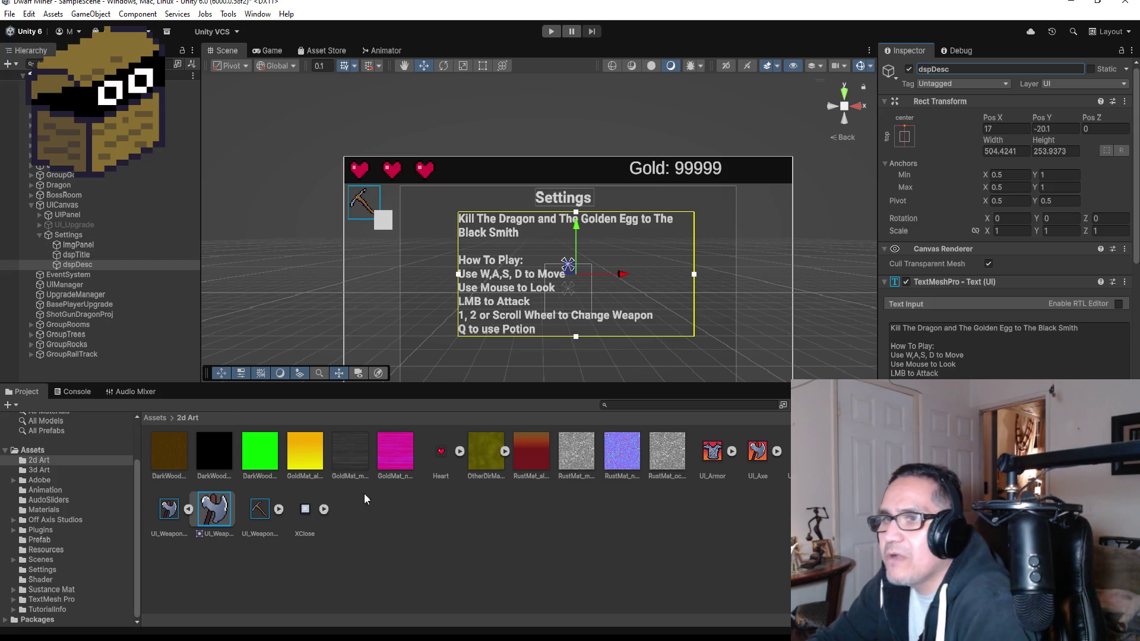
{"action": "left_click", "coordinate": [68, 235]}
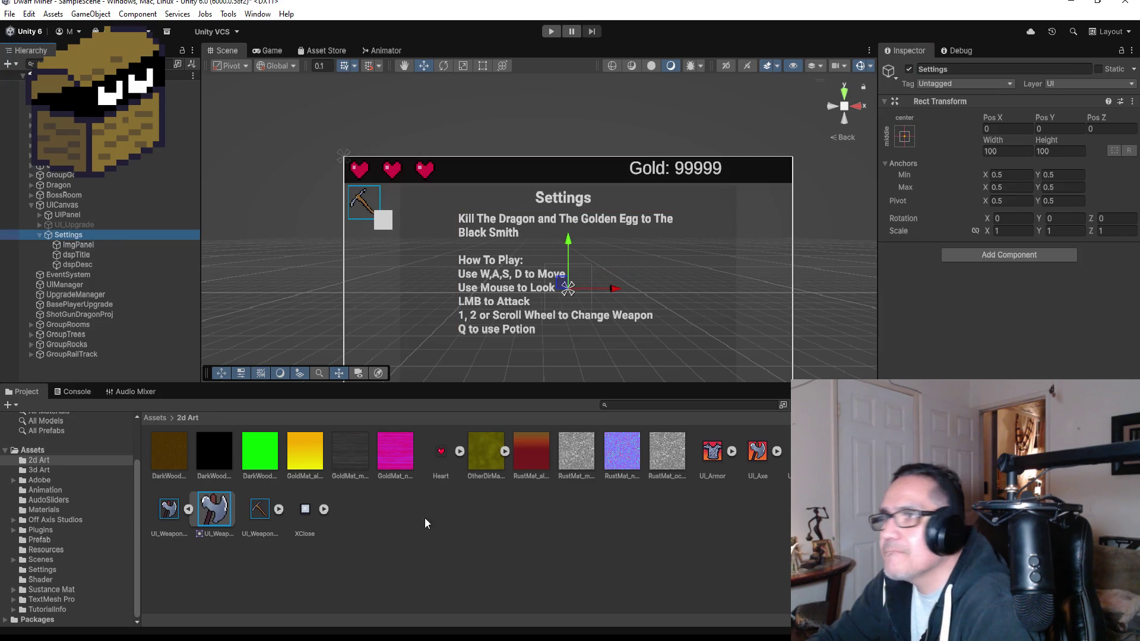
{"action": "scroll", "coordinate": [549, 333], "scroll_direction": "down", "scroll_amount": 3}
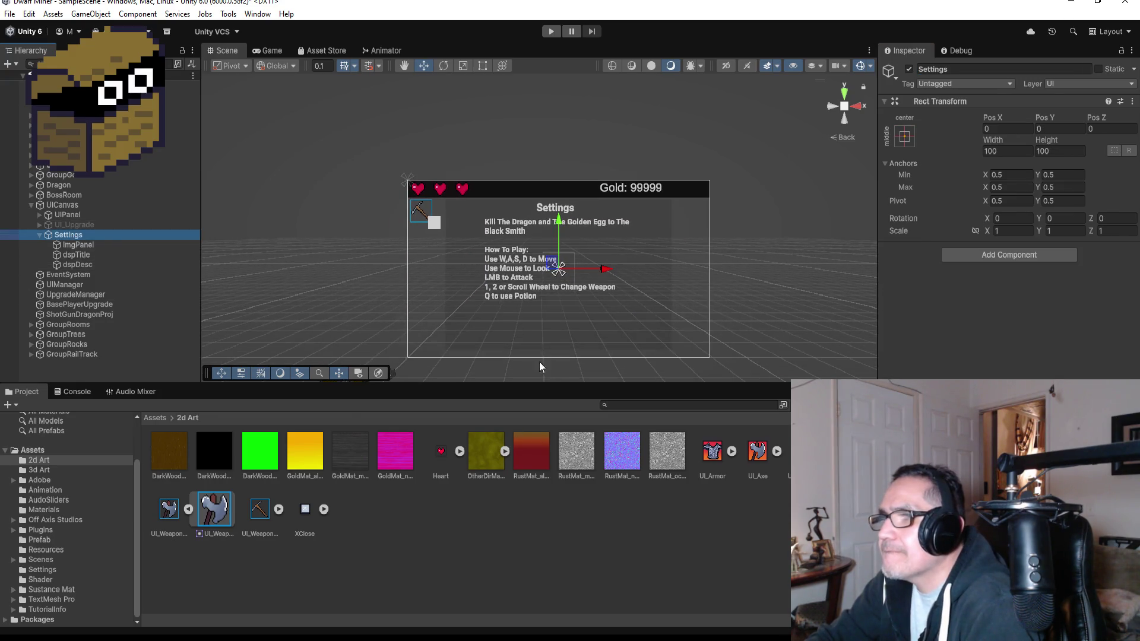
Step: Open the Settings prefab from Assets > Prefab in Prefab Mode
{"action": "left_click", "coordinate": [155, 419]}
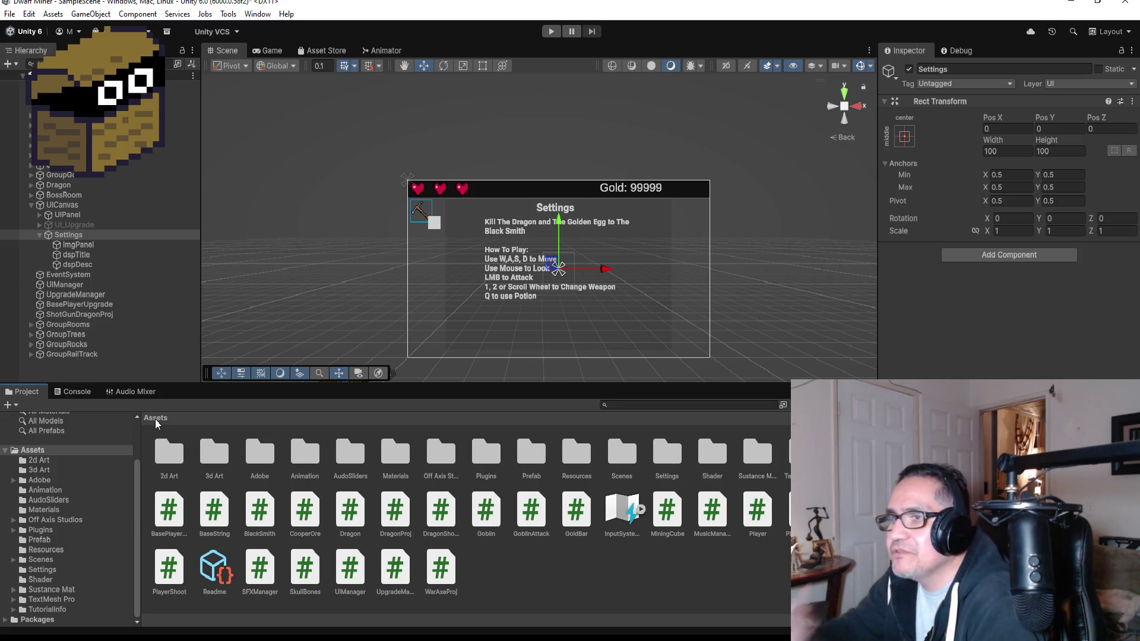
{"action": "double_click", "coordinate": [529, 457]}
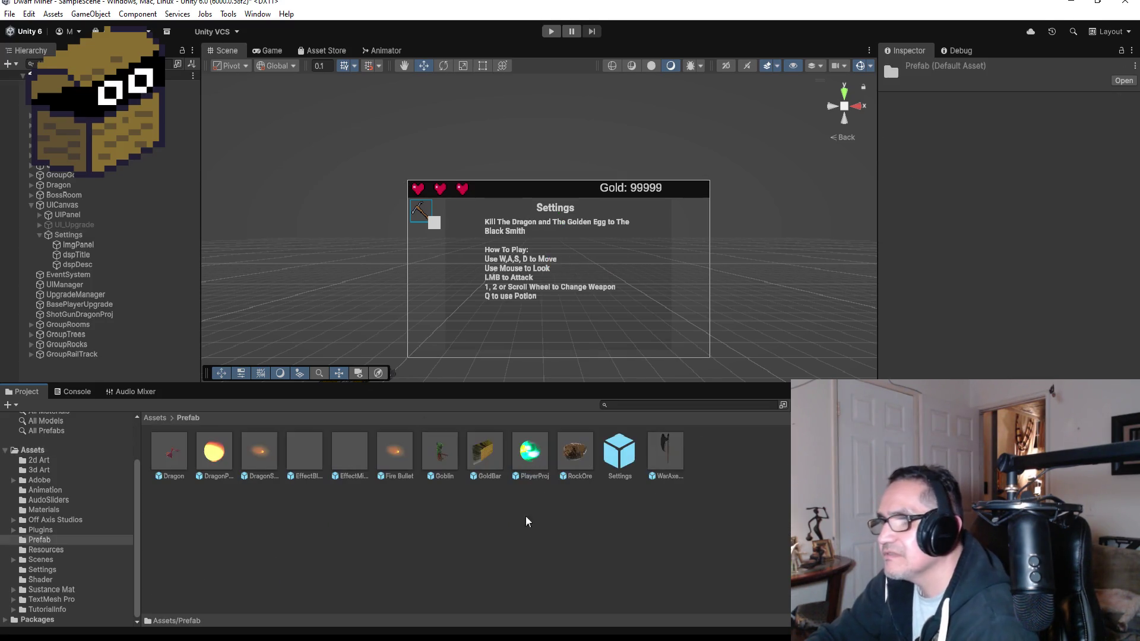
{"action": "double_click", "coordinate": [618, 463]}
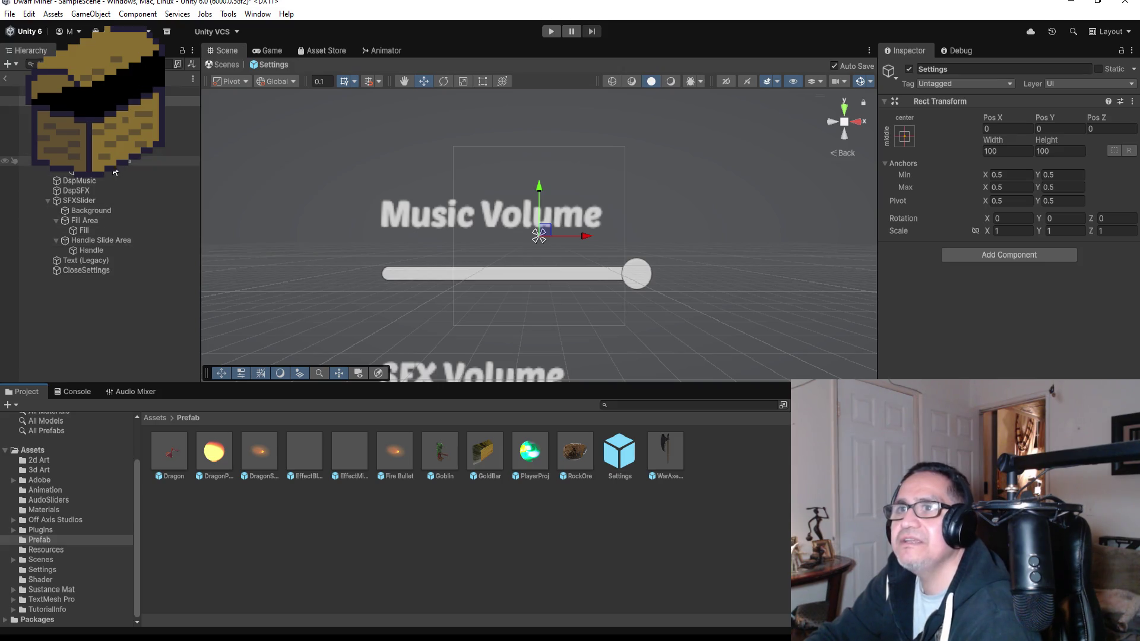
Step: Inspect the MusicSlider's Fill Area and Handle Slide Area, then return to the scene
{"action": "left_click", "coordinate": [89, 141]}
{"action": "left_click", "coordinate": [83, 161]}
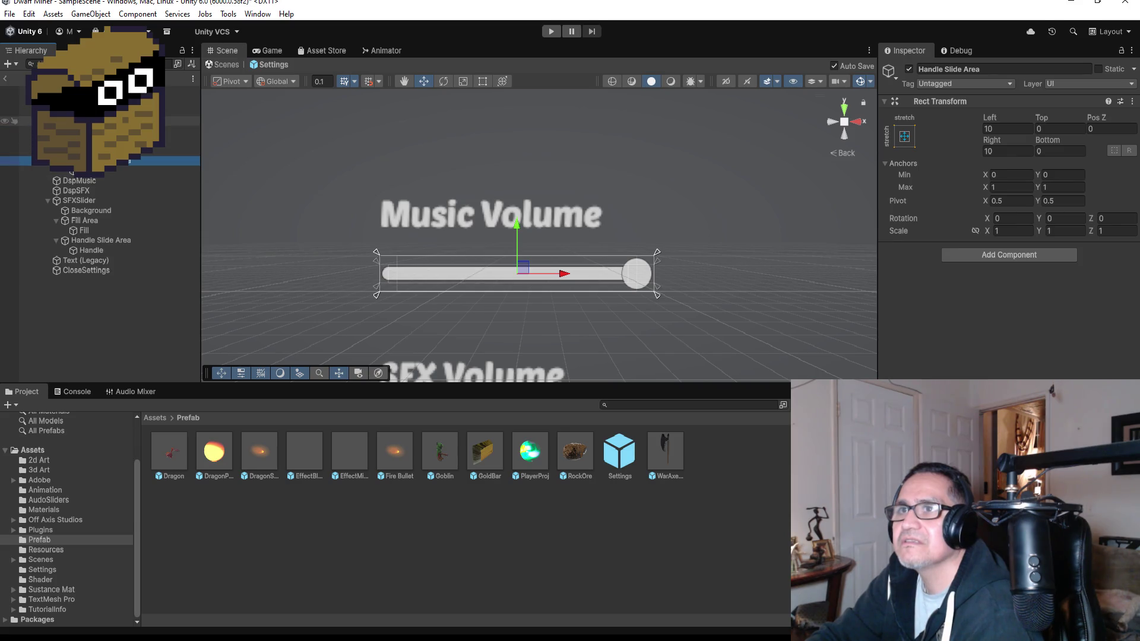
{"action": "left_click", "coordinate": [39, 151]}
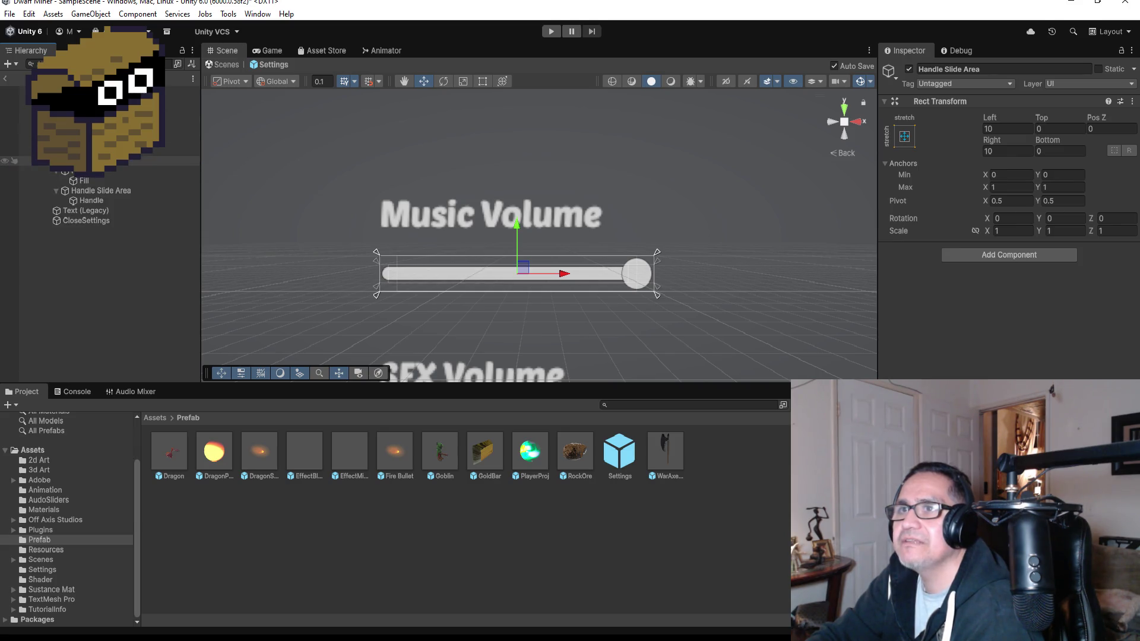
{"action": "left_click", "coordinate": [39, 121]}
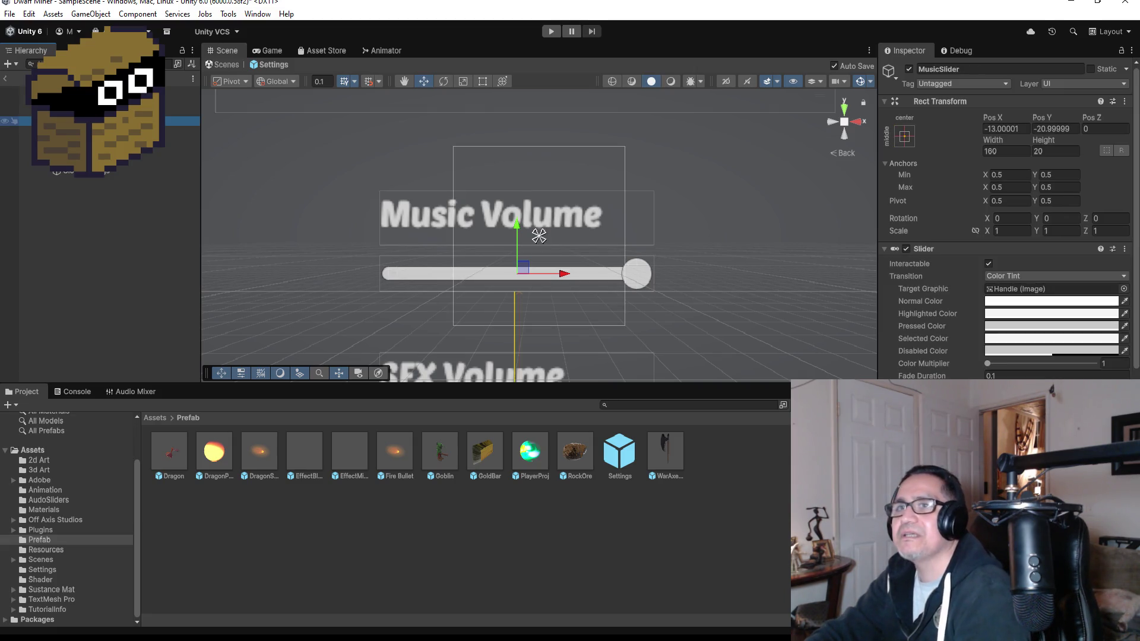
{"action": "scroll", "coordinate": [455, 265], "scroll_direction": "down", "scroll_amount": 3}
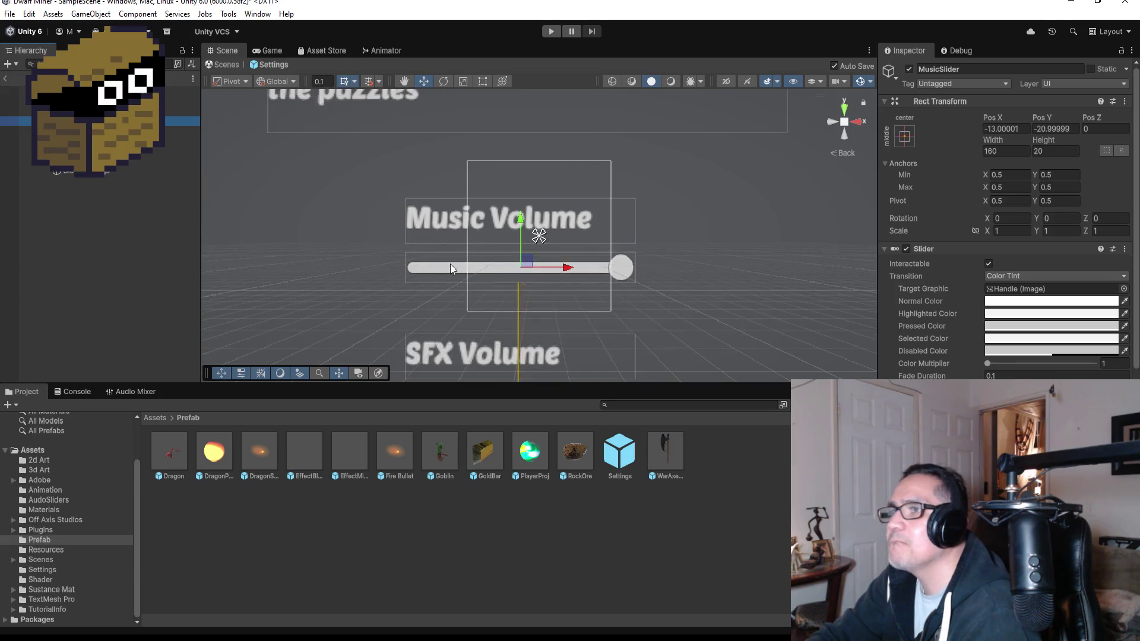
{"action": "scroll", "coordinate": [470, 263], "scroll_direction": "down", "scroll_amount": 3}
{"action": "scroll", "coordinate": [597, 264], "scroll_direction": "up", "scroll_amount": 2}
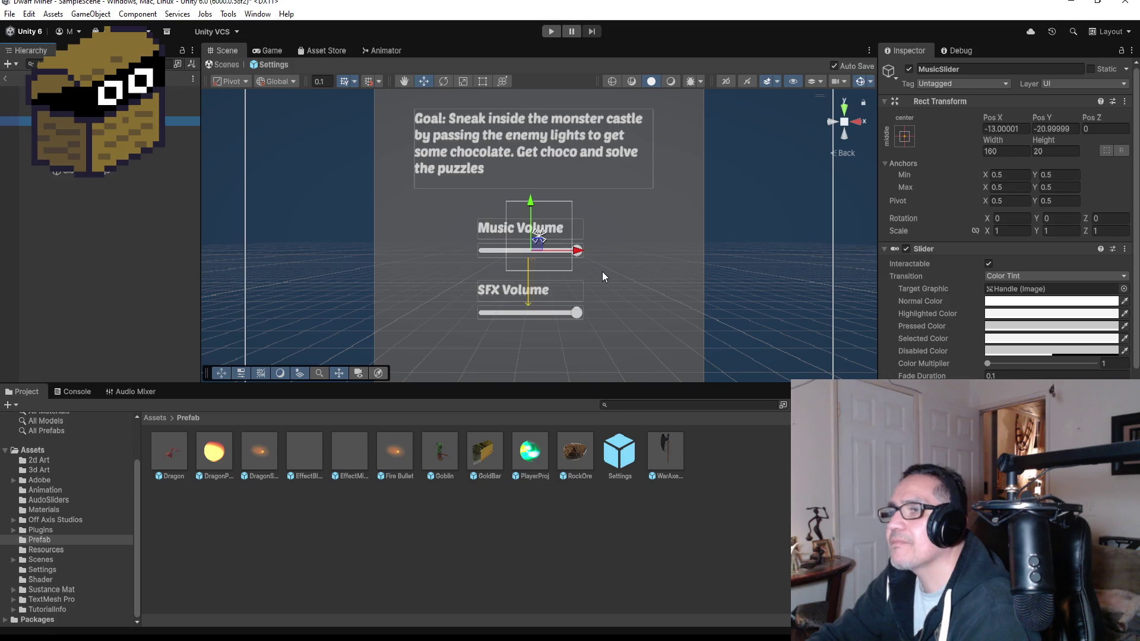
{"action": "left_click", "coordinate": [5, 80]}
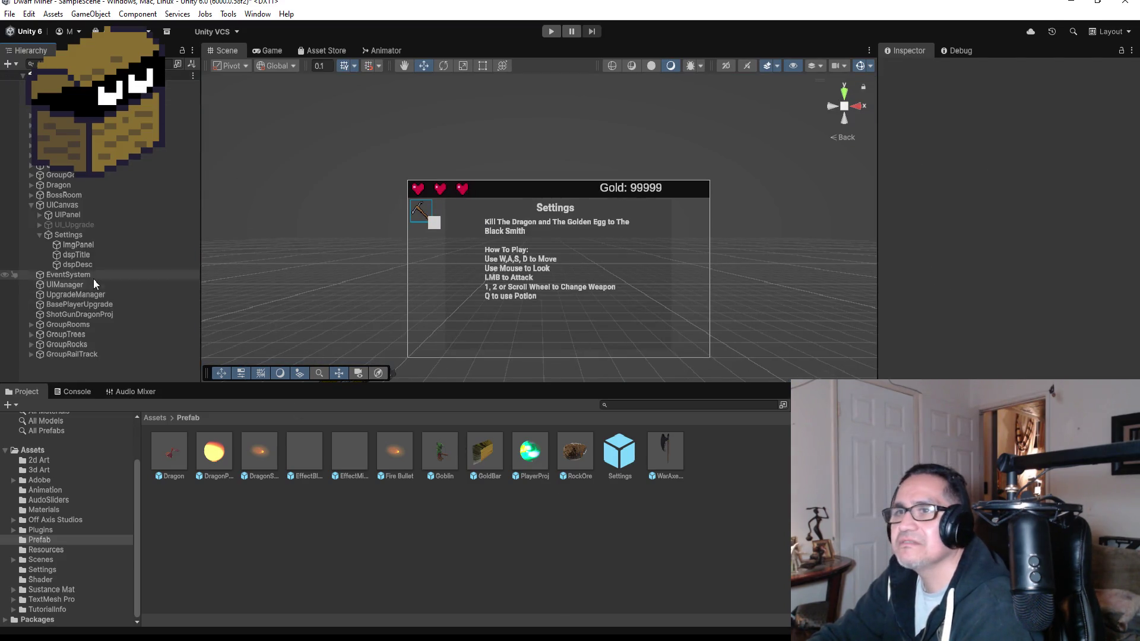
Step: Rename the Settings prefab to 'Settings Volumke' and place an instance under Settings
{"action": "left_click", "coordinate": [624, 459]}
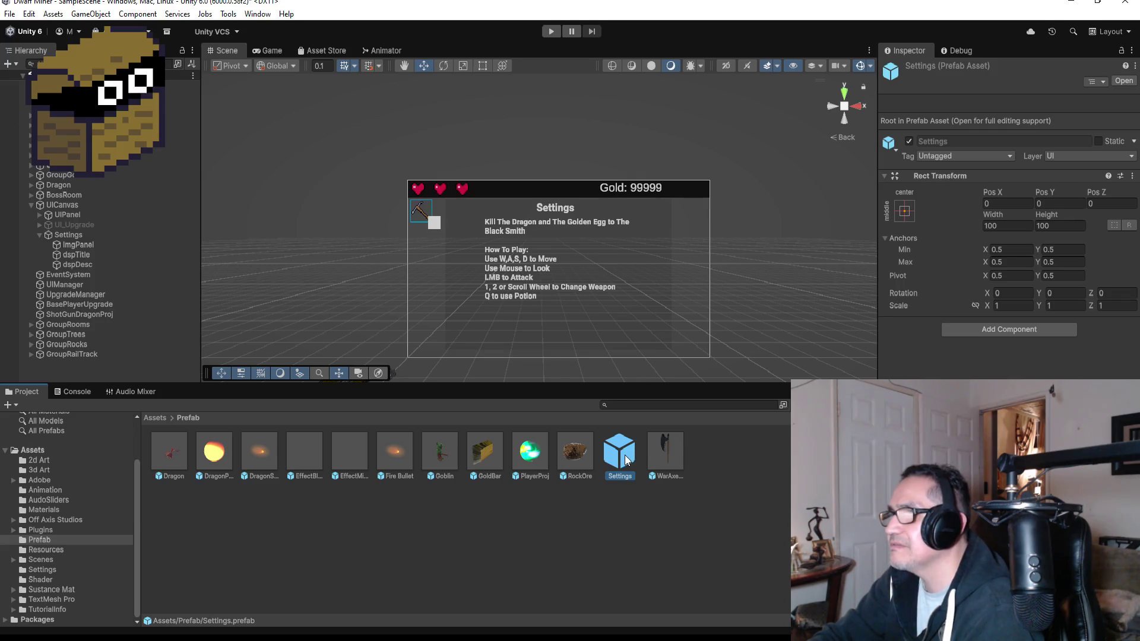
{"action": "right_click", "coordinate": [632, 461]}
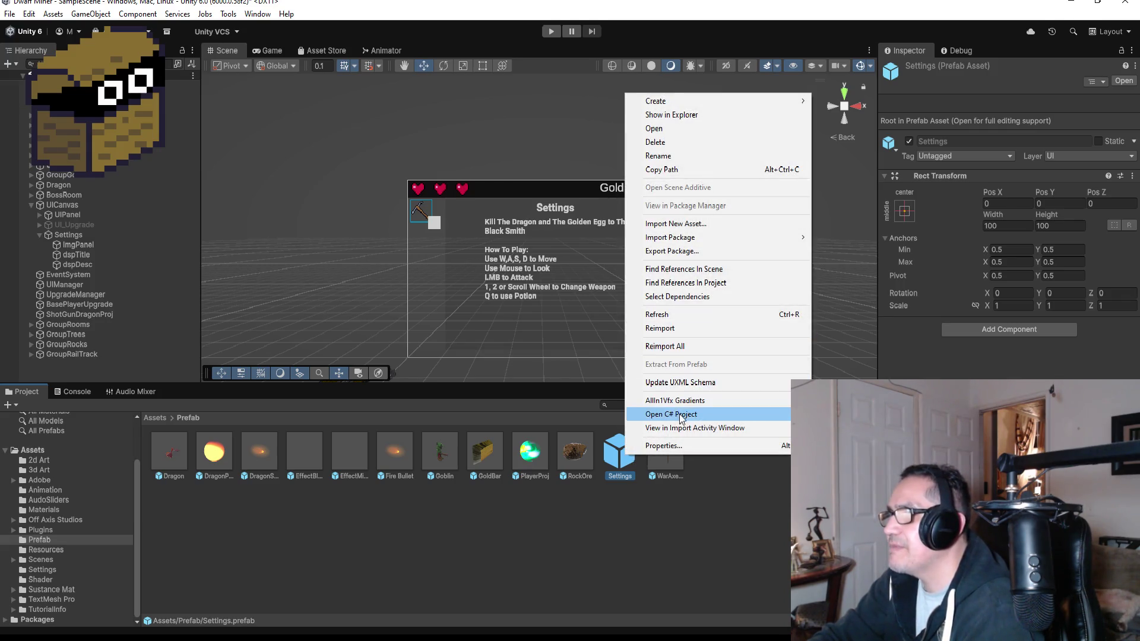
{"action": "left_click", "coordinate": [671, 156]}
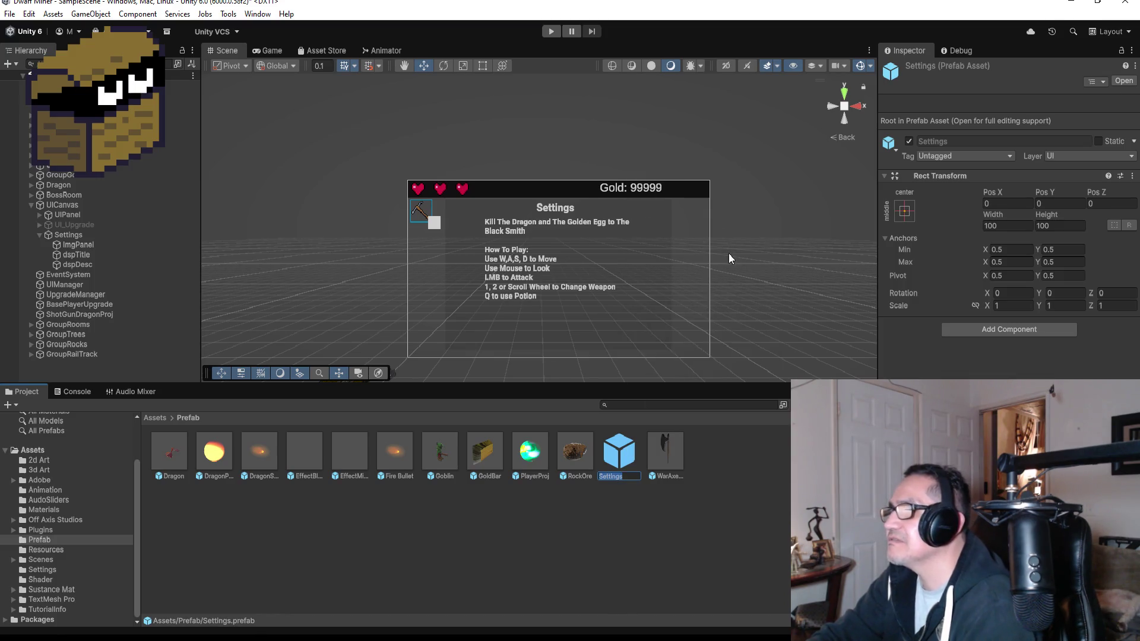
{"action": "key", "text": "Return"}
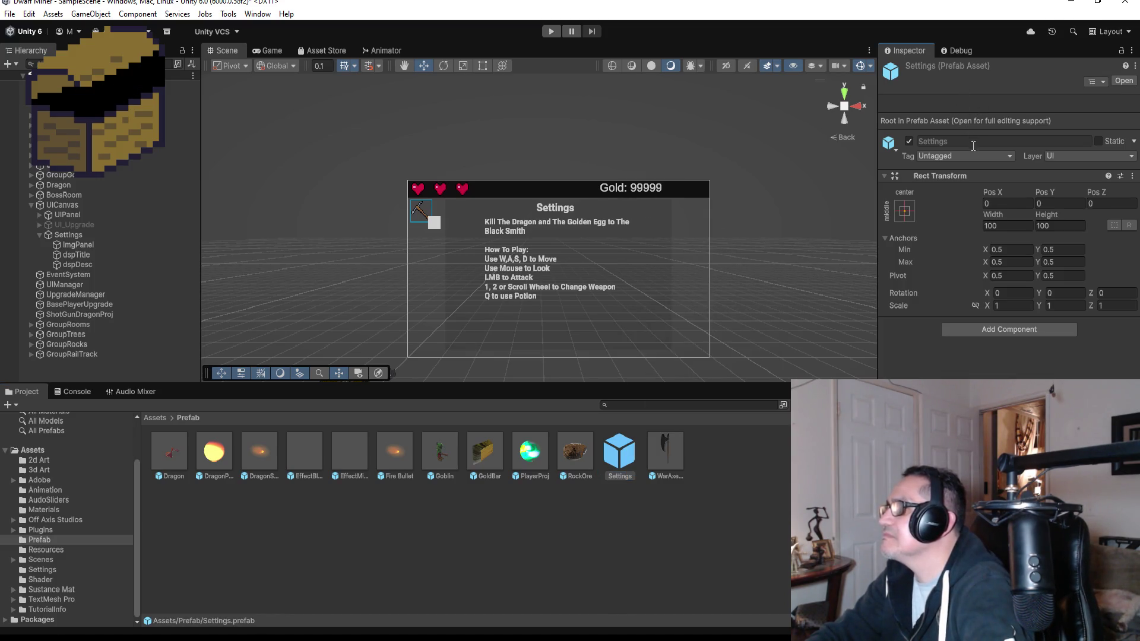
{"action": "right_click", "coordinate": [608, 464]}
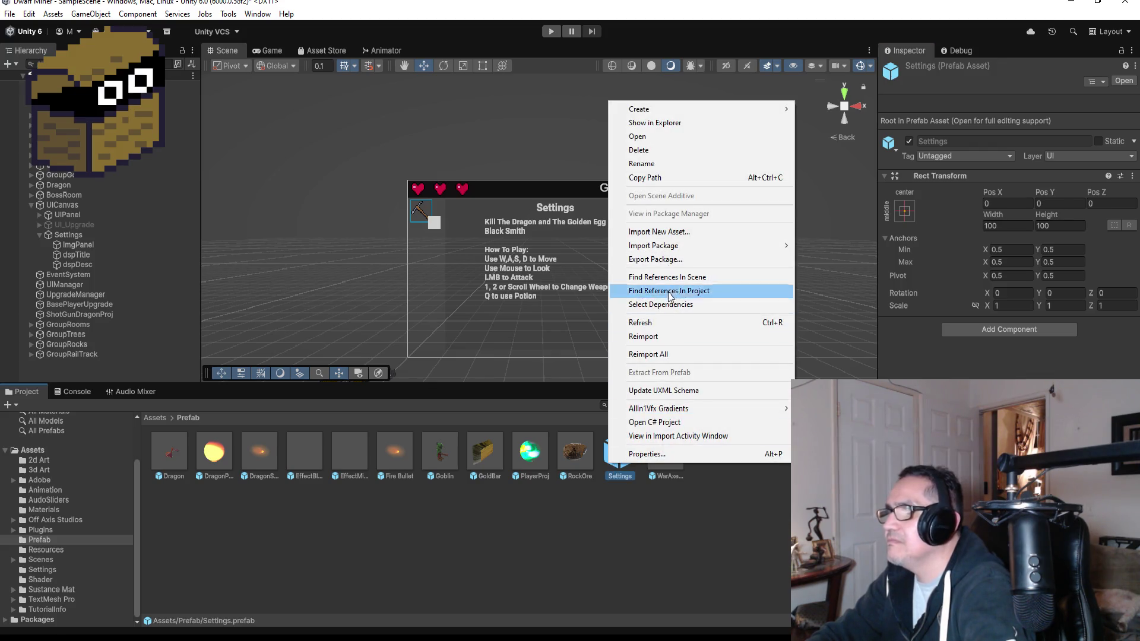
{"action": "left_click", "coordinate": [651, 164]}
{"action": "type", "text": "Settings"}
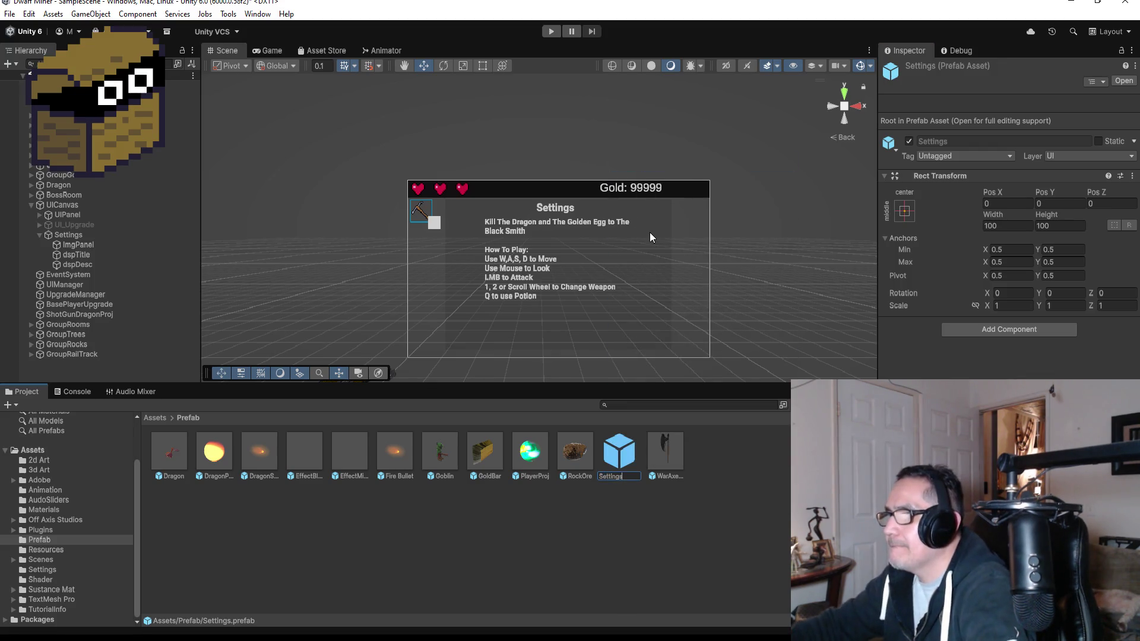
{"action": "type", "text": " Volumke"}
{"action": "key", "text": "Return"}
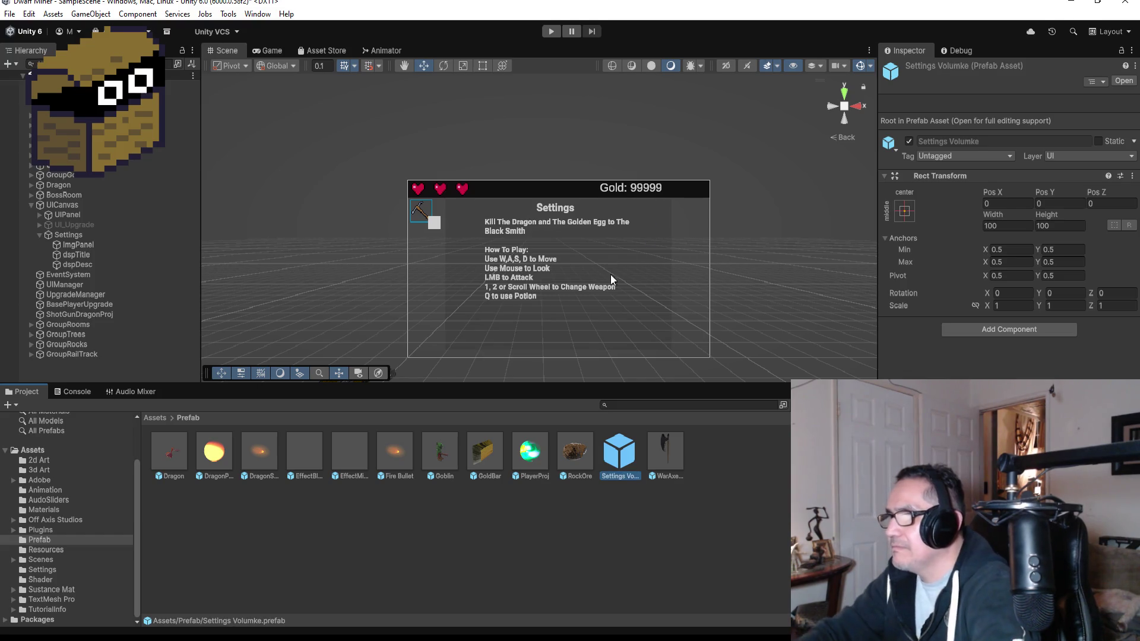
{"action": "left_click_drag", "start_coordinate": [628, 461], "coordinate": [71, 236]}
{"action": "scroll", "coordinate": [589, 259], "scroll_direction": "up", "scroll_amount": 3}
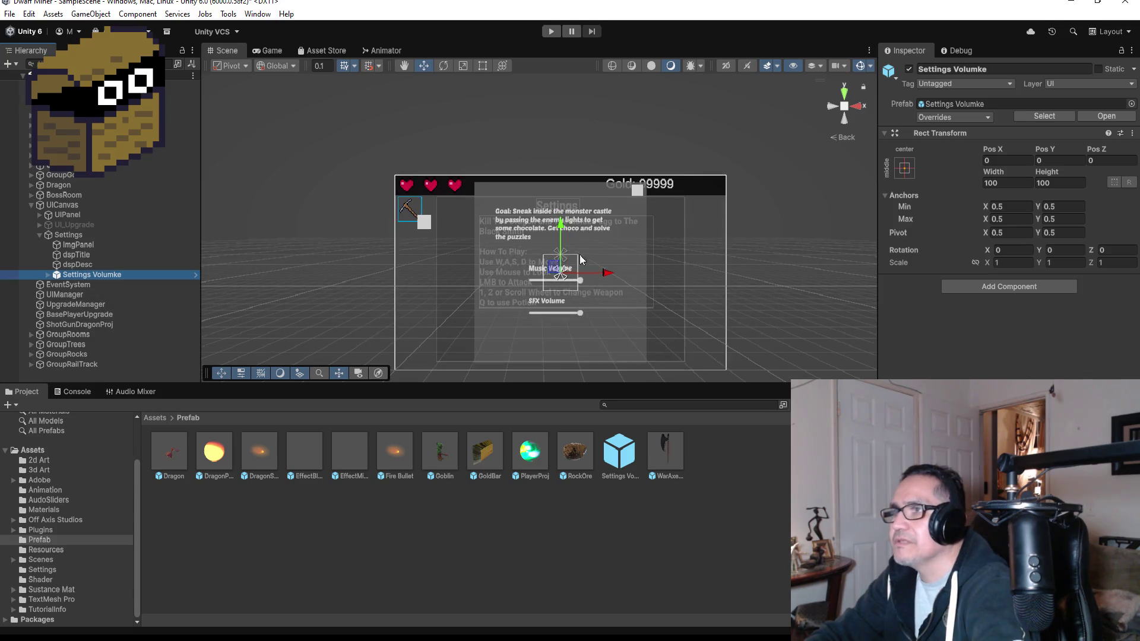
Step: Unpack Settings Volumke completely and move MusicSlider and SFXSlider directly under Settings
{"action": "right_click", "coordinate": [87, 274]}
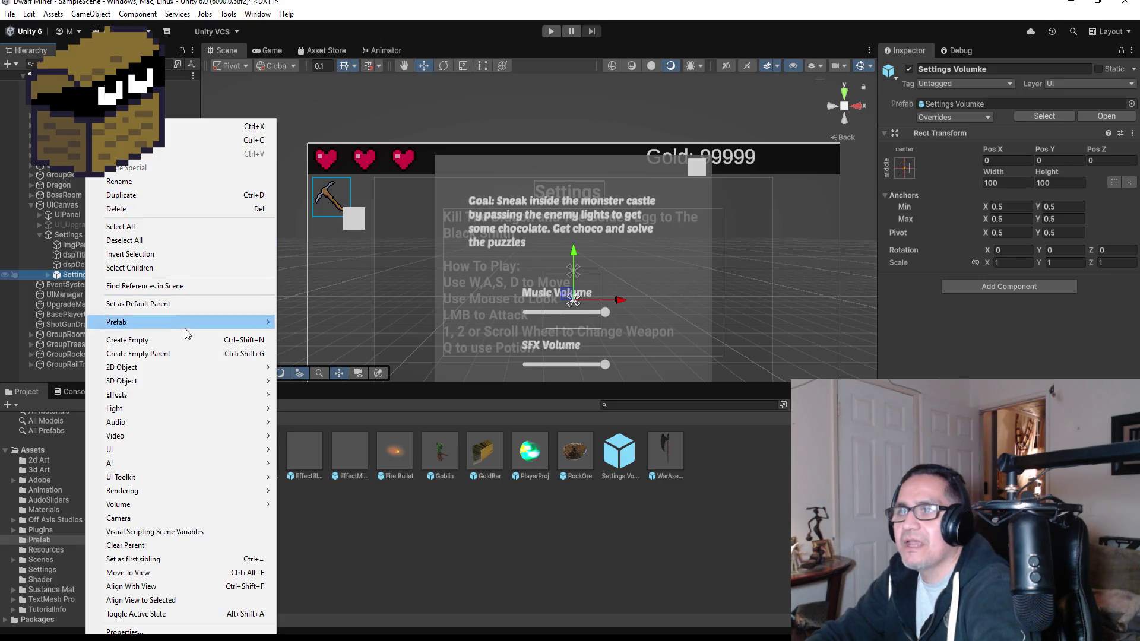
{"action": "mouse_move", "coordinate": [173, 320]}
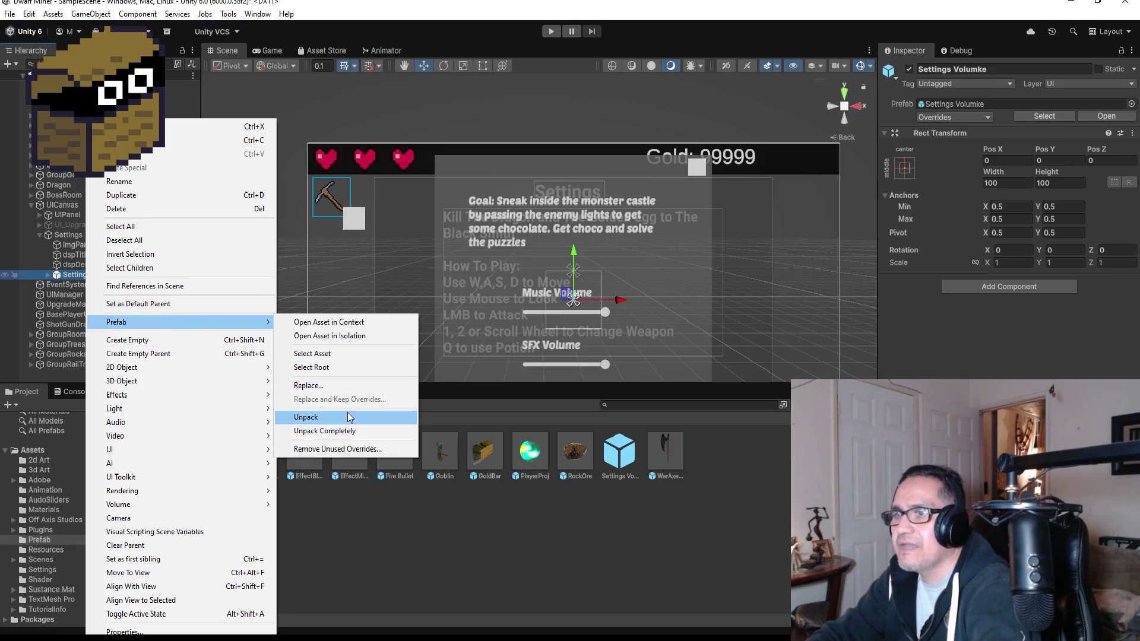
{"action": "left_click", "coordinate": [335, 436]}
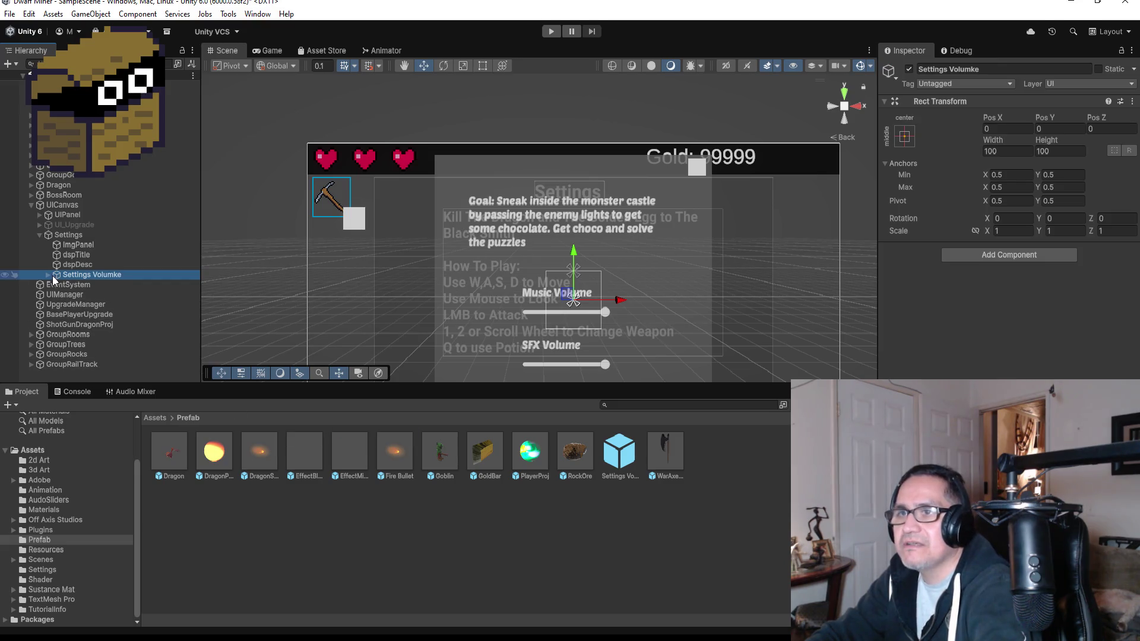
{"action": "left_click", "coordinate": [48, 274]}
{"action": "left_click", "coordinate": [97, 295]}
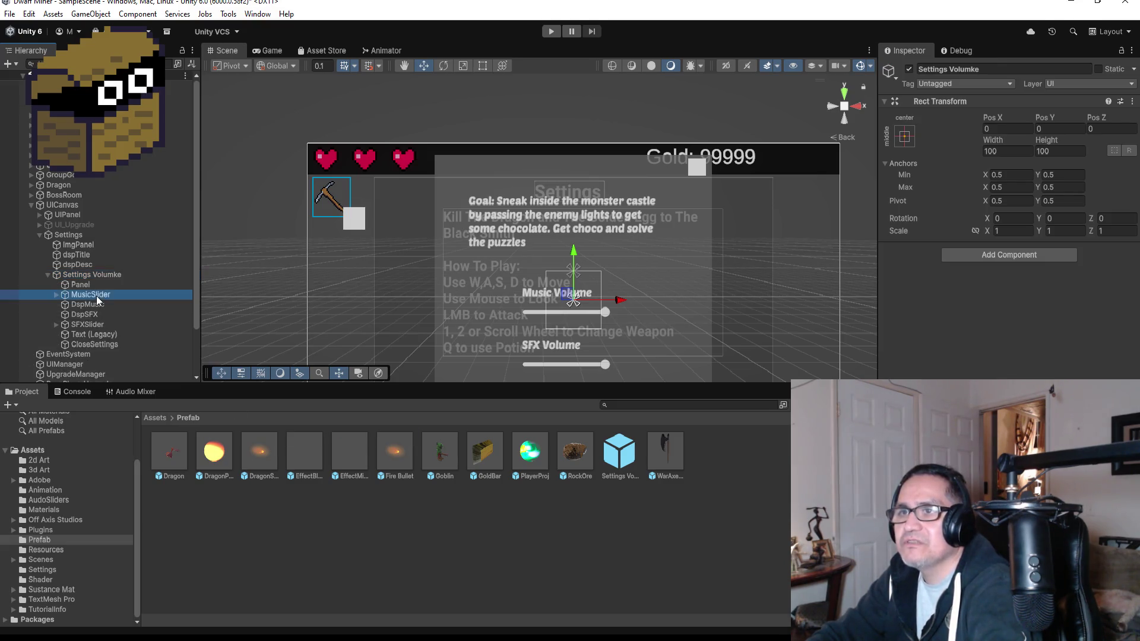
{"action": "left_click_drag", "start_coordinate": [96, 295], "coordinate": [88, 274]}
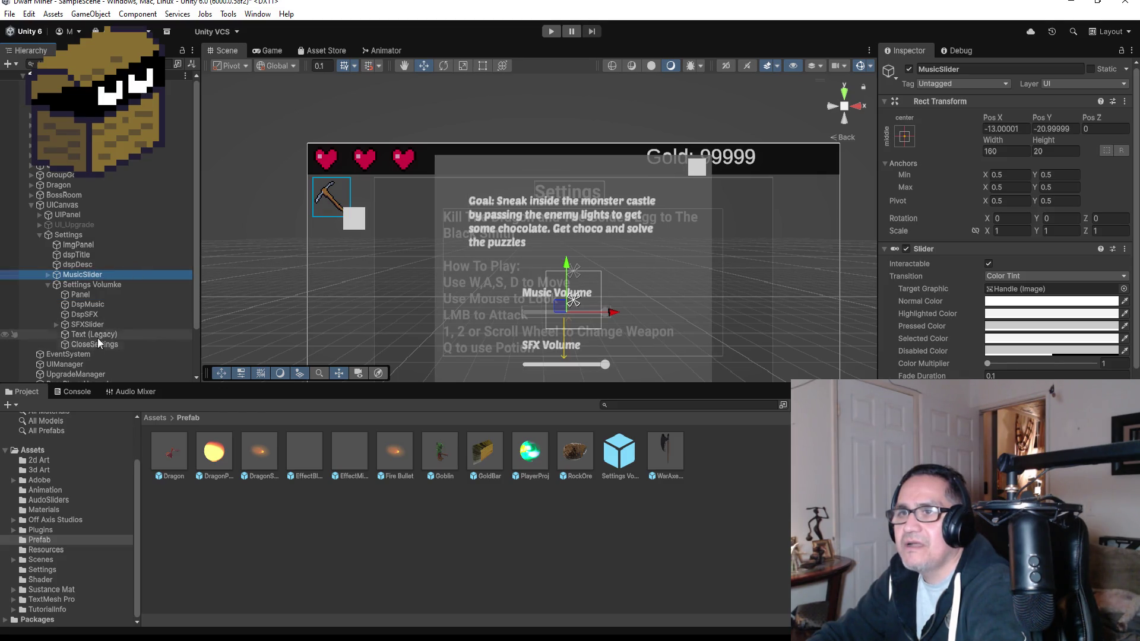
{"action": "left_click", "coordinate": [95, 304]}
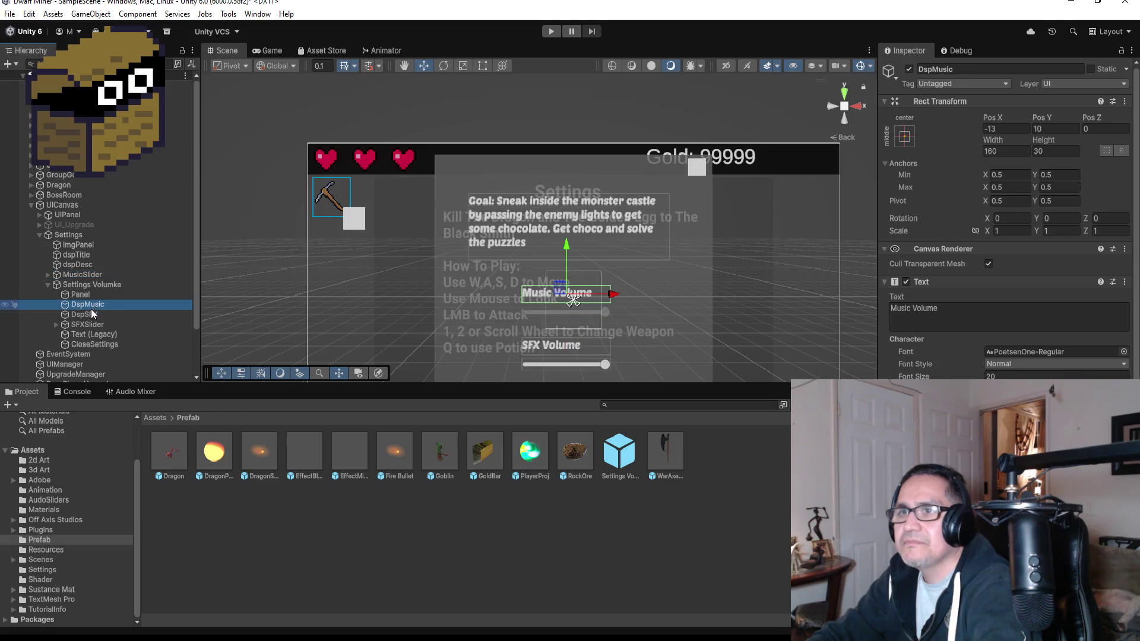
{"action": "left_click_drag", "start_coordinate": [91, 325], "coordinate": [90, 281]}
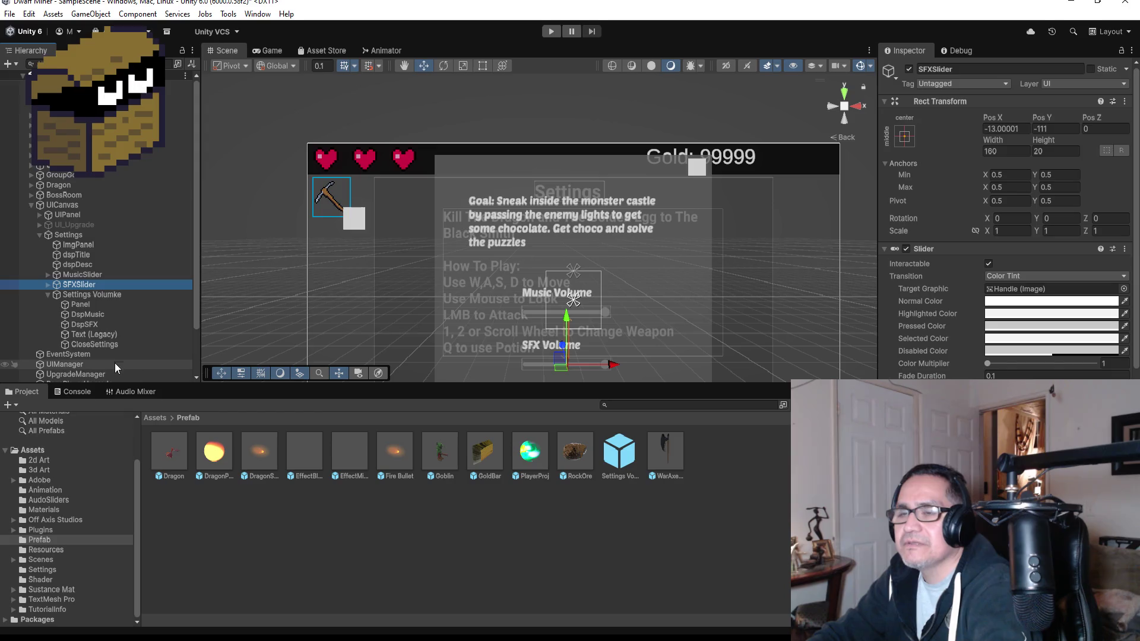
Step: Delete the leftover Settings Volumke object and select both volume sliders
{"action": "left_click", "coordinate": [98, 334]}
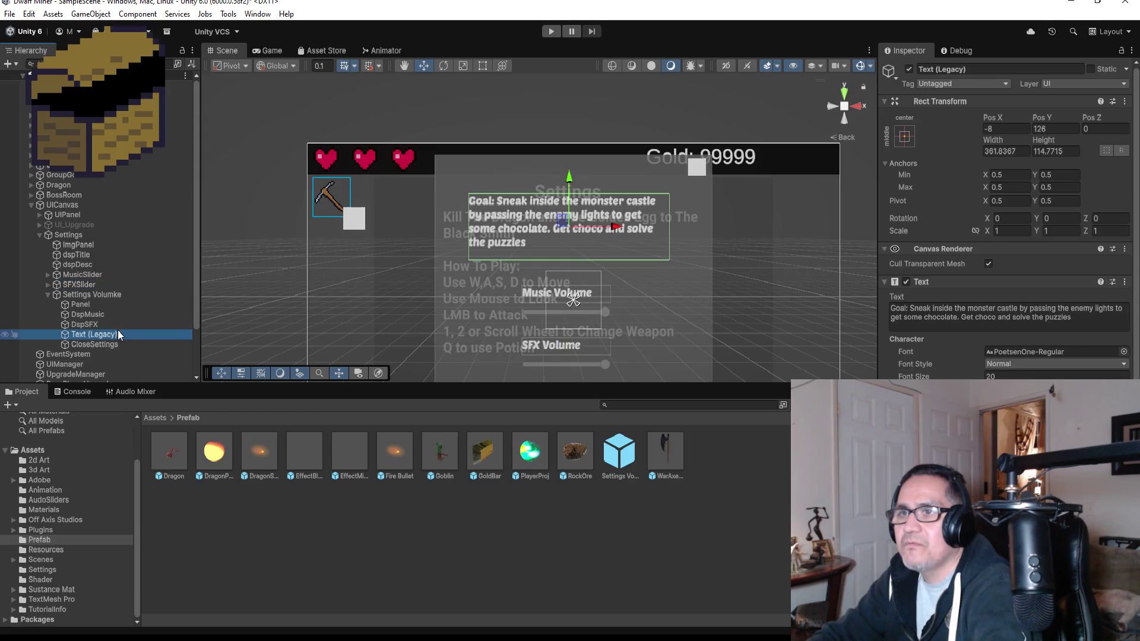
{"action": "left_click", "coordinate": [102, 313]}
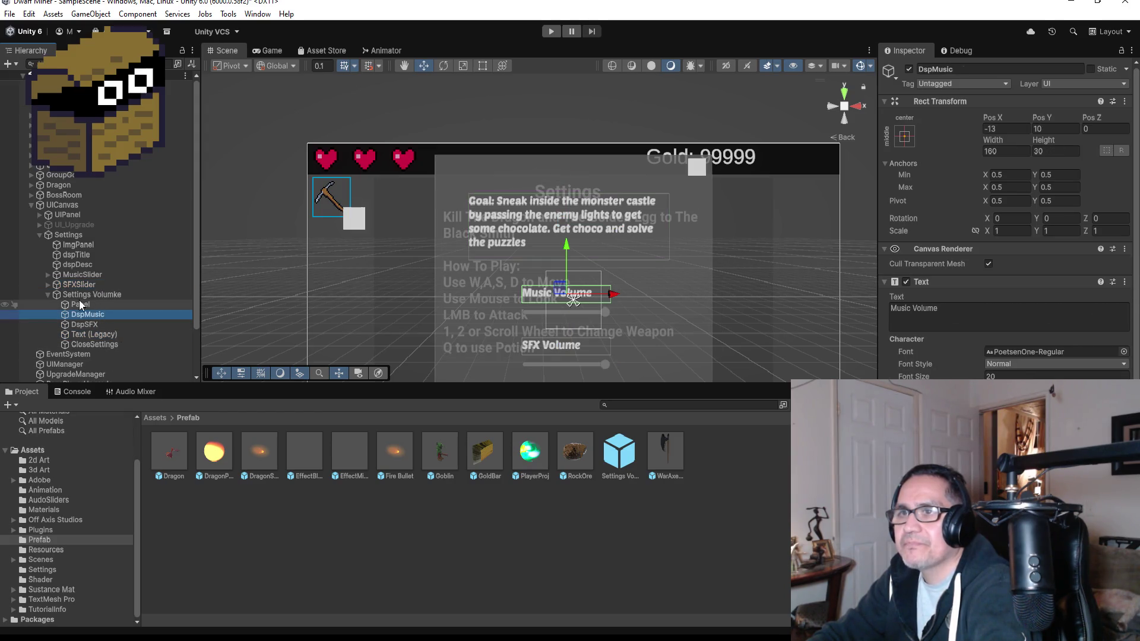
{"action": "left_click", "coordinate": [84, 296]}
{"action": "left_click", "coordinate": [90, 315]}
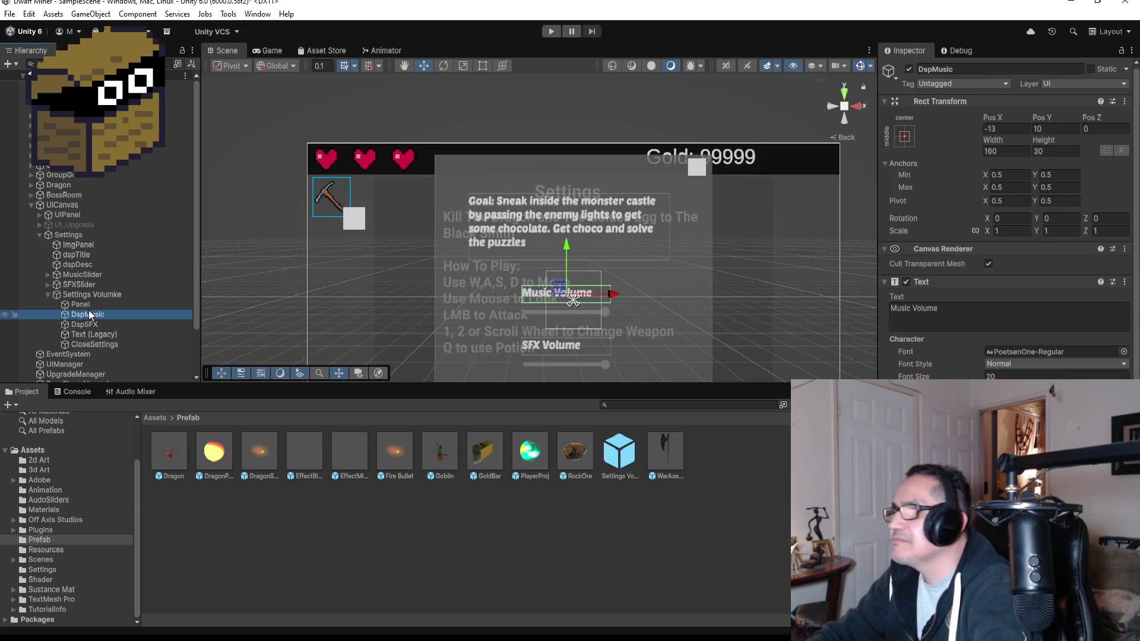
{"action": "right_click", "coordinate": [88, 296]}
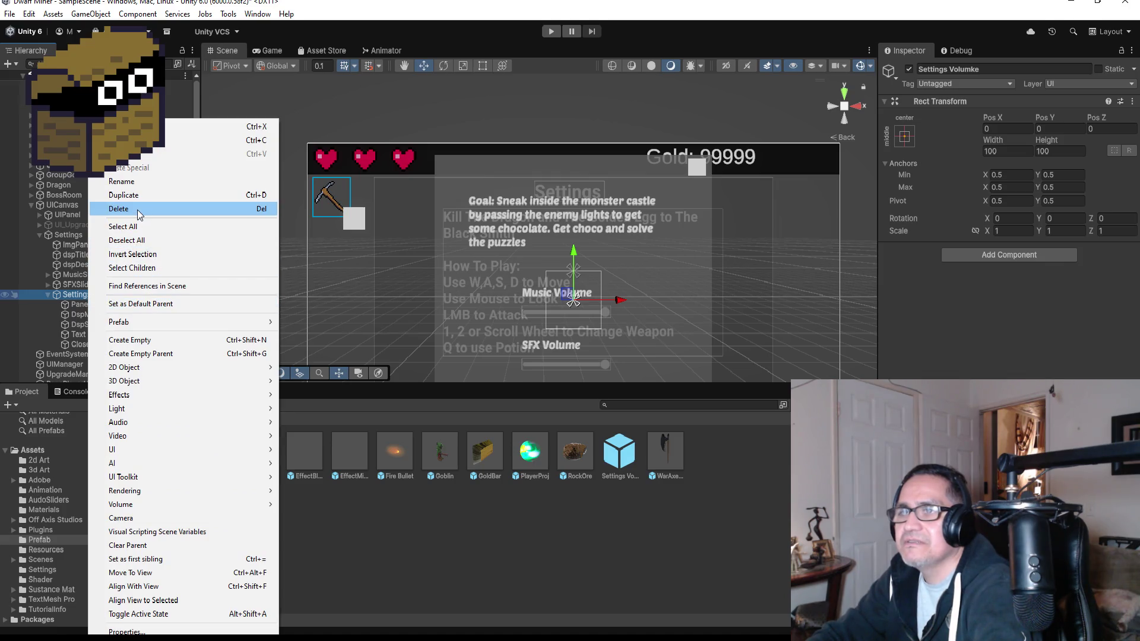
{"action": "left_click", "coordinate": [137, 210]}
{"action": "left_click", "coordinate": [89, 284]}
{"action": "scroll", "coordinate": [659, 308], "scroll_direction": "down", "scroll_amount": 3}
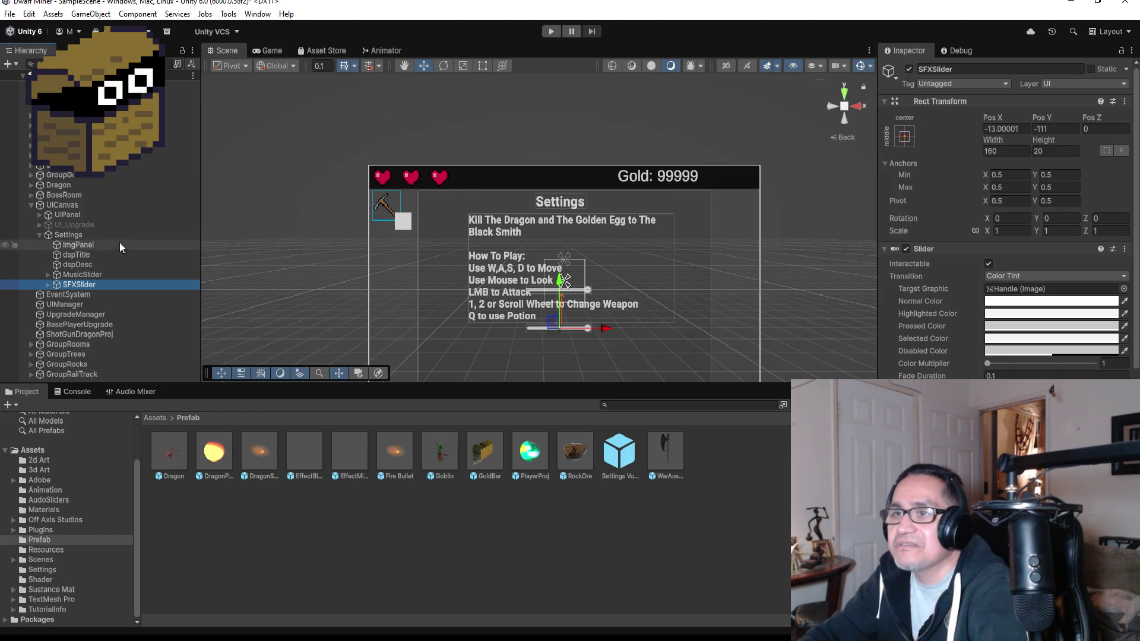
{"action": "left_click", "coordinate": [89, 275], "text": "ctrl"}
Step: Lower both sliders beneath the instructions text and nudge the MusicSlider slightly lower
{"action": "left_click_drag", "start_coordinate": [563, 284], "coordinate": [563, 334]}
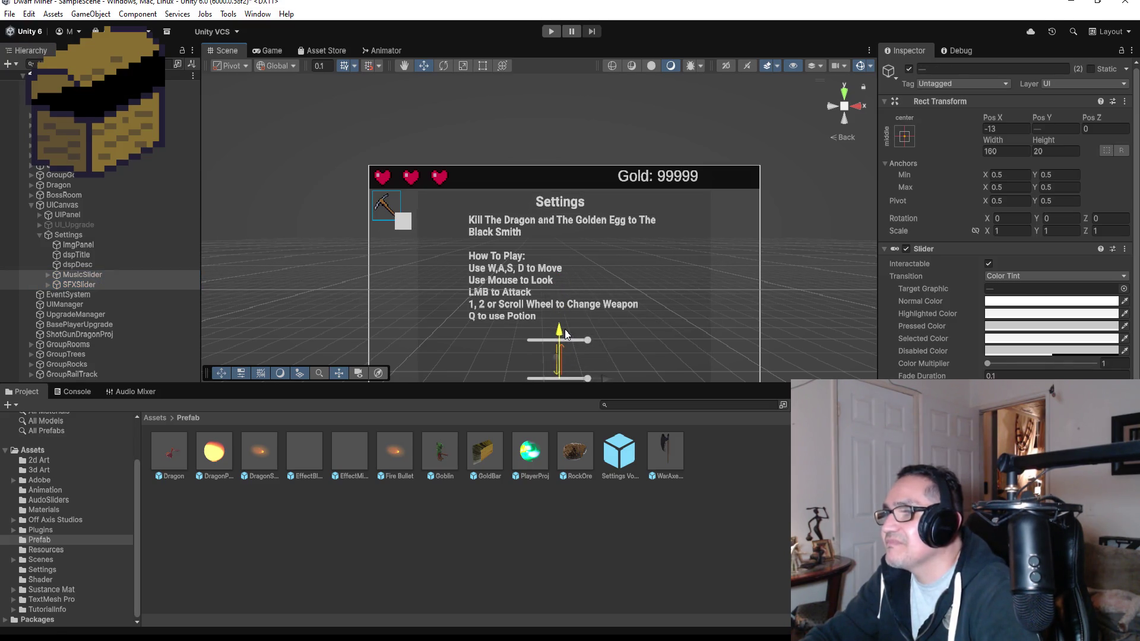
{"action": "key", "text": "f"}
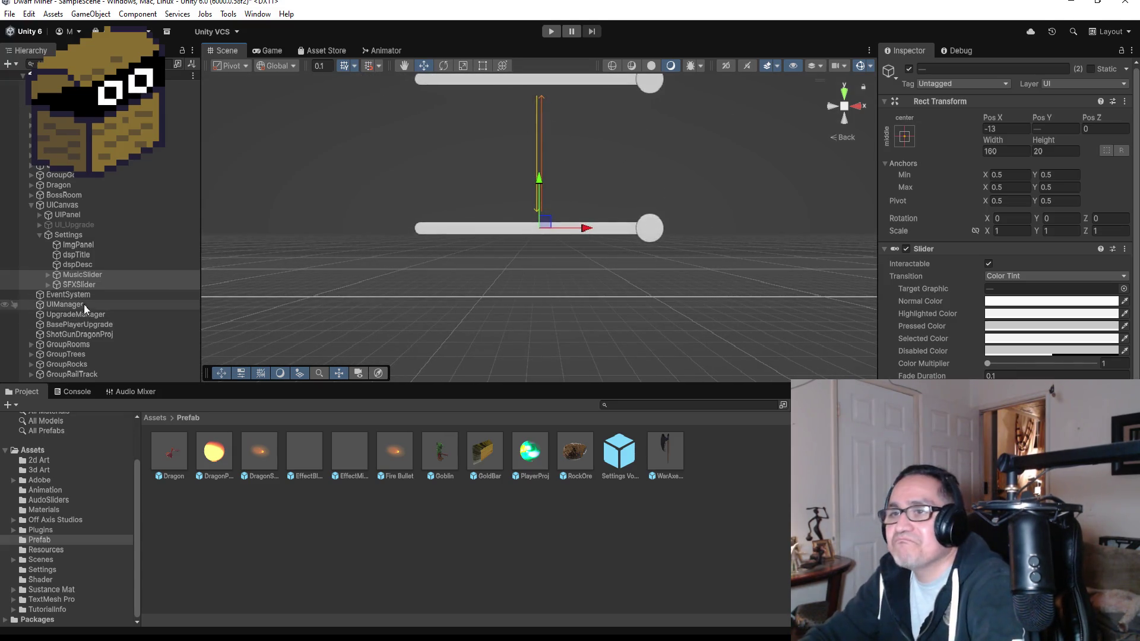
{"action": "double_click", "coordinate": [87, 273]}
{"action": "scroll", "coordinate": [604, 191], "scroll_direction": "down", "scroll_amount": 3}
{"action": "left_click_drag", "start_coordinate": [536, 123], "coordinate": [541, 120]}
{"action": "scroll", "coordinate": [558, 121], "scroll_direction": "up", "scroll_amount": 5}
{"action": "scroll", "coordinate": [695, 250], "scroll_direction": "down", "scroll_amount": 2}
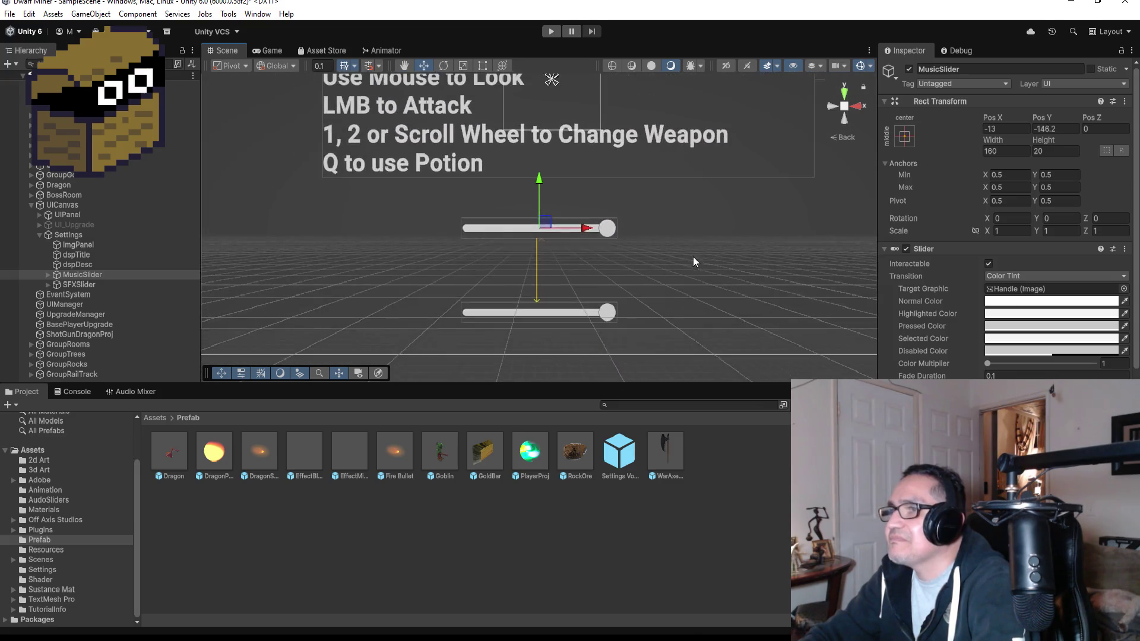
{"action": "scroll", "coordinate": [693, 261], "scroll_direction": "down", "scroll_amount": 2}
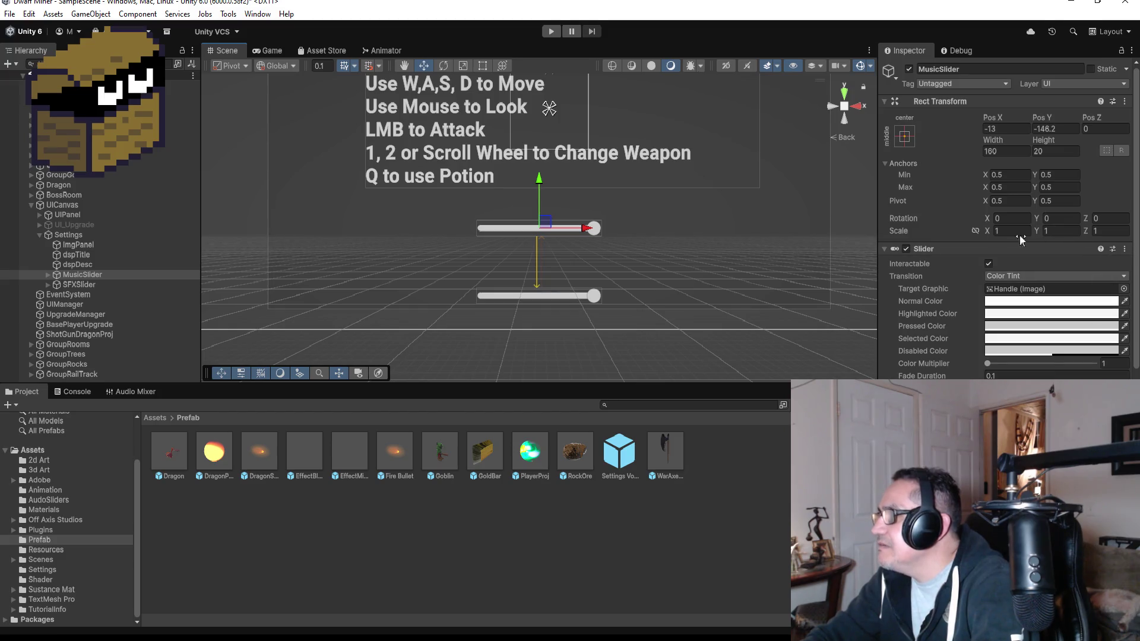
Step: Widen the MusicSlider to about 239 units and widen the SFXSlider to match
{"action": "left_click", "coordinate": [483, 66]}
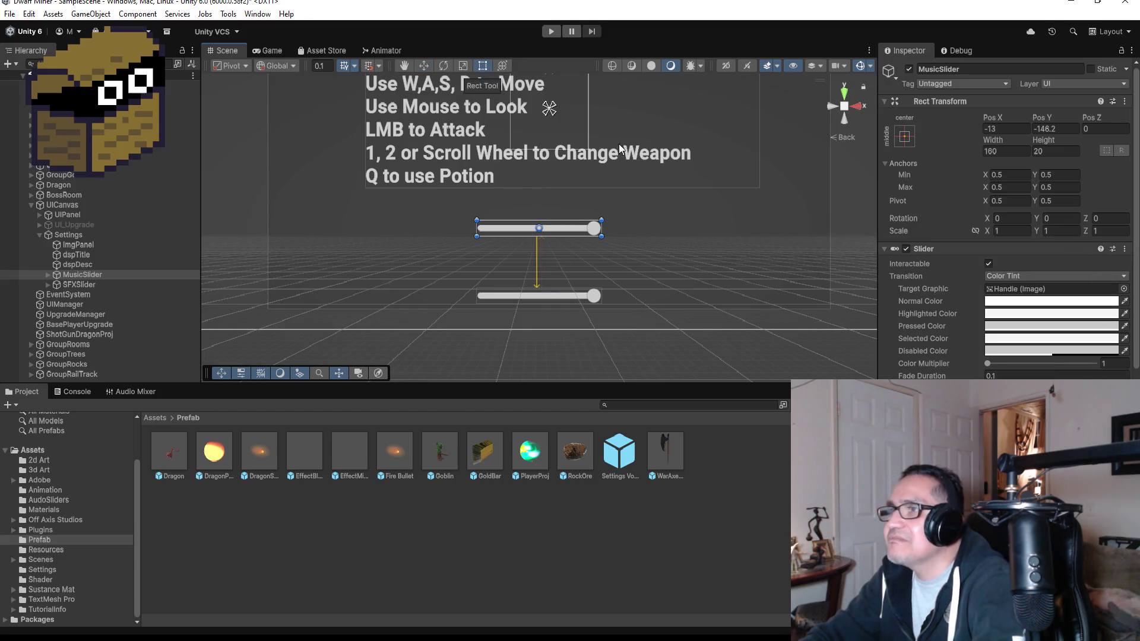
{"action": "left_click_drag", "start_coordinate": [602, 231], "coordinate": [629, 233]}
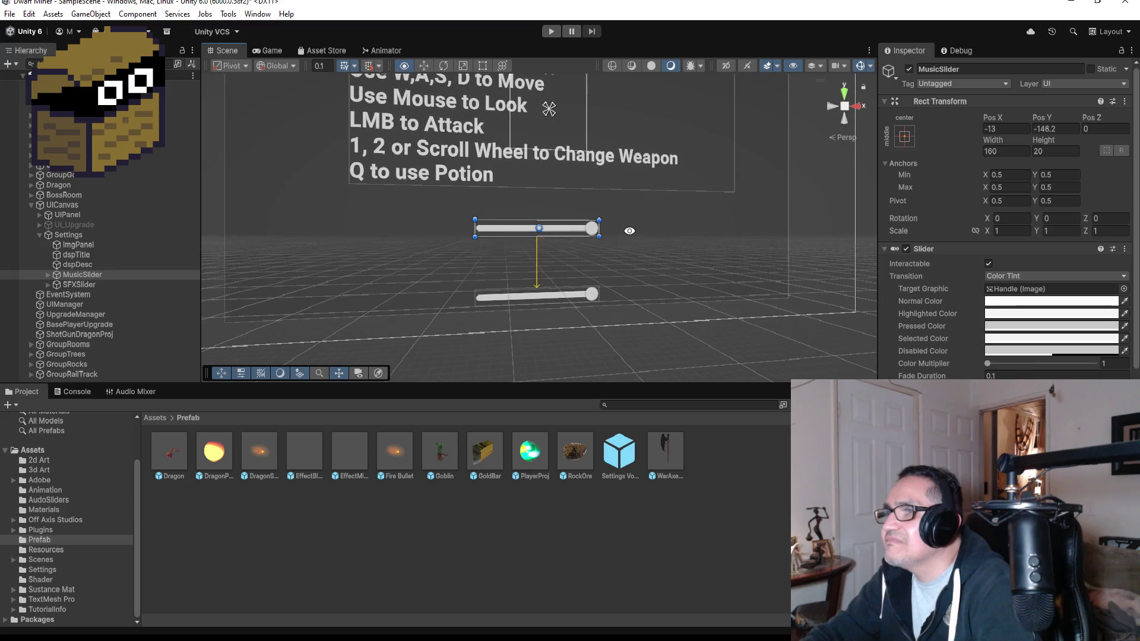
{"action": "left_click", "coordinate": [852, 104]}
{"action": "left_click", "coordinate": [831, 104]}
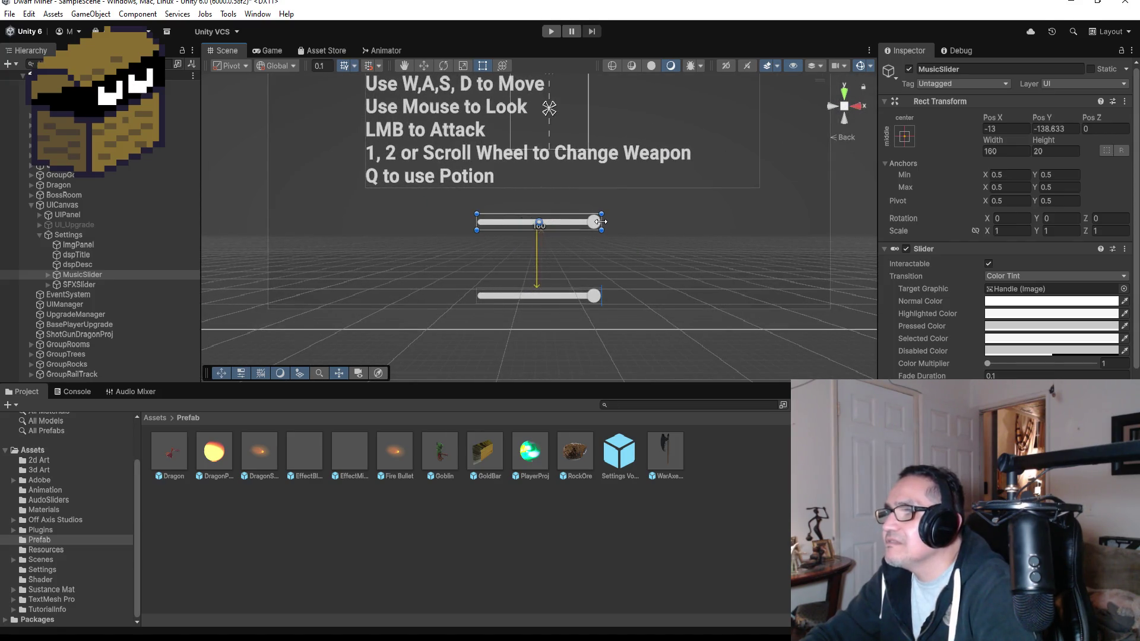
{"action": "left_click_drag", "start_coordinate": [601, 222], "coordinate": [663, 222]}
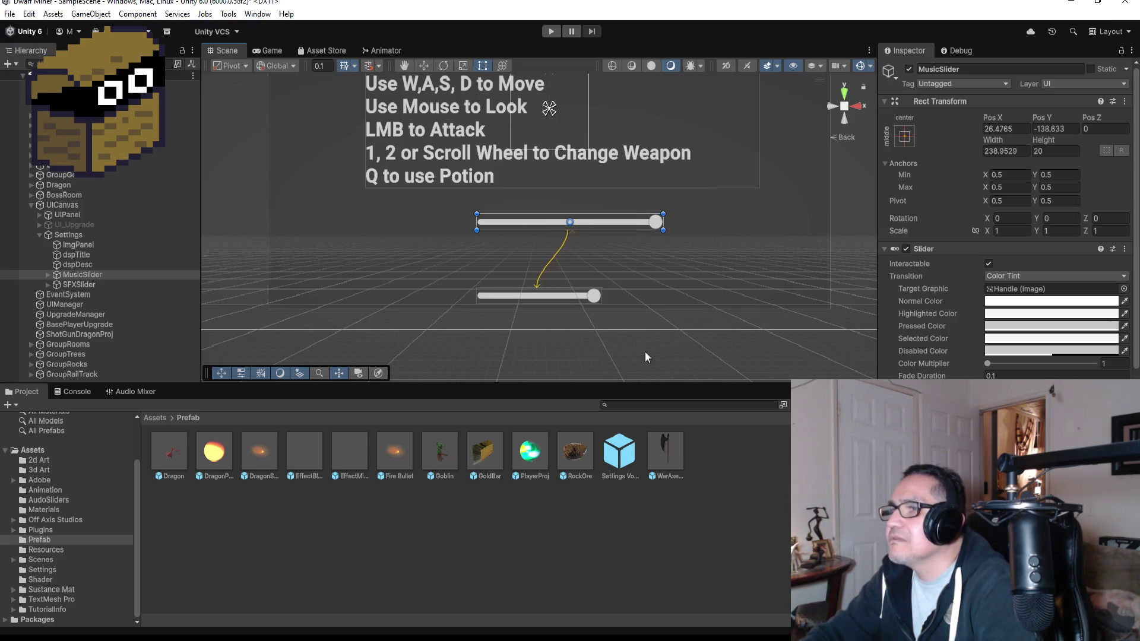
{"action": "left_click", "coordinate": [593, 293]}
{"action": "left_click_drag", "start_coordinate": [601, 296], "coordinate": [662, 295]}
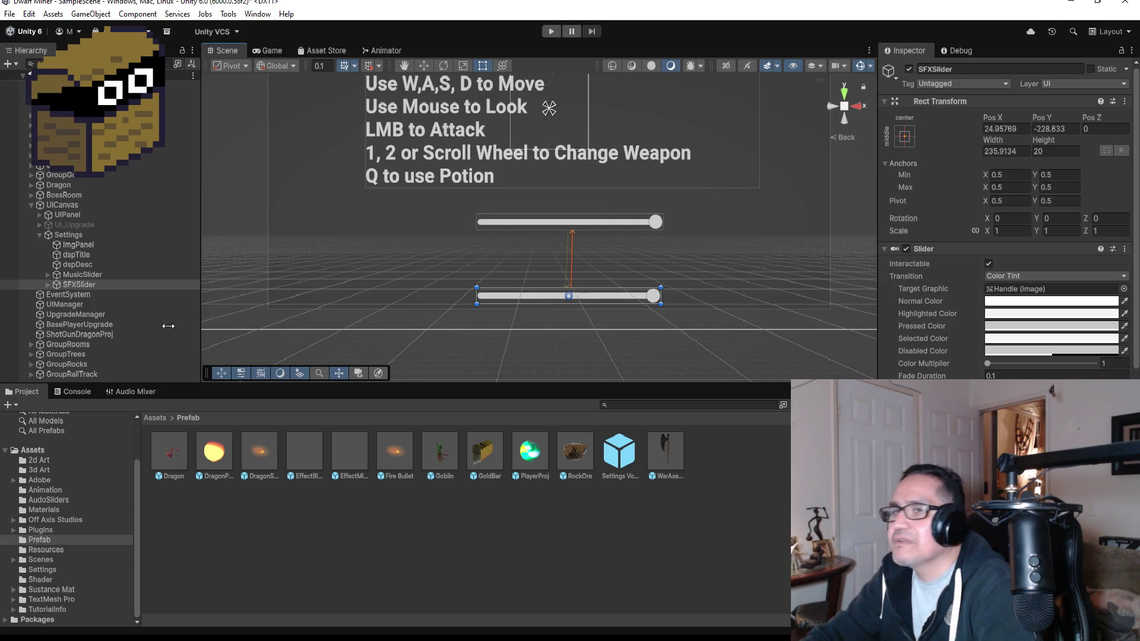
Step: Shift both sliders left so they sit under the dspDesc instructions text
{"action": "left_click", "coordinate": [73, 274], "text": "ctrl"}
{"action": "scroll", "coordinate": [553, 117], "scroll_direction": "down", "scroll_amount": 1}
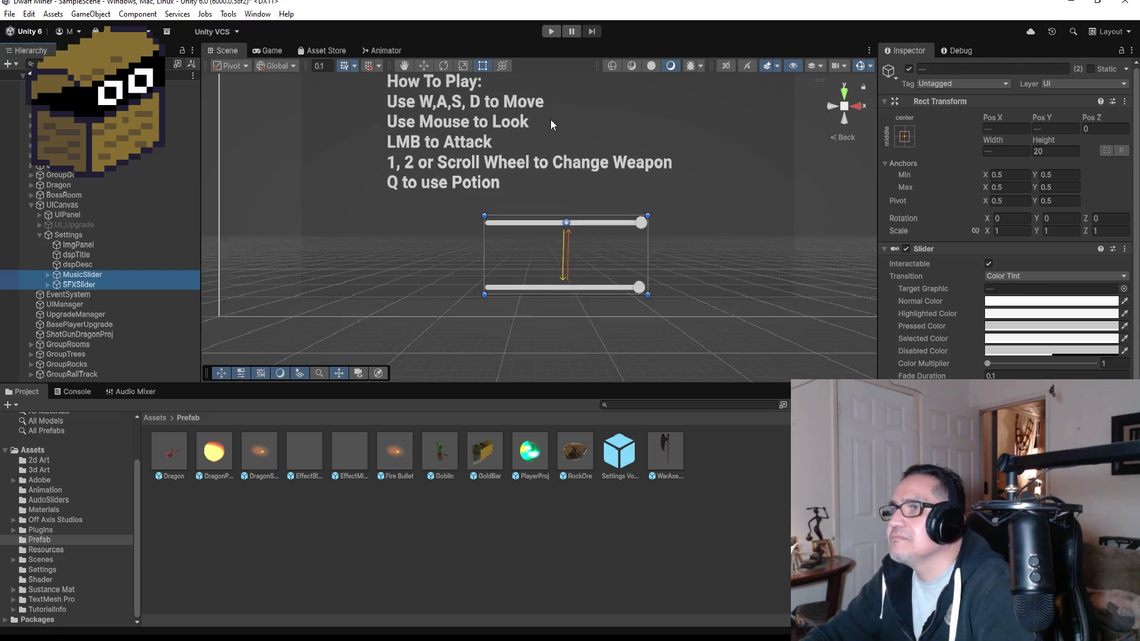
{"action": "scroll", "coordinate": [553, 117], "scroll_direction": "down", "scroll_amount": 1}
{"action": "left_click", "coordinate": [425, 67]}
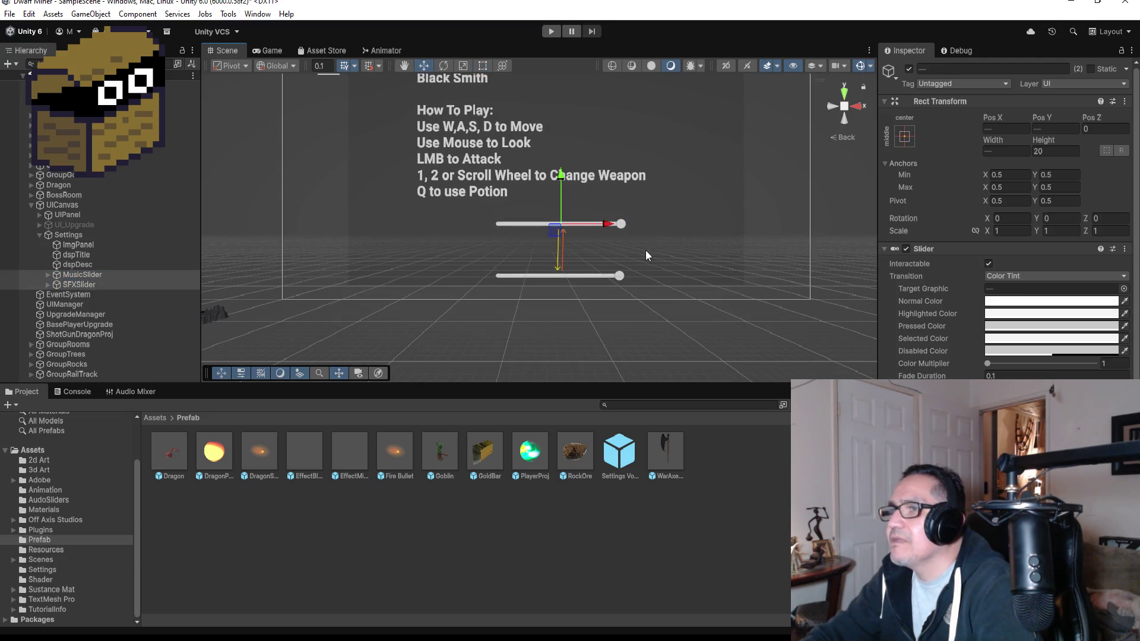
{"action": "left_click_drag", "start_coordinate": [610, 230], "coordinate": [554, 219]}
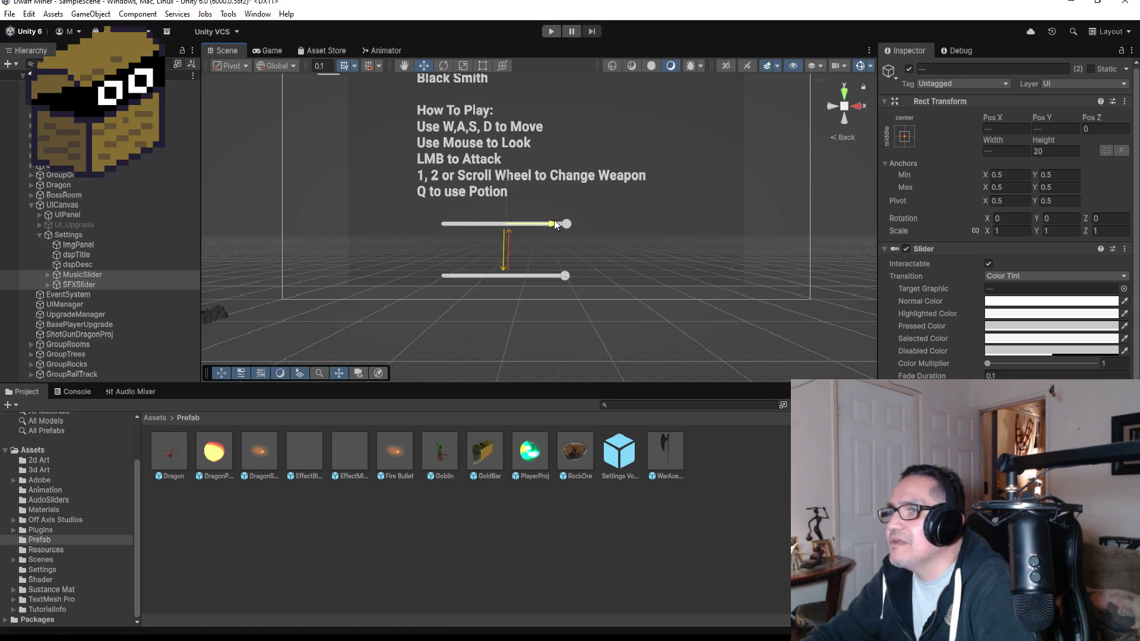
{"action": "left_click", "coordinate": [501, 179]}
{"action": "scroll", "coordinate": [575, 195], "scroll_direction": "down", "scroll_amount": 5}
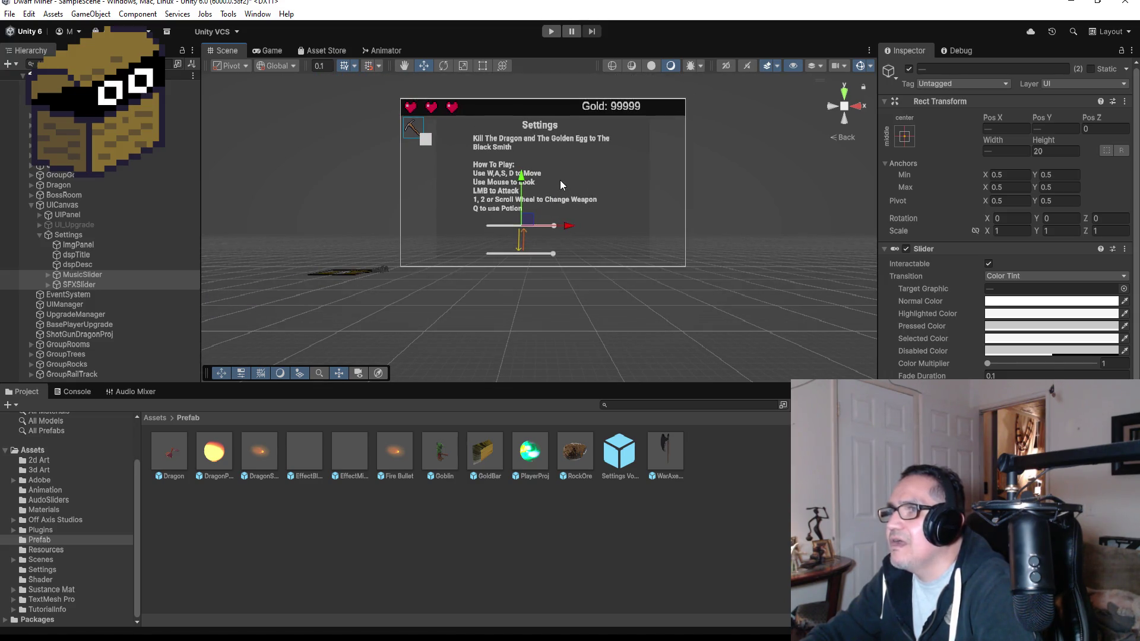
{"action": "scroll", "coordinate": [587, 218], "scroll_direction": "up", "scroll_amount": 3}
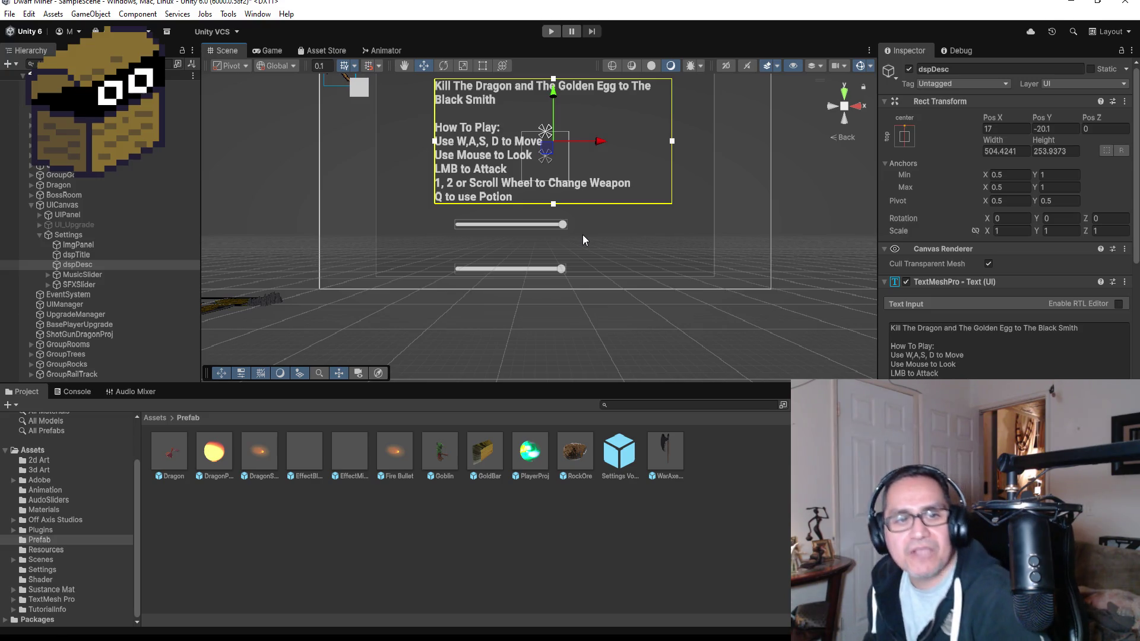
{"action": "scroll", "coordinate": [547, 220], "scroll_direction": "up", "scroll_amount": 2}
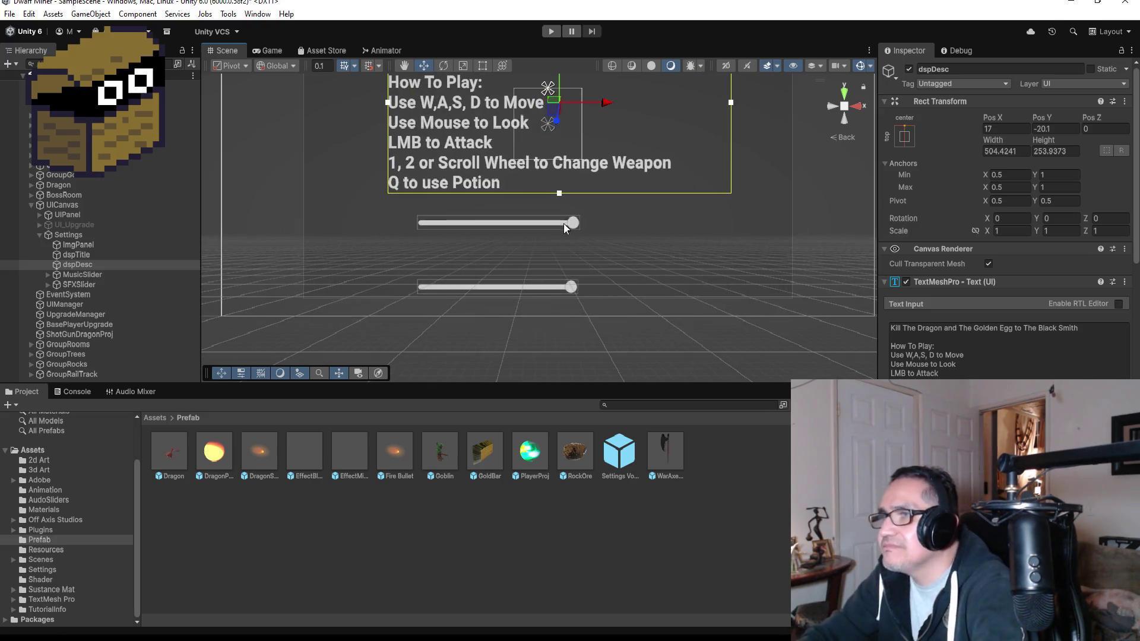
Step: Shift both sliders right to centre them, then frame the ImgPanel in view
{"action": "left_click", "coordinate": [104, 277]}
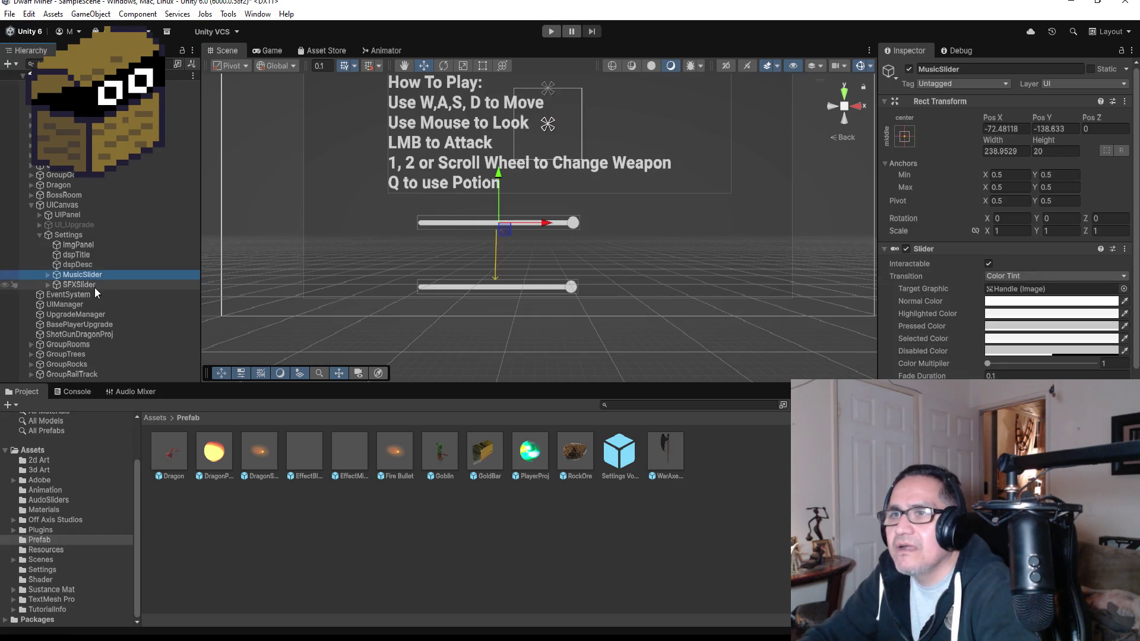
{"action": "left_click", "coordinate": [95, 288], "text": "shift"}
{"action": "left_click_drag", "start_coordinate": [541, 287], "coordinate": [572, 288]}
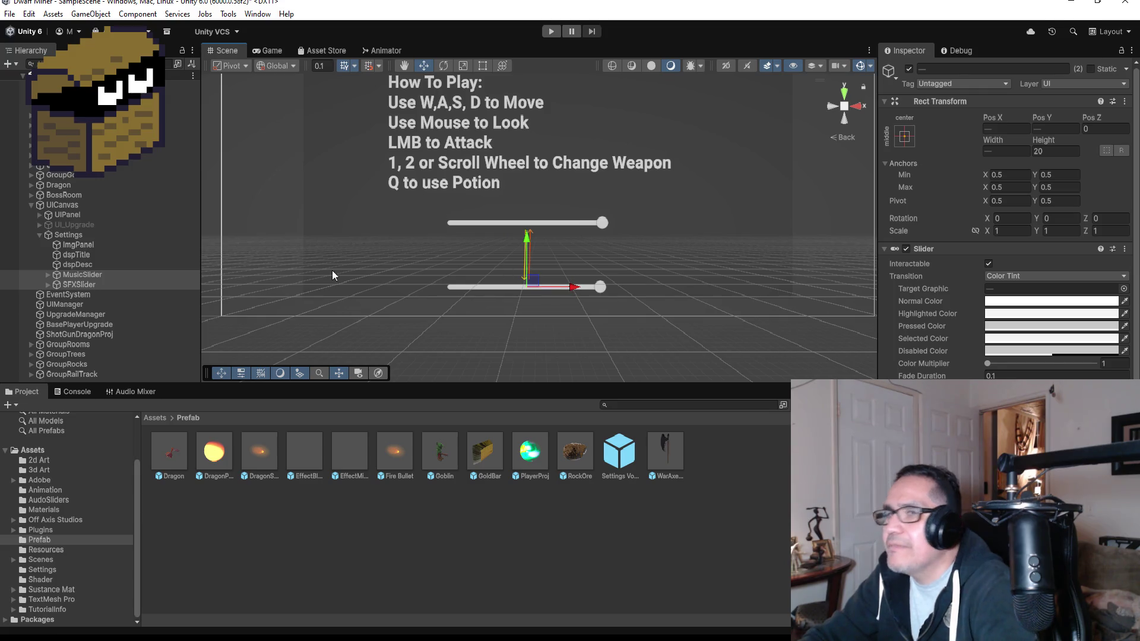
{"action": "left_click", "coordinate": [70, 235]}
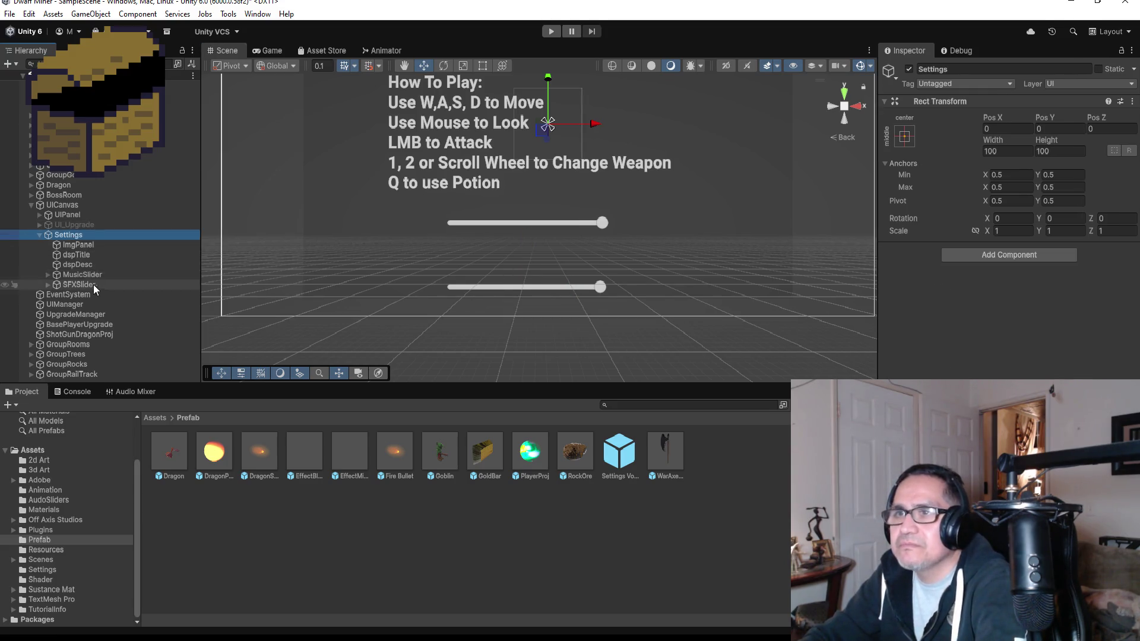
{"action": "left_click", "coordinate": [89, 246]}
{"action": "double_click", "coordinate": [89, 252]}
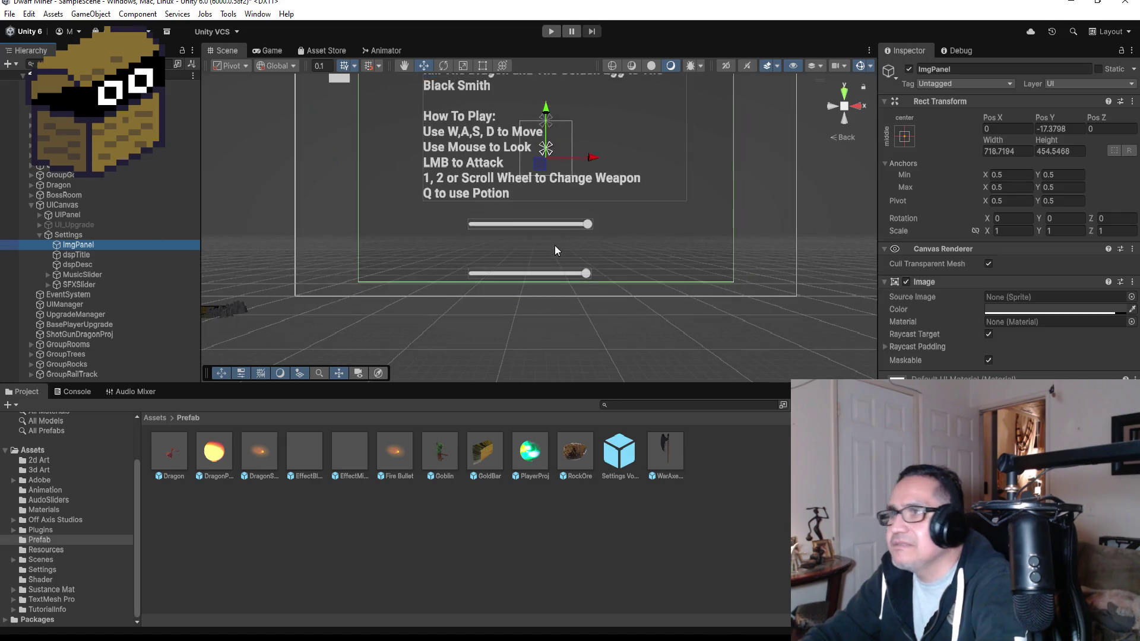
Step: Duplicate the dspTitle Settings text and move the copy down above the first slider
{"action": "left_click", "coordinate": [90, 254]}
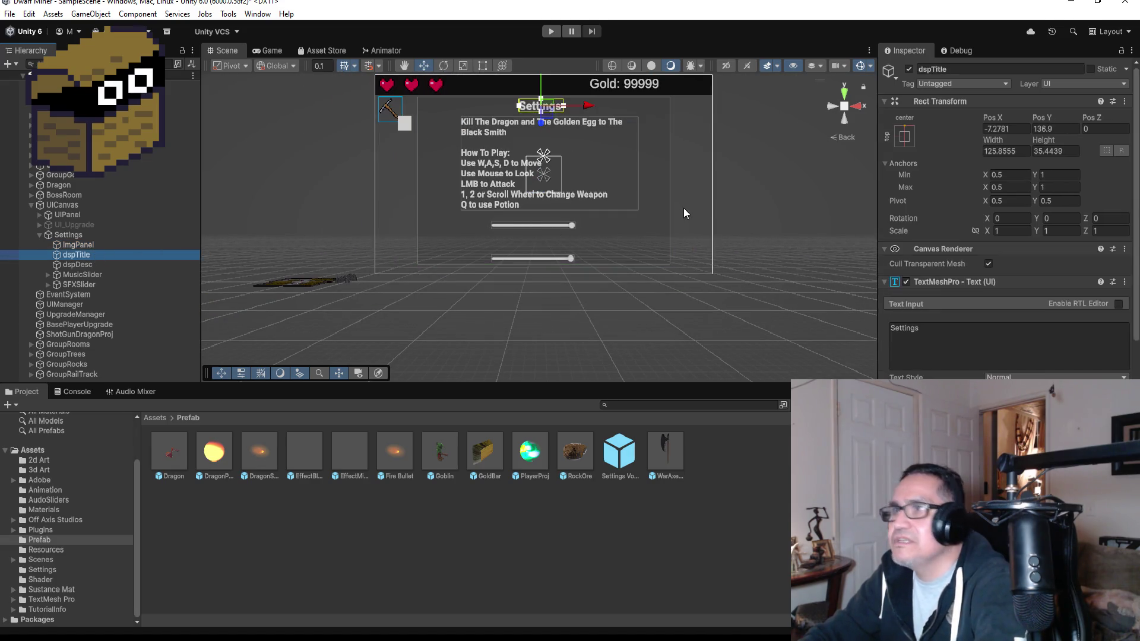
{"action": "key", "text": "ctrl+d"}
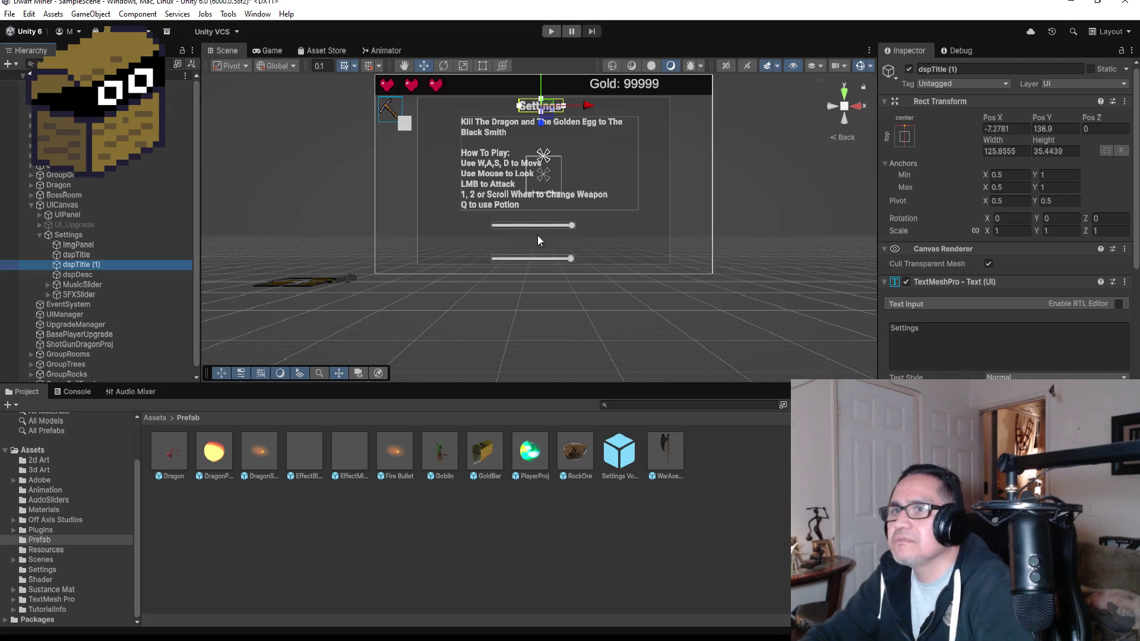
{"action": "scroll", "coordinate": [535, 101], "scroll_direction": "down", "scroll_amount": 2}
{"action": "left_click_drag", "start_coordinate": [544, 83], "coordinate": [541, 168]}
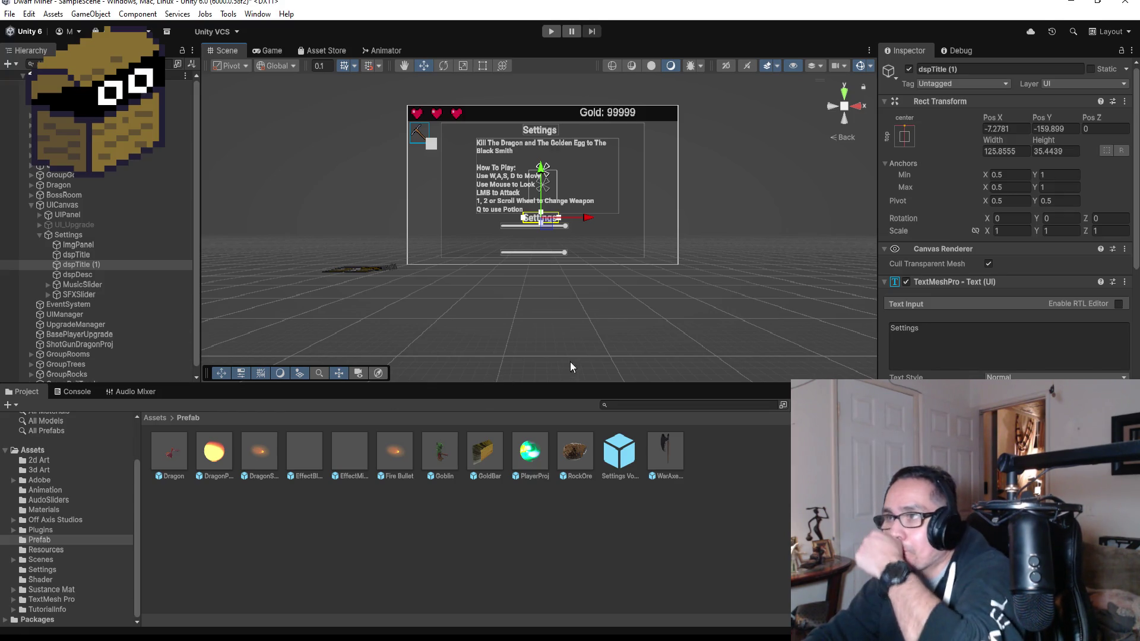
{"action": "scroll", "coordinate": [564, 187], "scroll_direction": "up", "scroll_amount": 5}
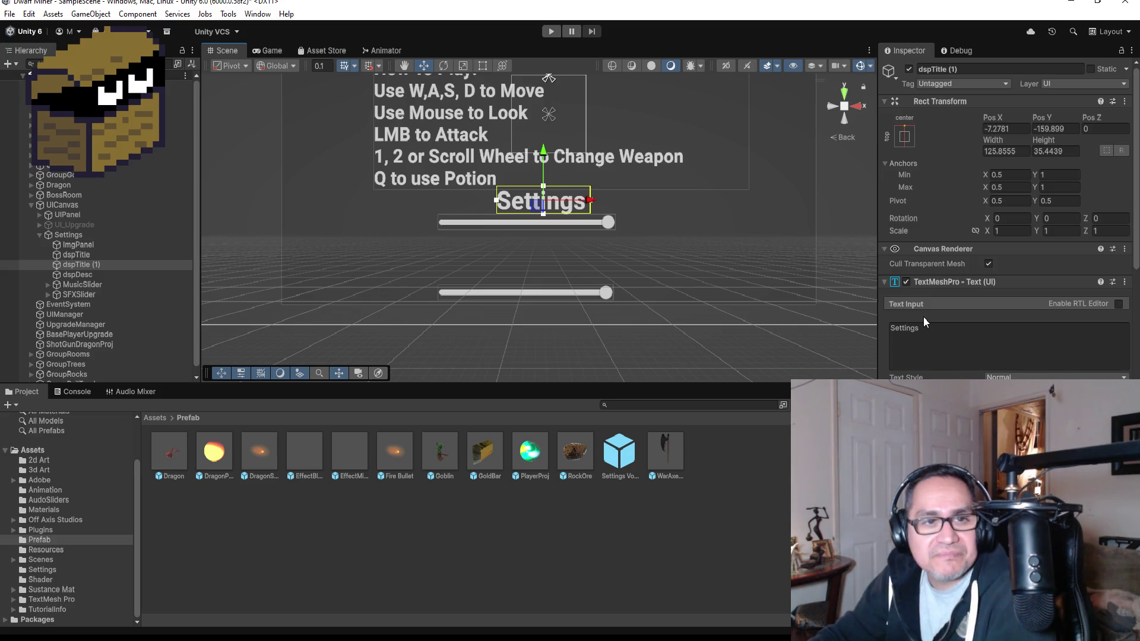
Step: Change the title copy's Text Input to 'Music'
{"action": "left_click", "coordinate": [942, 341]}
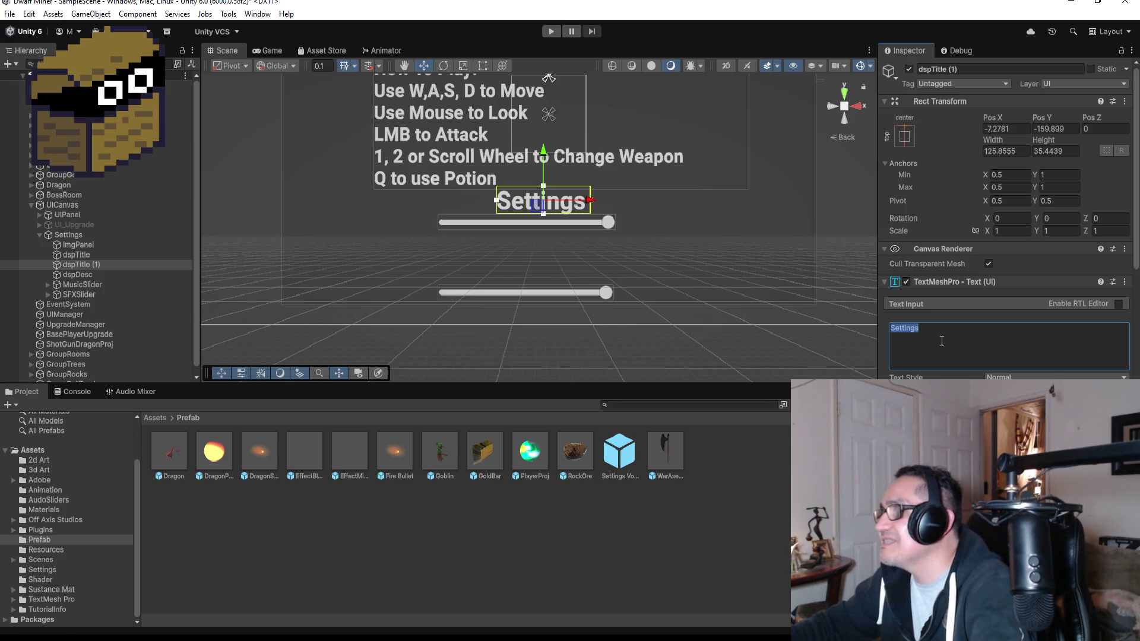
{"action": "type", "text": "Music"}
{"action": "key", "text": "Return"}
{"action": "scroll", "coordinate": [611, 172], "scroll_direction": "up", "scroll_amount": 2}
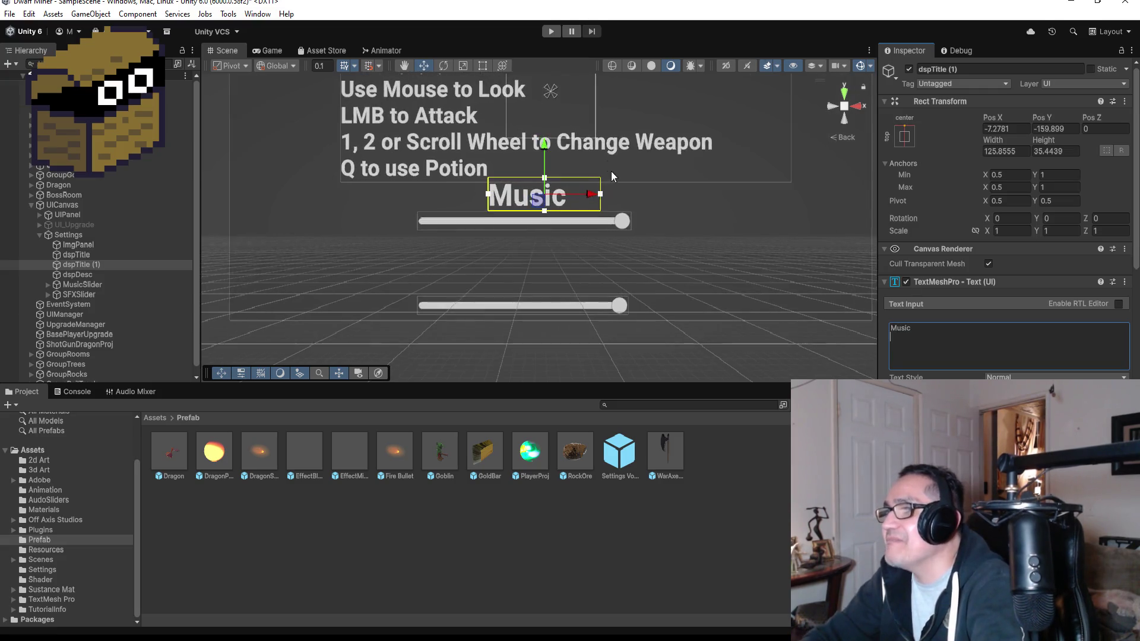
{"action": "scroll", "coordinate": [610, 172], "scroll_direction": "up", "scroll_amount": 1}
Step: Nudge the Music slider down and reposition the Music label over it
{"action": "left_click", "coordinate": [615, 219]}
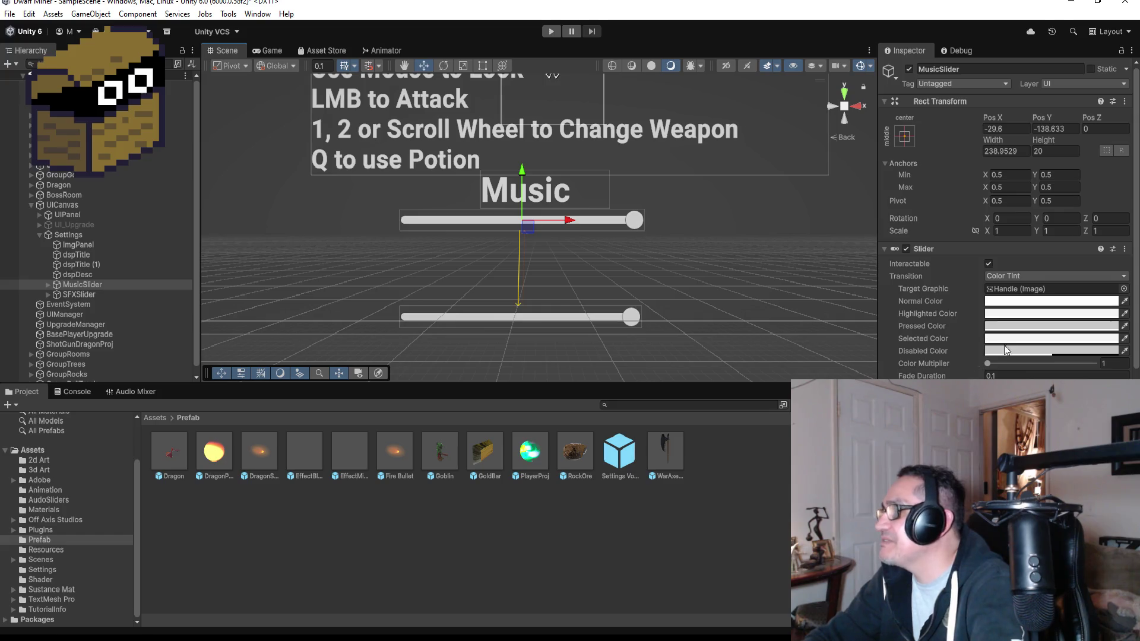
{"action": "scroll", "coordinate": [1005, 350], "scroll_direction": "down", "scroll_amount": 5}
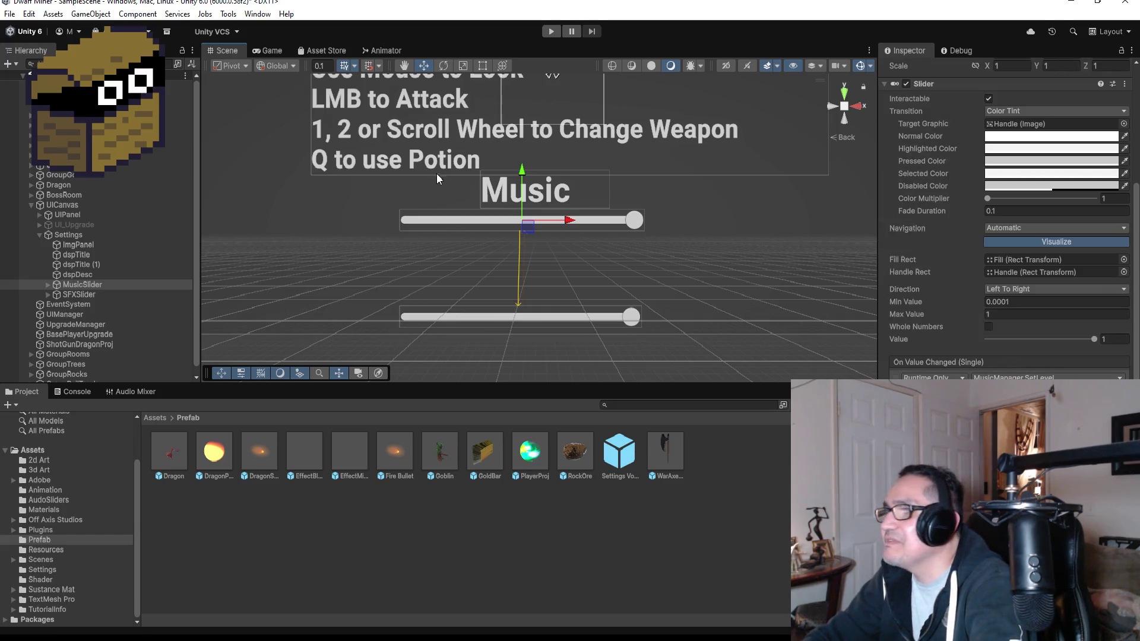
{"action": "left_click_drag", "start_coordinate": [522, 173], "coordinate": [522, 175]}
{"action": "left_click", "coordinate": [568, 191]}
{"action": "left_click_drag", "start_coordinate": [599, 189], "coordinate": [558, 194]}
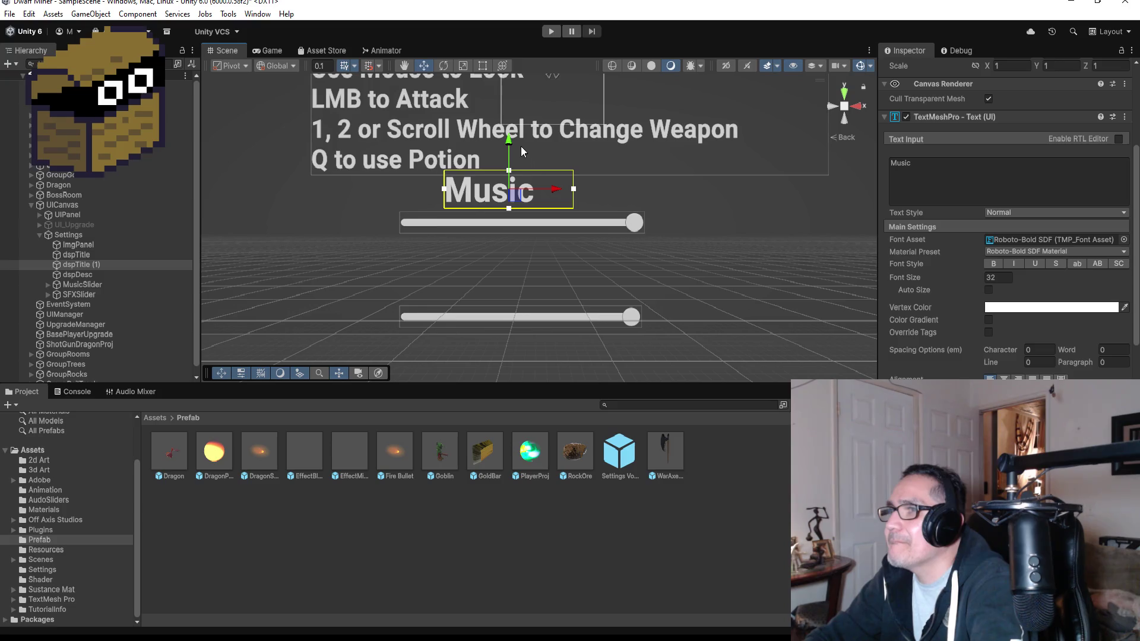
{"action": "left_click_drag", "start_coordinate": [510, 140], "coordinate": [510, 145]}
{"action": "left_click_drag", "start_coordinate": [555, 193], "coordinate": [576, 195]}
{"action": "scroll", "coordinate": [600, 223], "scroll_direction": "down", "scroll_amount": 2}
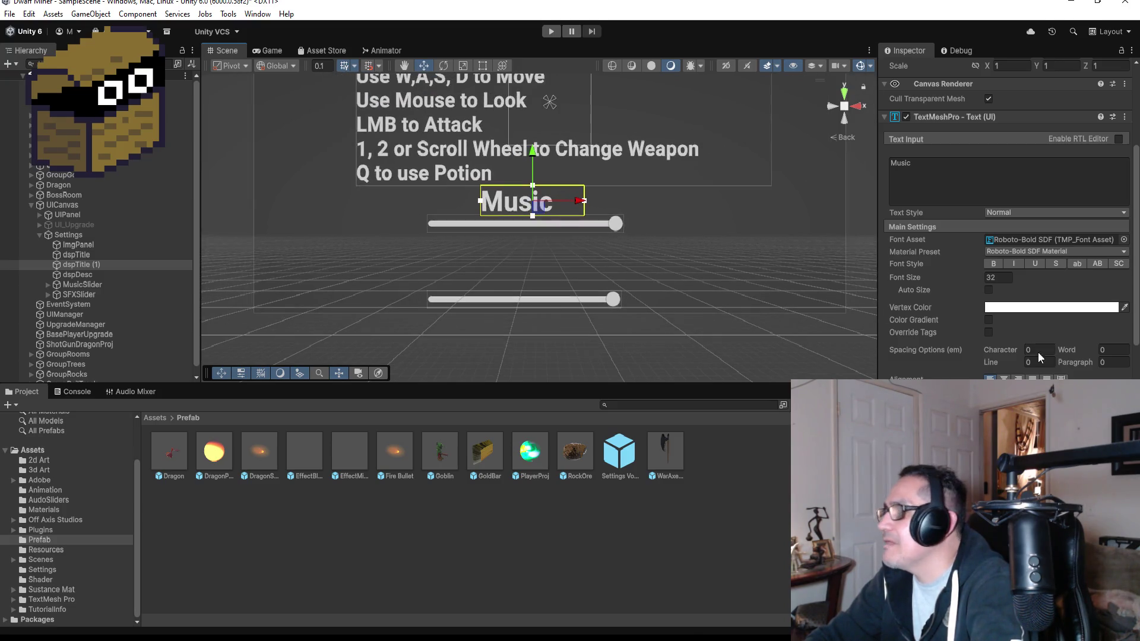
Step: Set the Music label's font size to 28 and narrow its text box
{"action": "left_click", "coordinate": [1002, 277]}
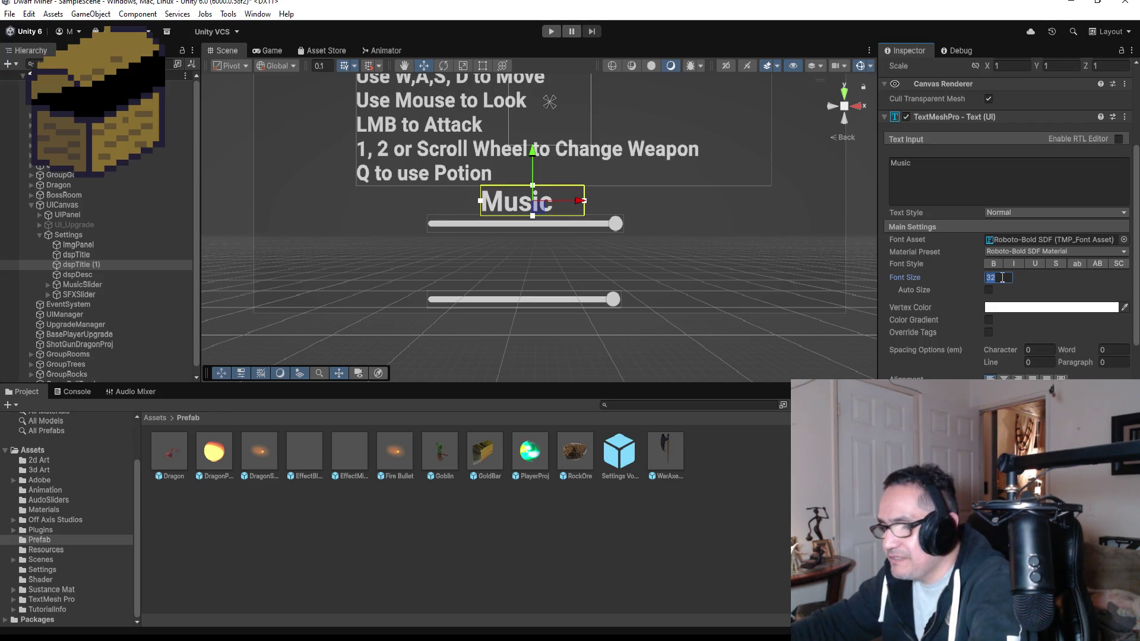
{"action": "type", "text": "28"}
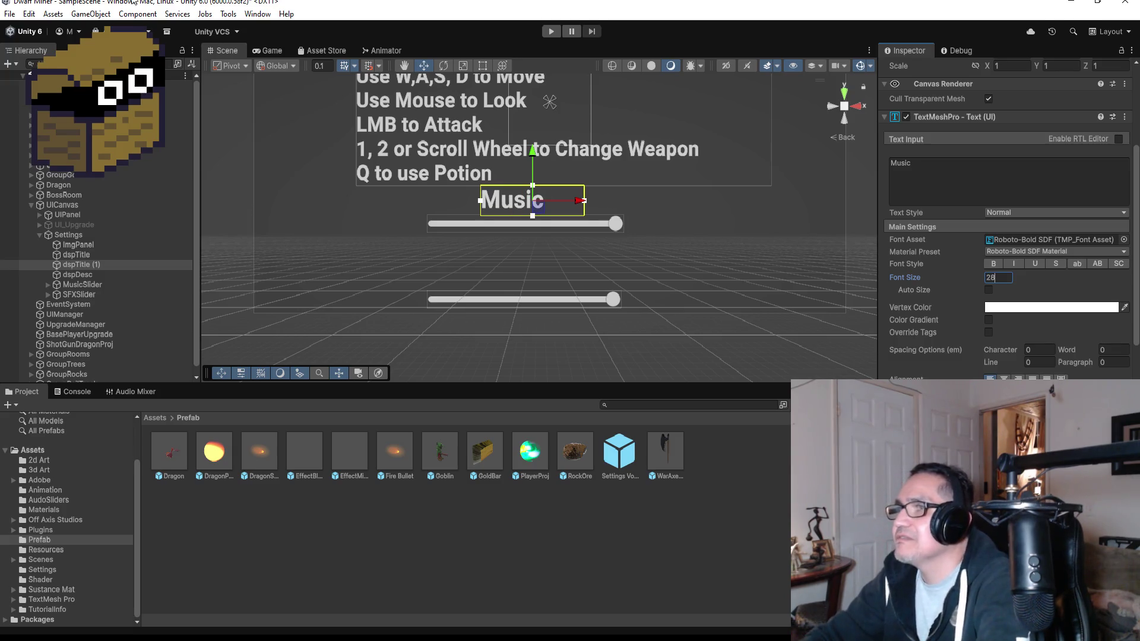
{"action": "left_click", "coordinate": [486, 64]}
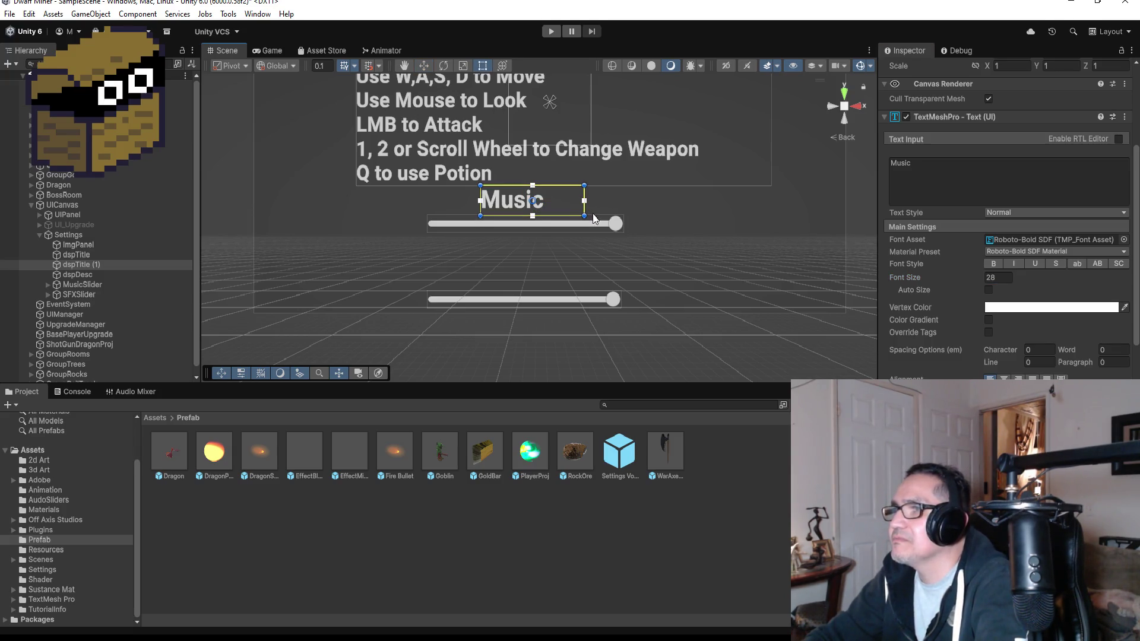
{"action": "left_click_drag", "start_coordinate": [584, 211], "coordinate": [548, 210]}
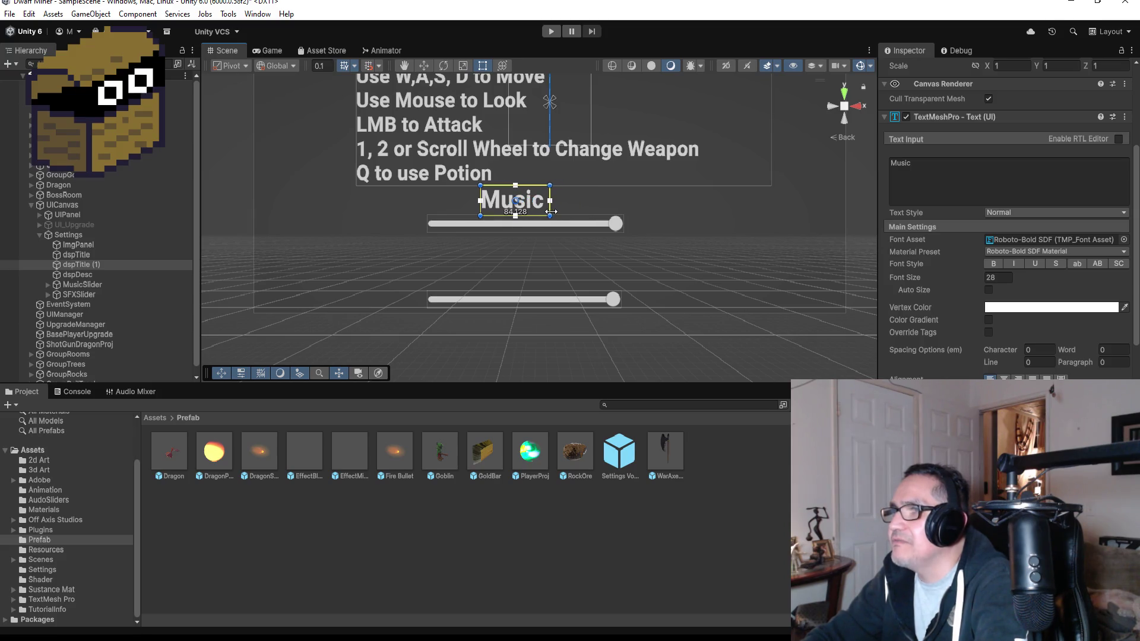
Step: Raise the SFX slider closer beneath the Music slider
{"action": "left_click", "coordinate": [536, 299]}
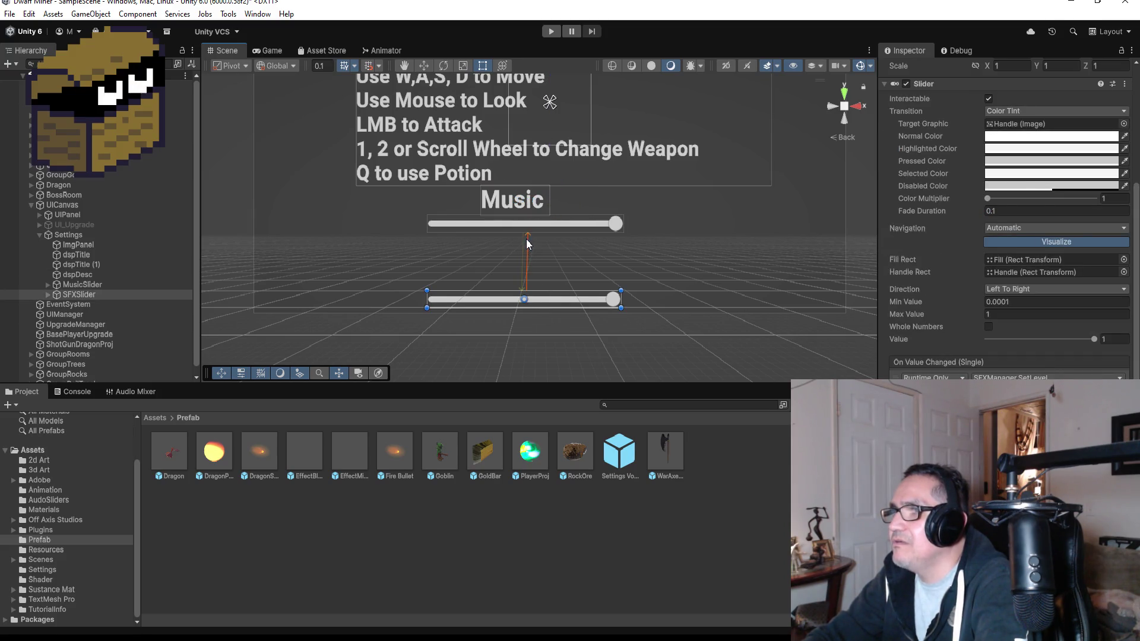
{"action": "left_click", "coordinate": [424, 65]}
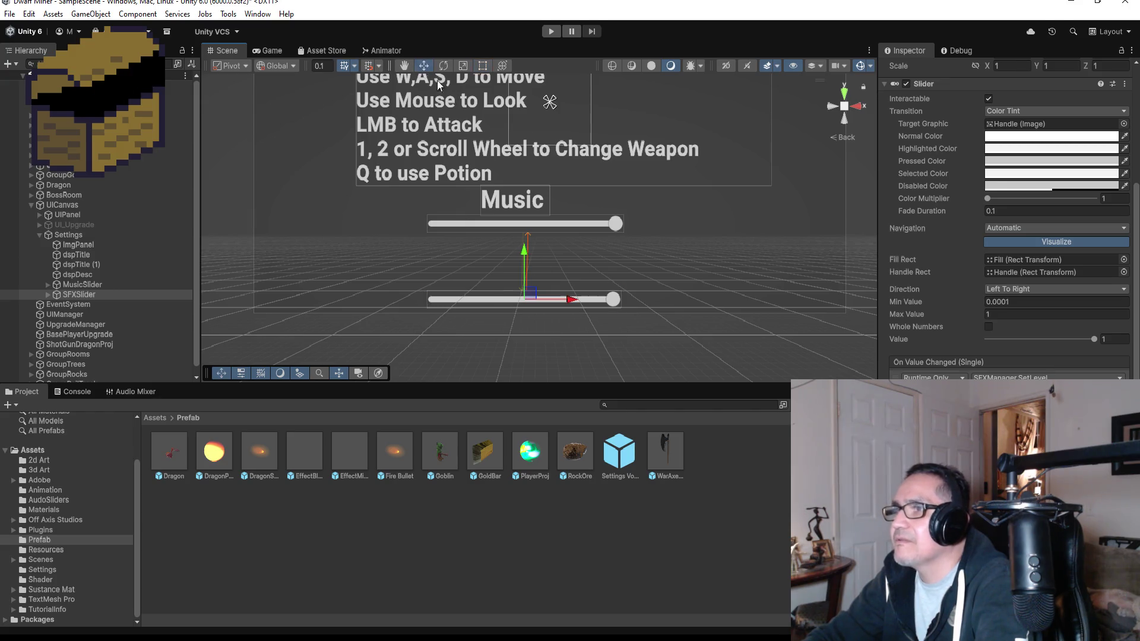
{"action": "left_click_drag", "start_coordinate": [526, 250], "coordinate": [526, 233]}
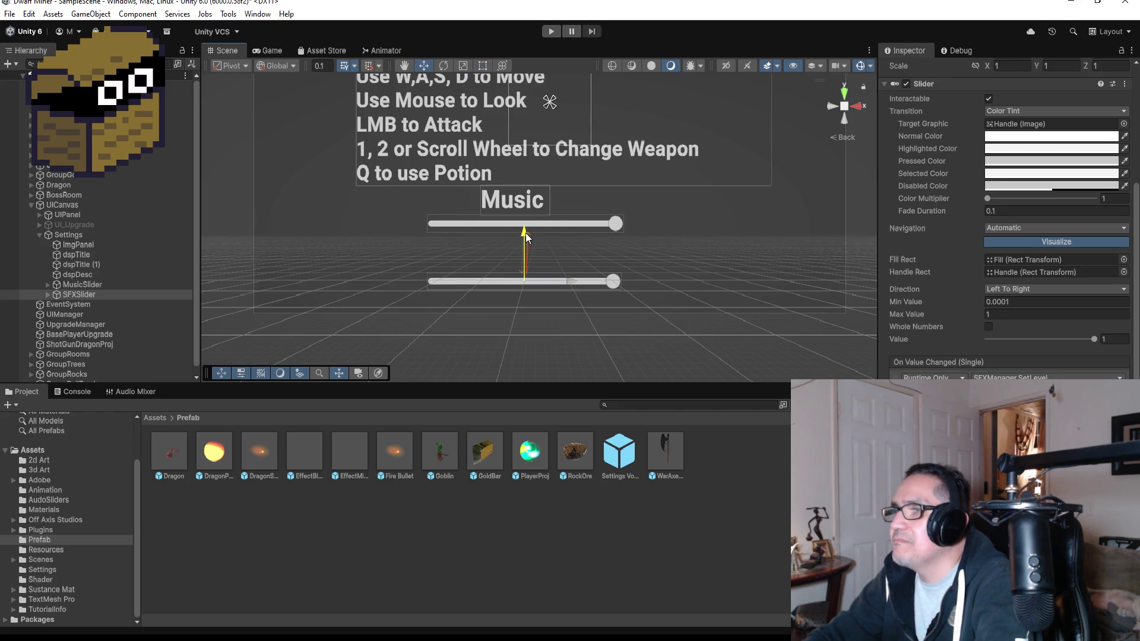
{"action": "scroll", "coordinate": [527, 319], "scroll_direction": "down", "scroll_amount": 3}
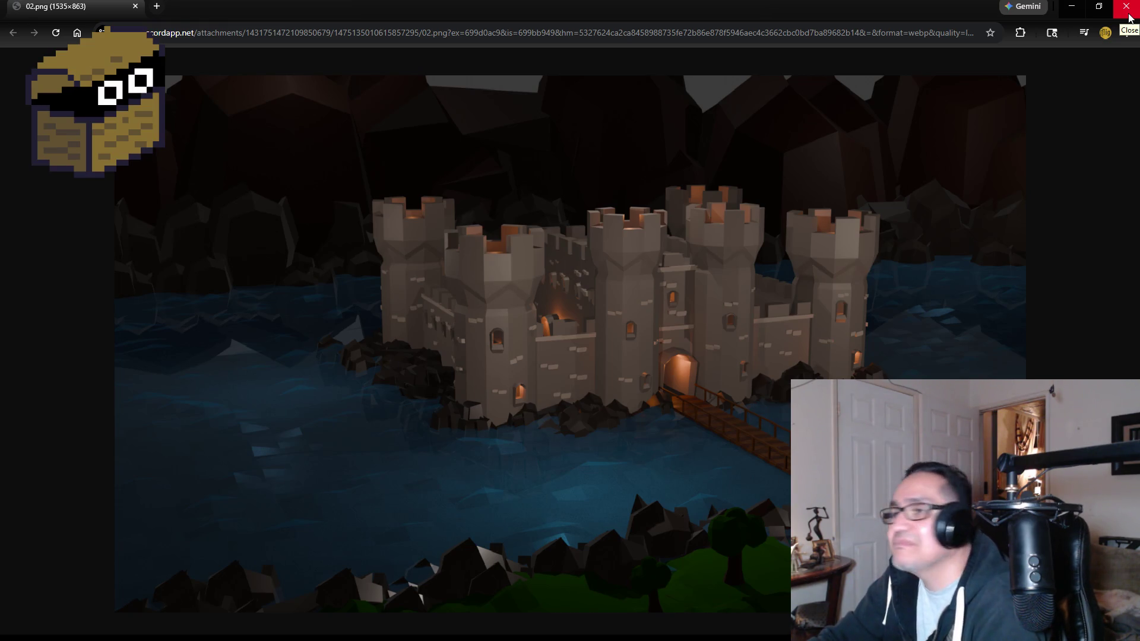
{"action": "left_click", "coordinate": [1129, 13]}
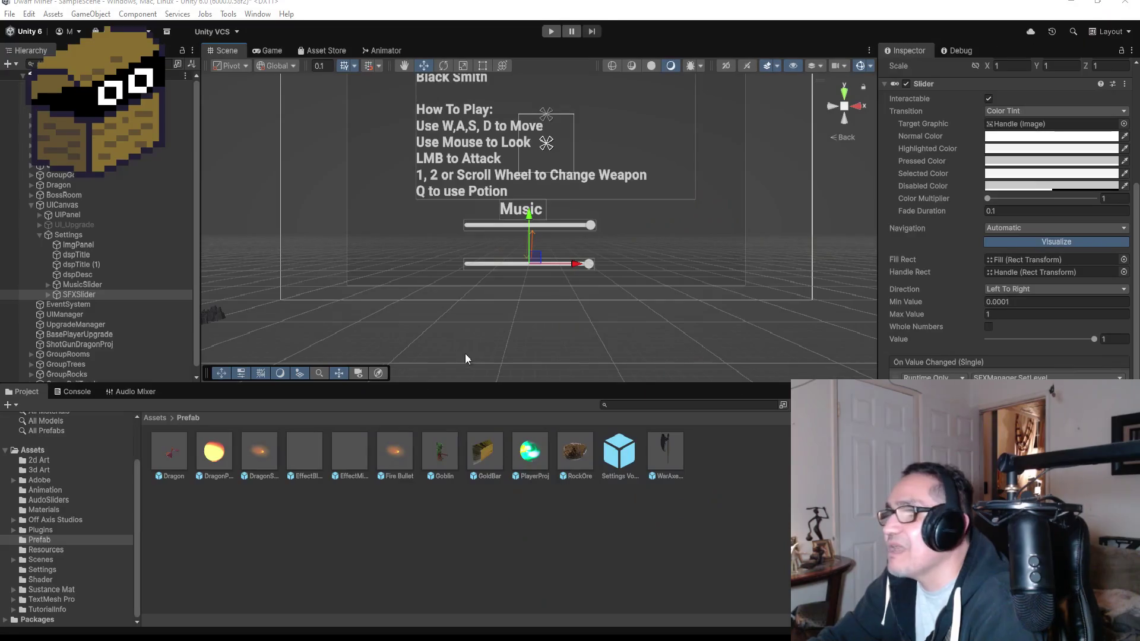